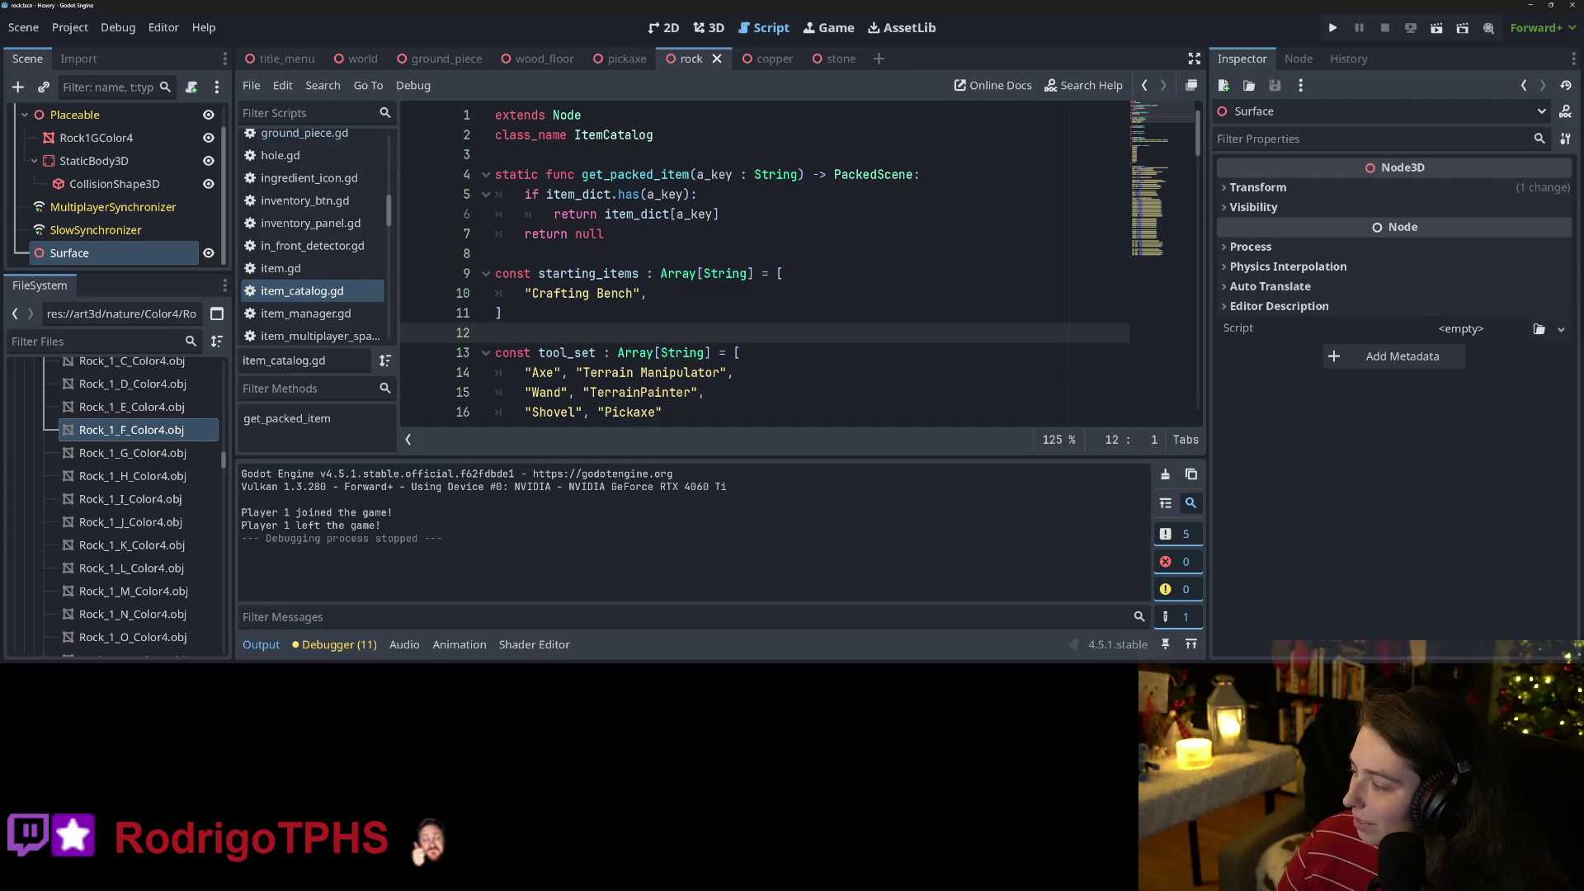
Switch from Godot's item_catalog.gd script to the Hexery Trello board in Chrome.
{"action": "key", "text": "alt+Tab"}
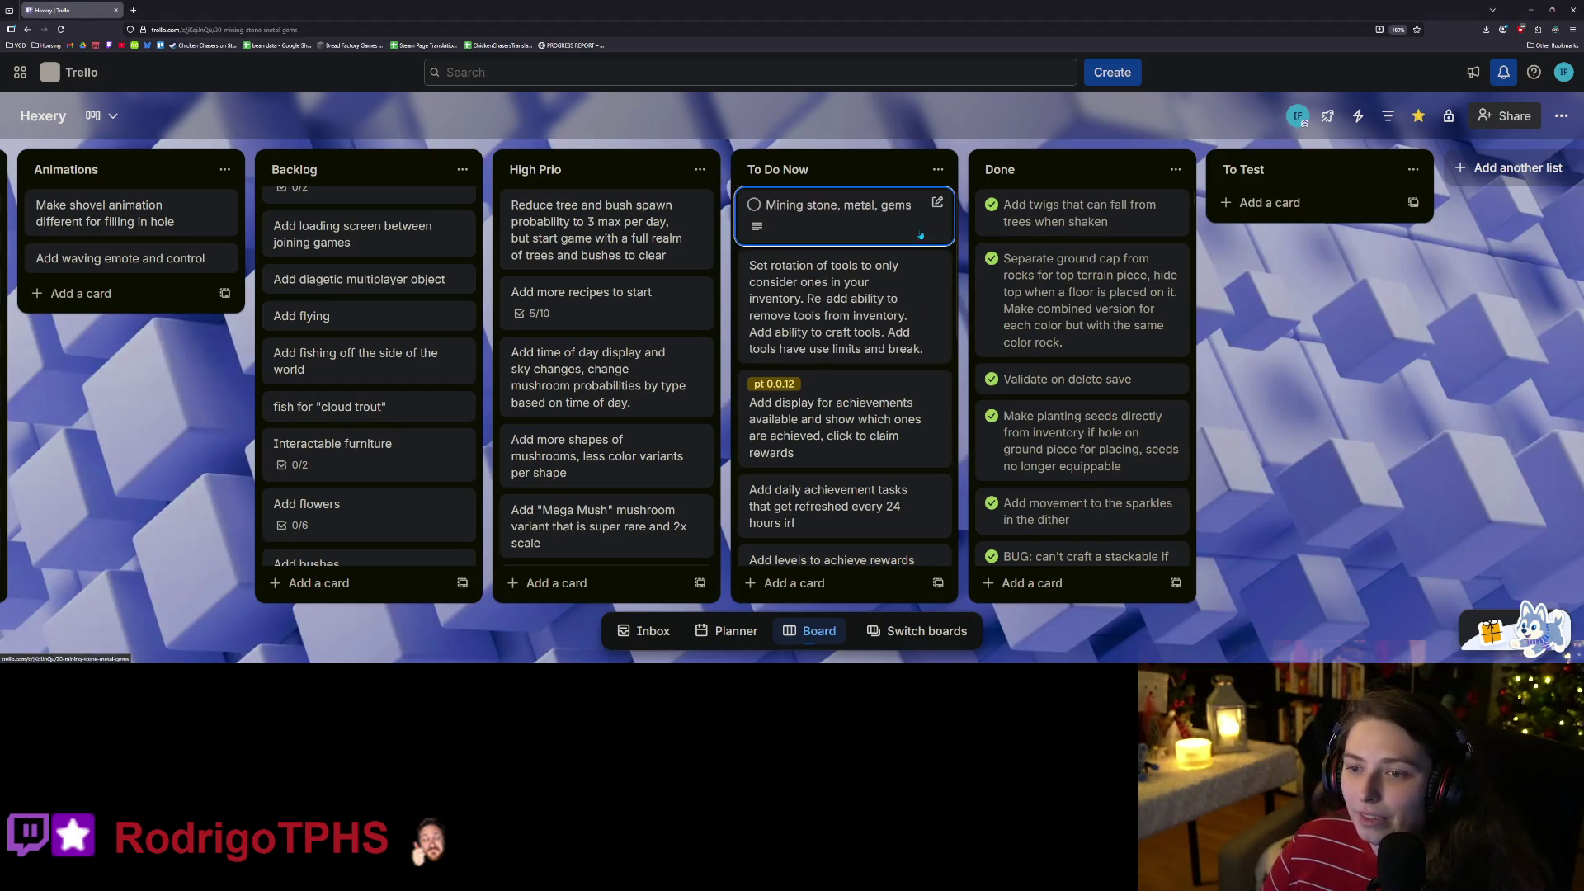
Remove 'gems' from the mining card's title so it reads 'Mining stone, metal'.
{"action": "left_click", "coordinate": [787, 204]}
{"action": "double_click", "coordinate": [638, 173]}
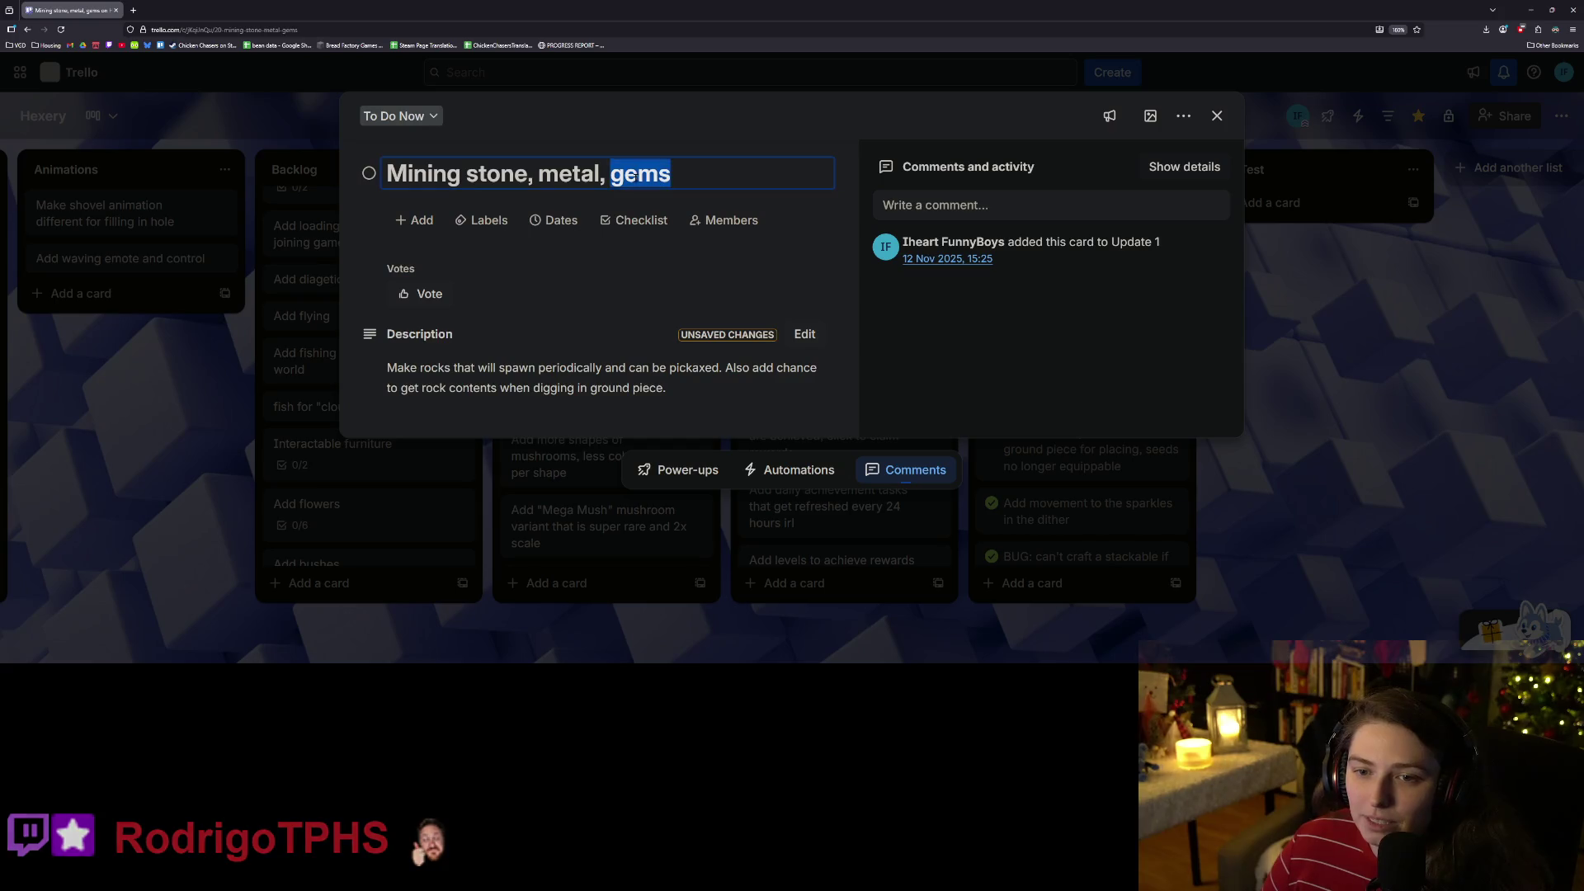
{"action": "key", "text": "BackSpace"}
{"action": "key", "text": "BackSpace"}
{"action": "key", "text": "BackSpace"}
{"action": "key", "text": "Return"}
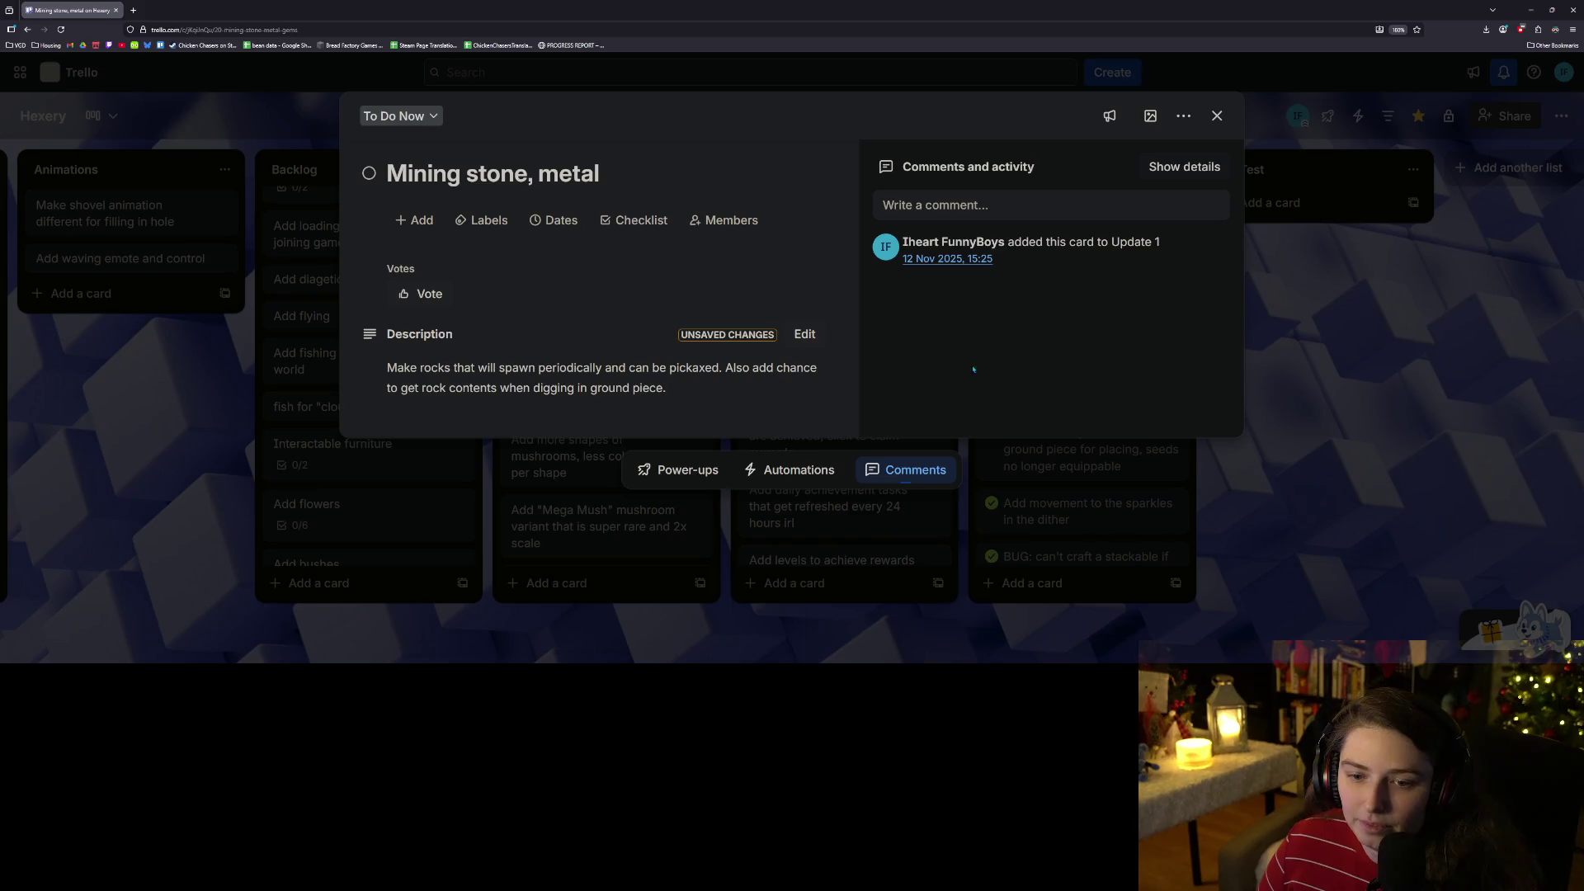
{"action": "left_click", "coordinate": [1217, 116]}
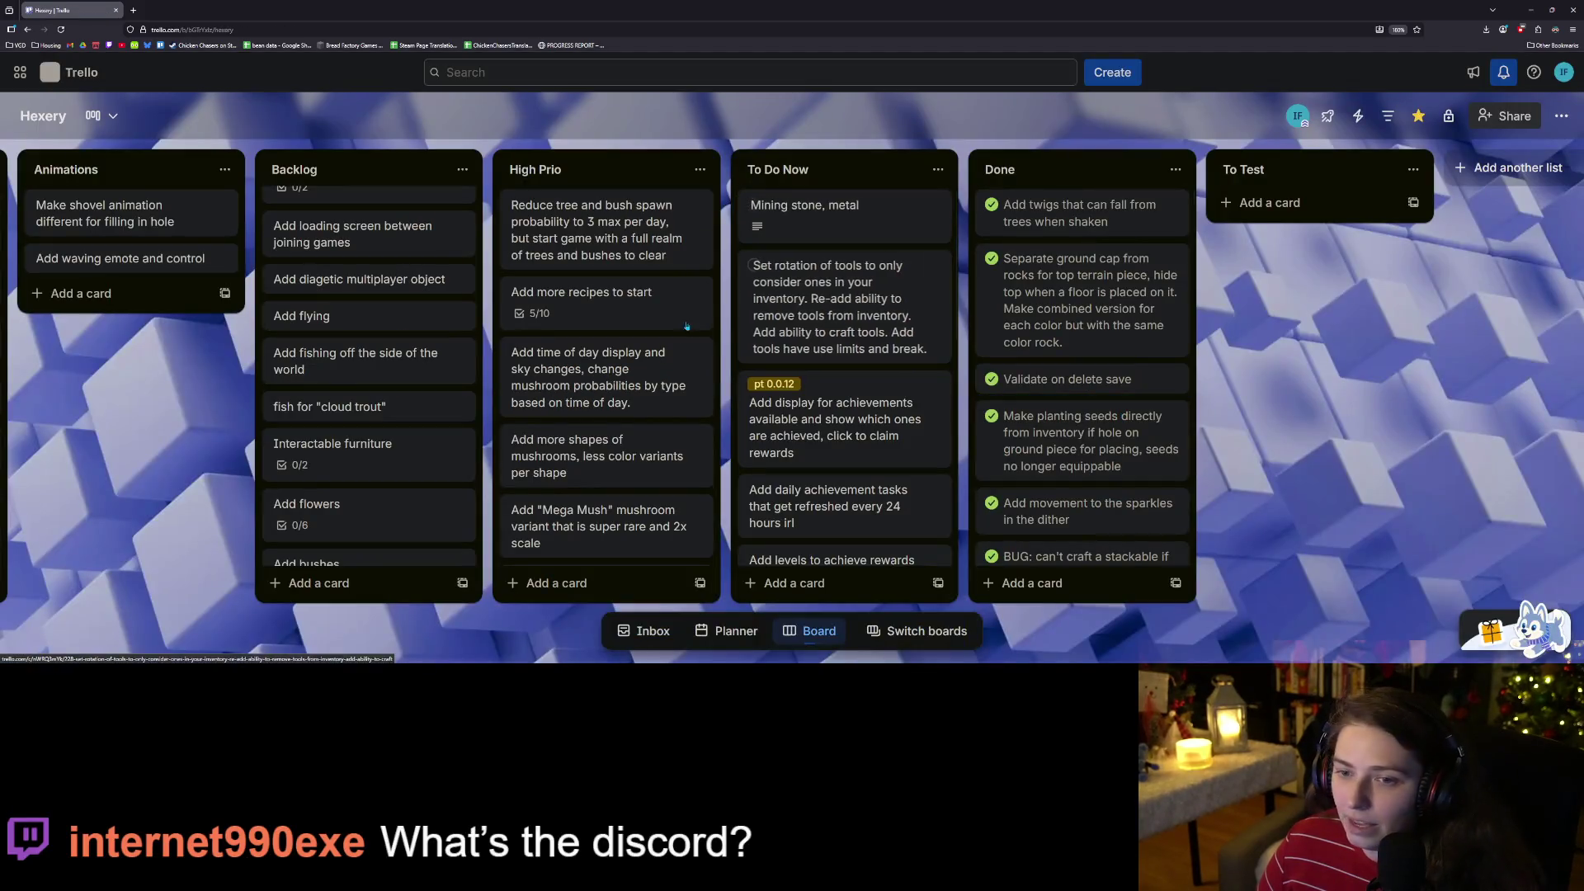
Scroll up and down the Hexery board to review the lists' cards.
{"action": "scroll", "coordinate": [641, 382], "scroll_direction": "down", "scroll_amount": 4}
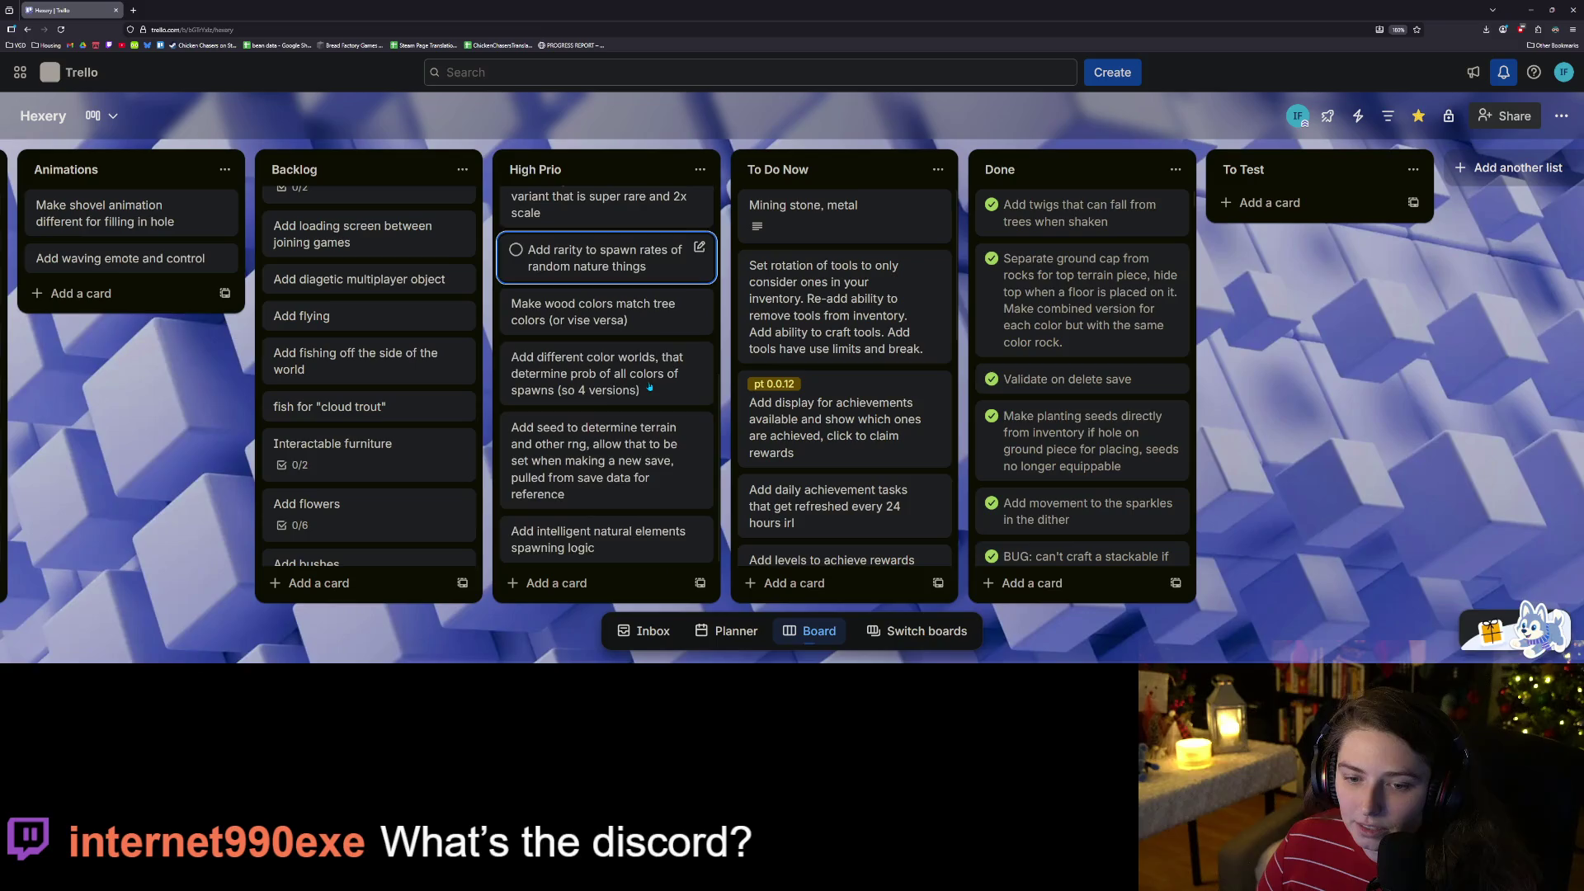
{"action": "scroll", "coordinate": [833, 495], "scroll_direction": "down", "scroll_amount": 5}
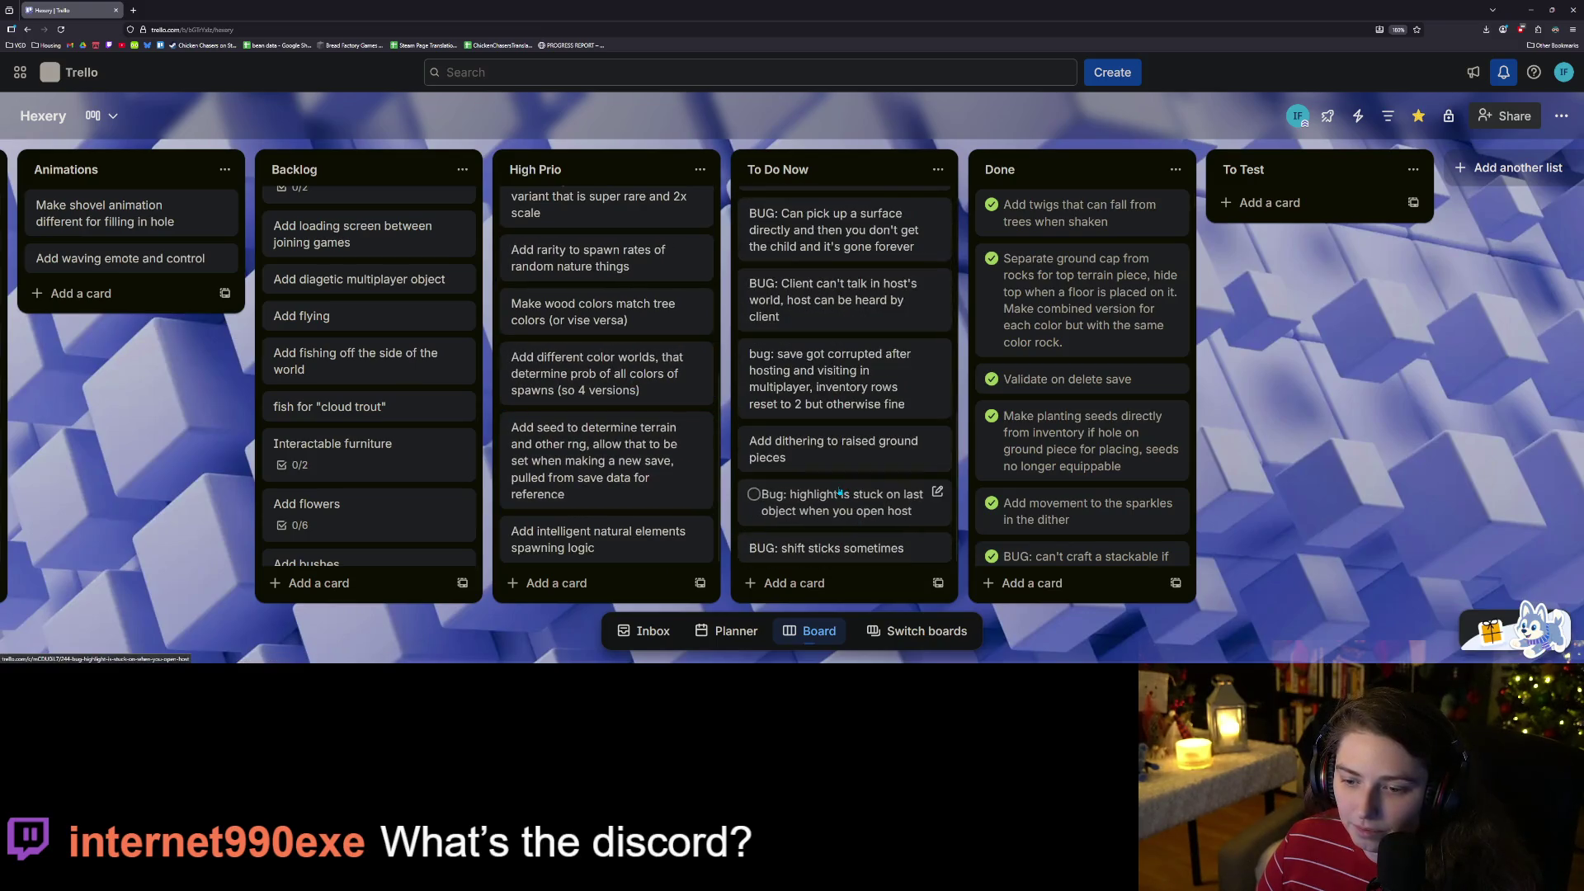
{"action": "scroll", "coordinate": [834, 496], "scroll_direction": "up", "scroll_amount": 3}
{"action": "scroll", "coordinate": [833, 497], "scroll_direction": "up", "scroll_amount": 2}
{"action": "scroll", "coordinate": [393, 472], "scroll_direction": "down", "scroll_amount": 5}
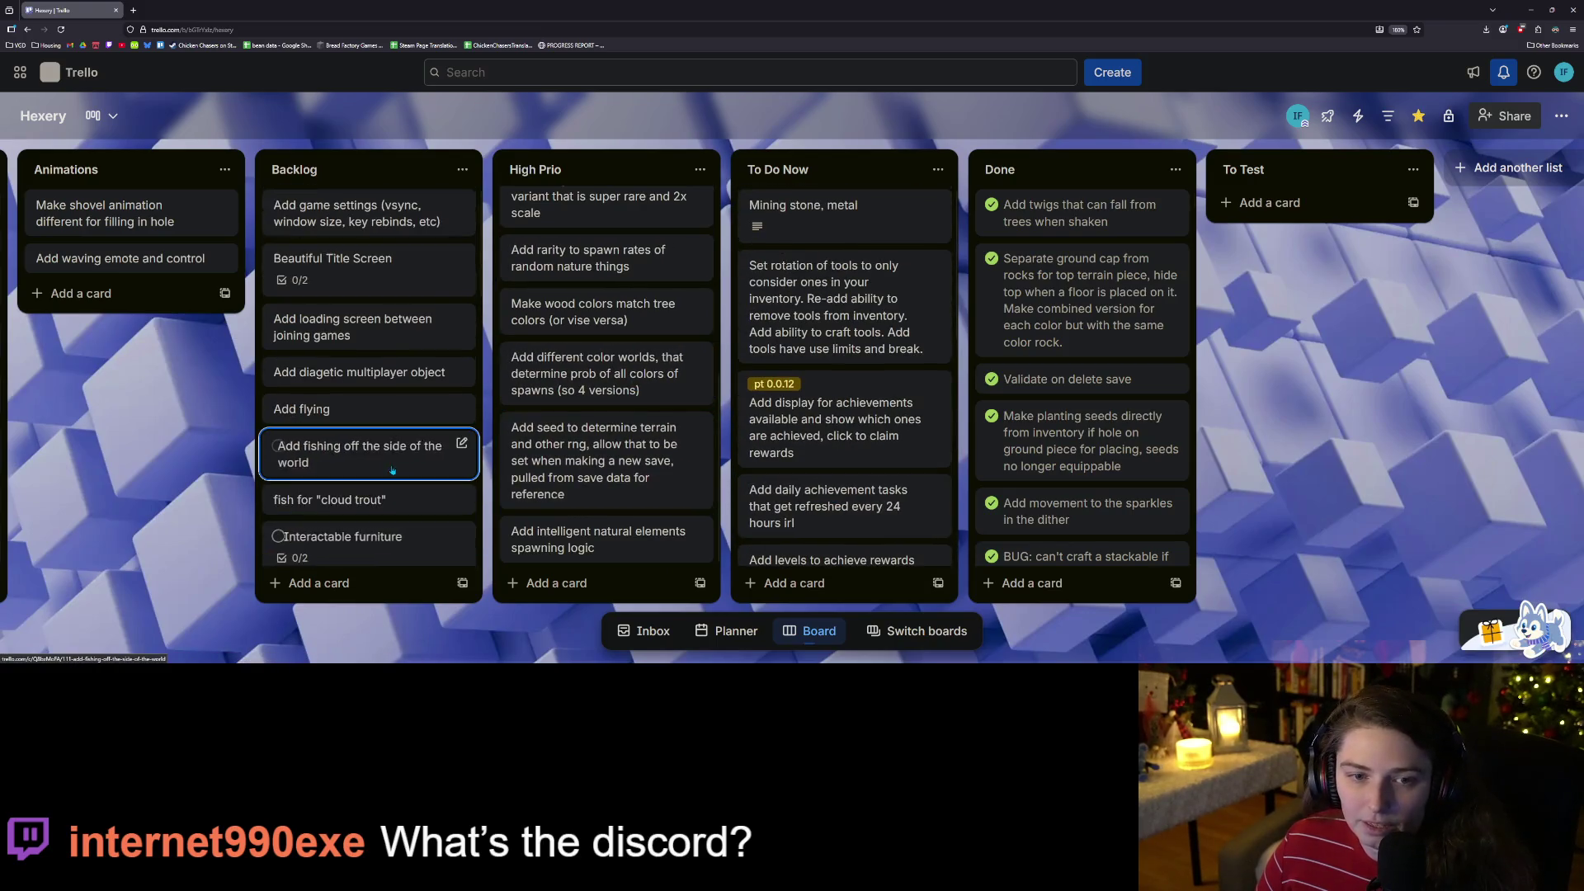
{"action": "scroll", "coordinate": [393, 472], "scroll_direction": "down", "scroll_amount": 5}
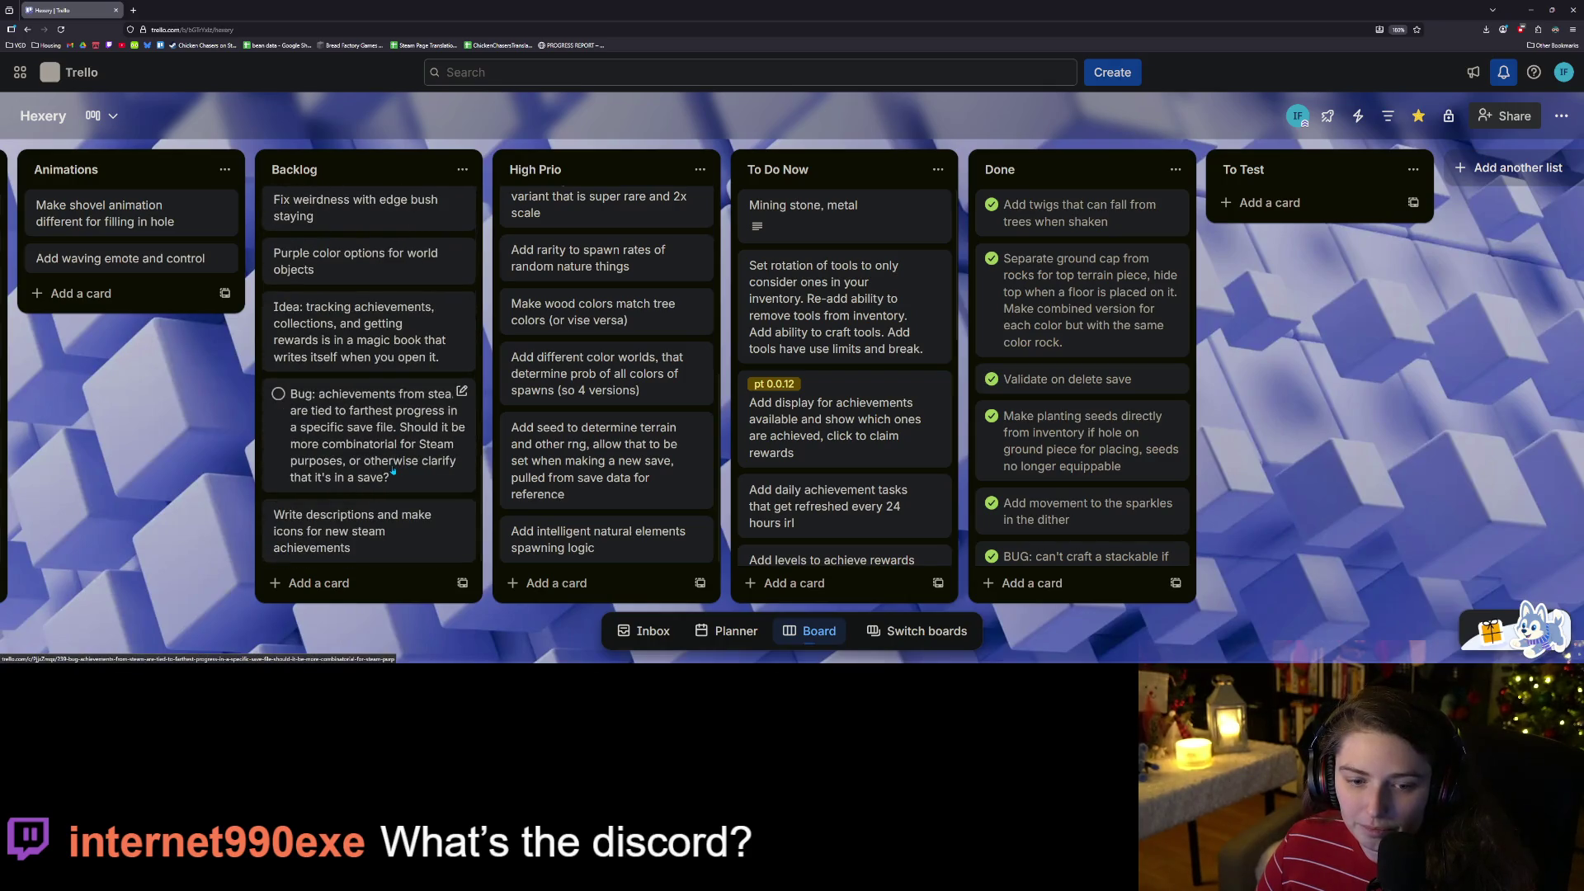
{"action": "scroll", "coordinate": [393, 472], "scroll_direction": "up", "scroll_amount": 1}
{"action": "scroll", "coordinate": [394, 472], "scroll_direction": "up", "scroll_amount": 2}
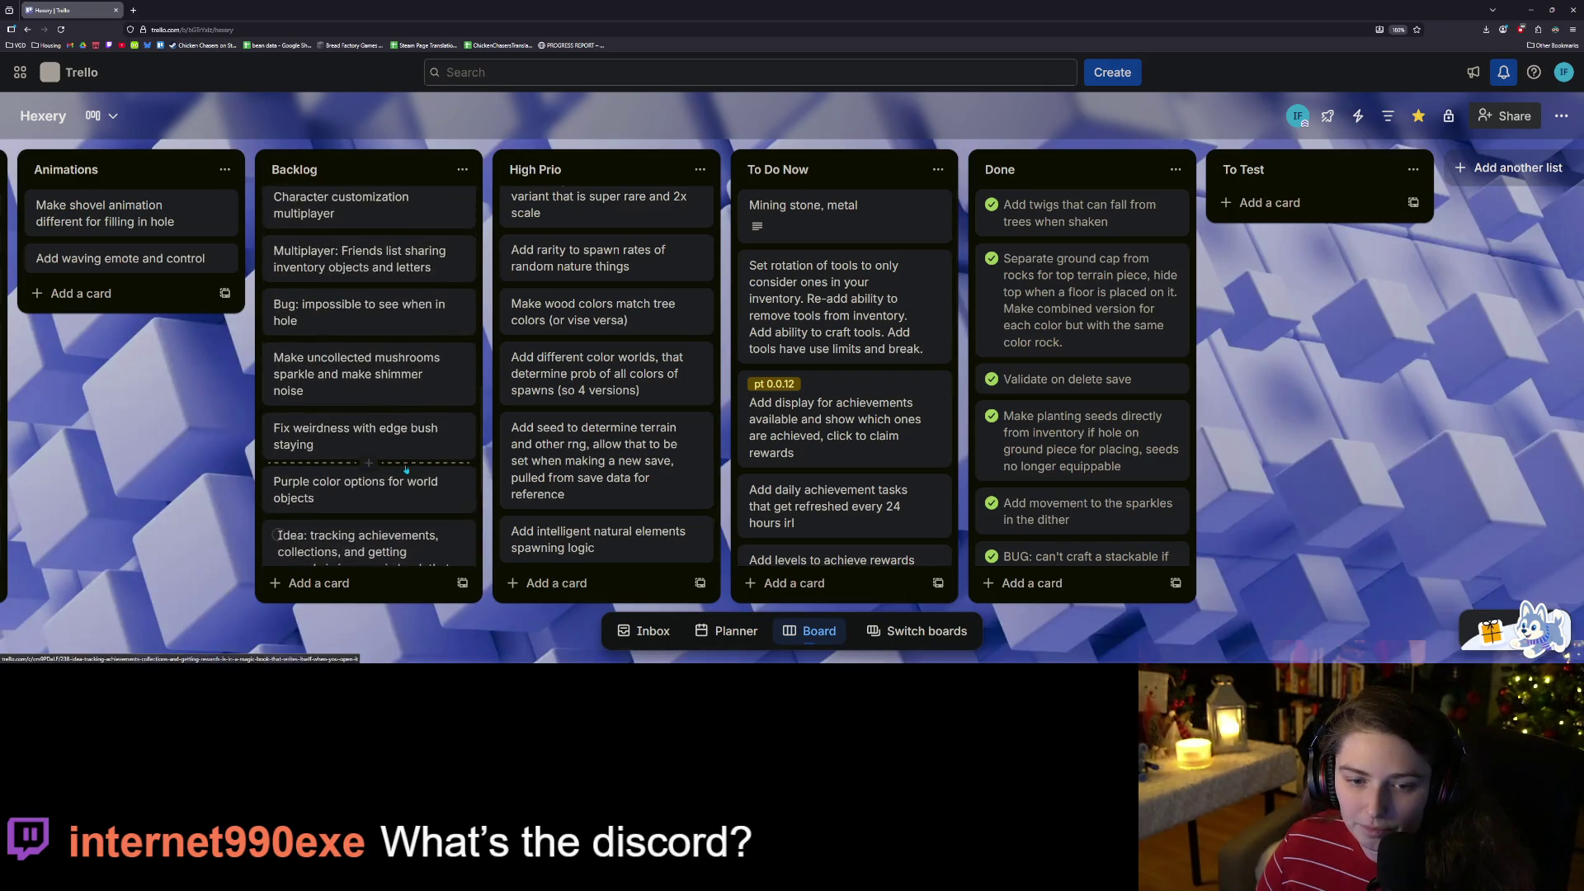
{"action": "scroll", "coordinate": [413, 470], "scroll_direction": "down", "scroll_amount": 3}
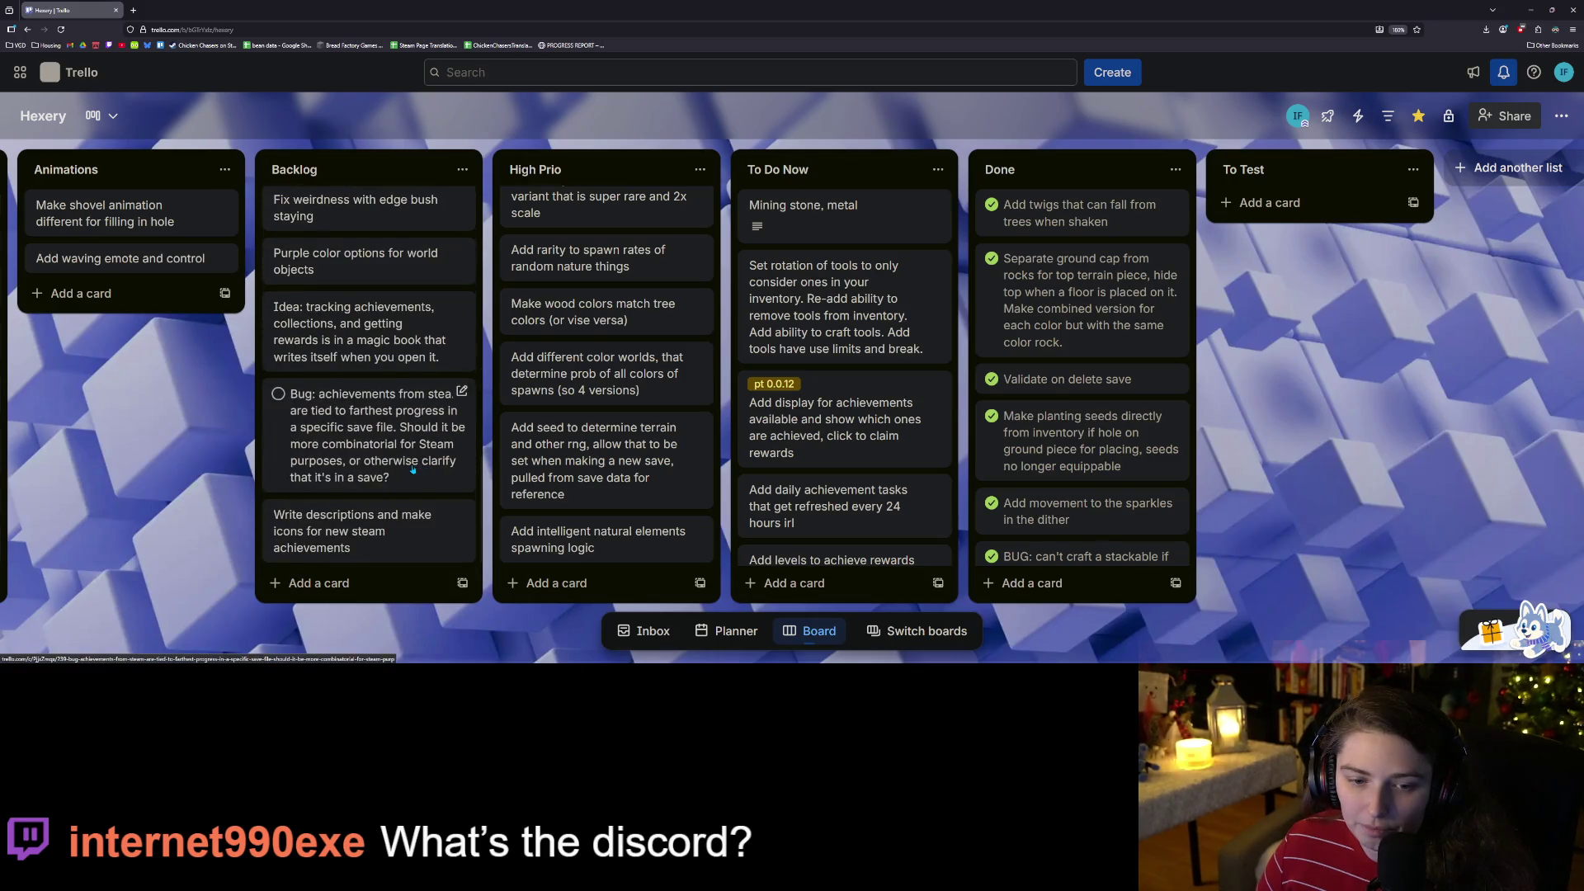
{"action": "scroll", "coordinate": [414, 471], "scroll_direction": "up", "scroll_amount": 4}
{"action": "scroll", "coordinate": [414, 471], "scroll_direction": "up", "scroll_amount": 3}
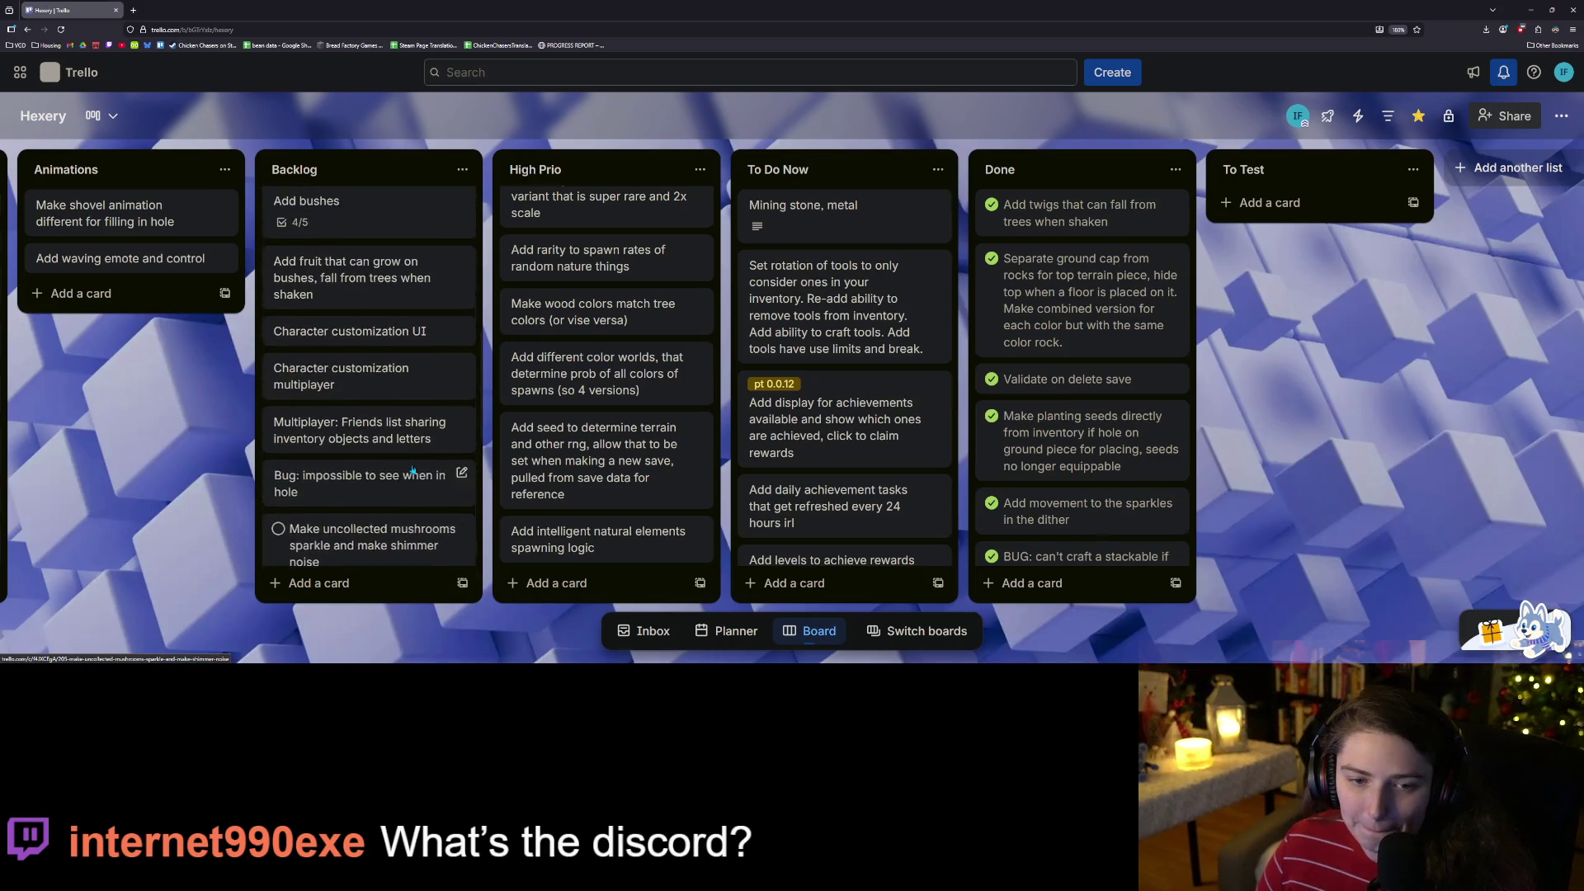
{"action": "scroll", "coordinate": [425, 478], "scroll_direction": "up", "scroll_amount": 5}
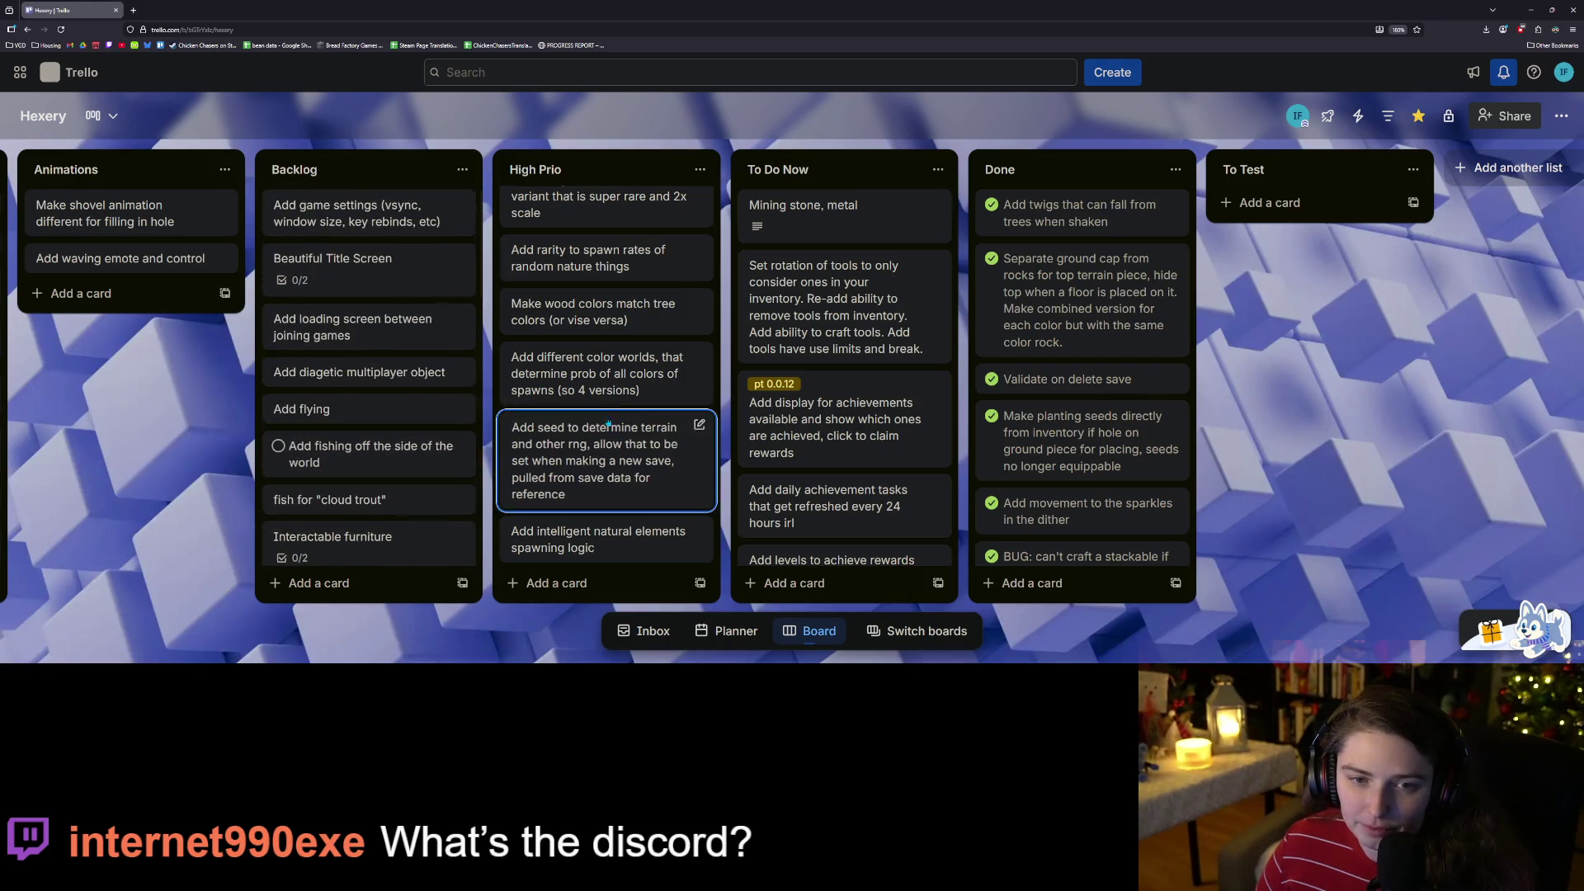
{"action": "scroll", "coordinate": [651, 435], "scroll_direction": "up", "scroll_amount": 4}
{"action": "scroll", "coordinate": [627, 462], "scroll_direction": "down", "scroll_amount": 4}
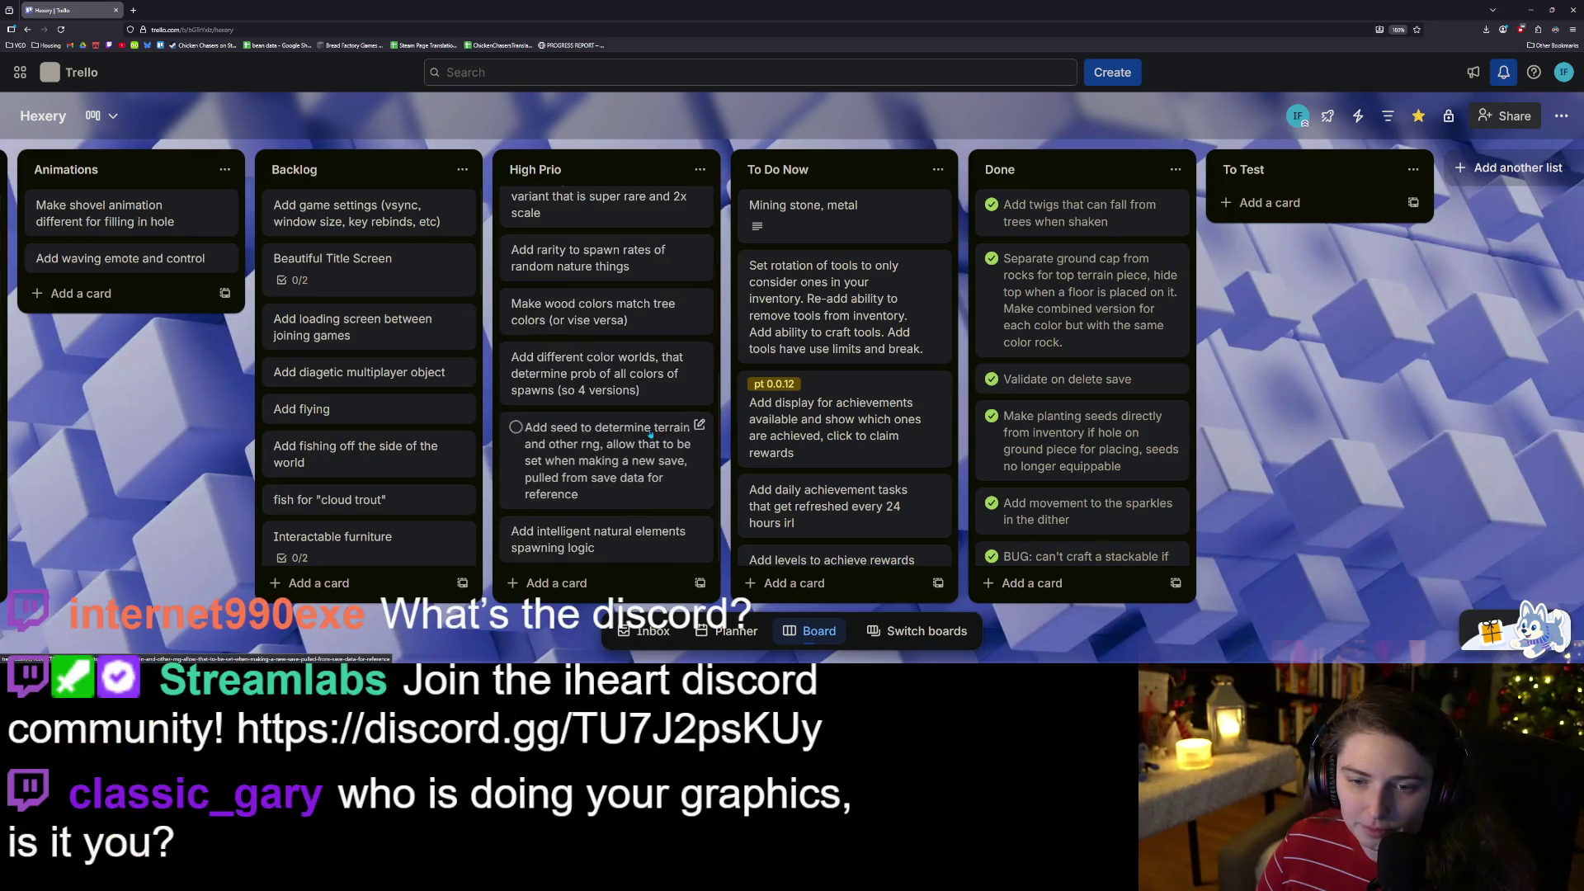
Add a card titled 'Add gem collectables' to the High Prio list.
{"action": "left_click", "coordinate": [564, 584]}
{"action": "type", "text": "Add ge"}
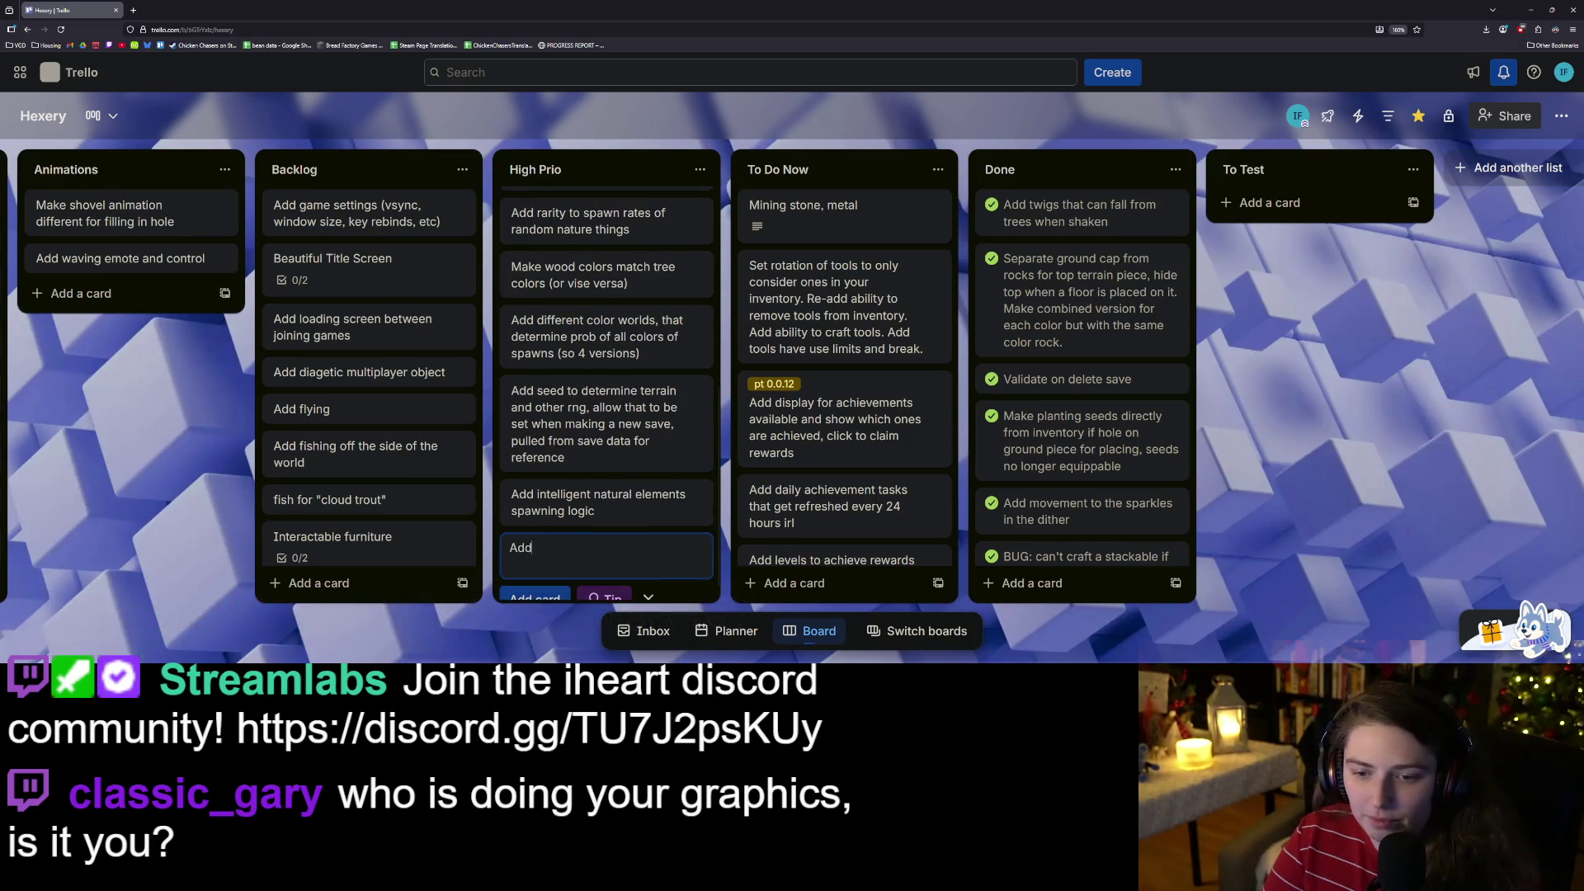
{"action": "type", "text": "m collectables"}
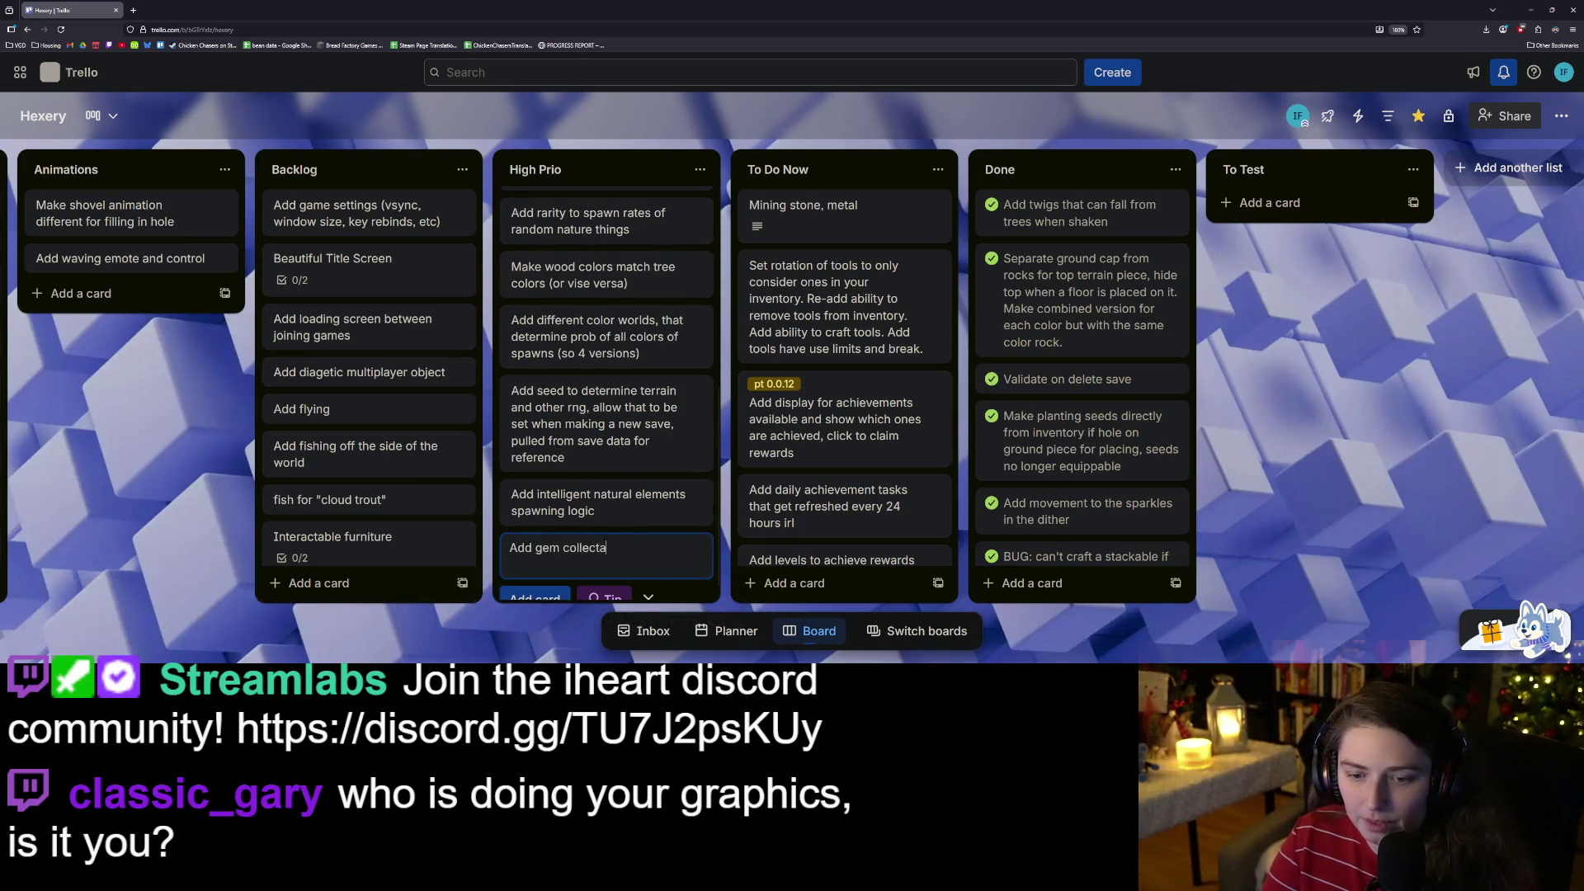
{"action": "key", "text": "Return"}
{"action": "key", "text": "Escape"}
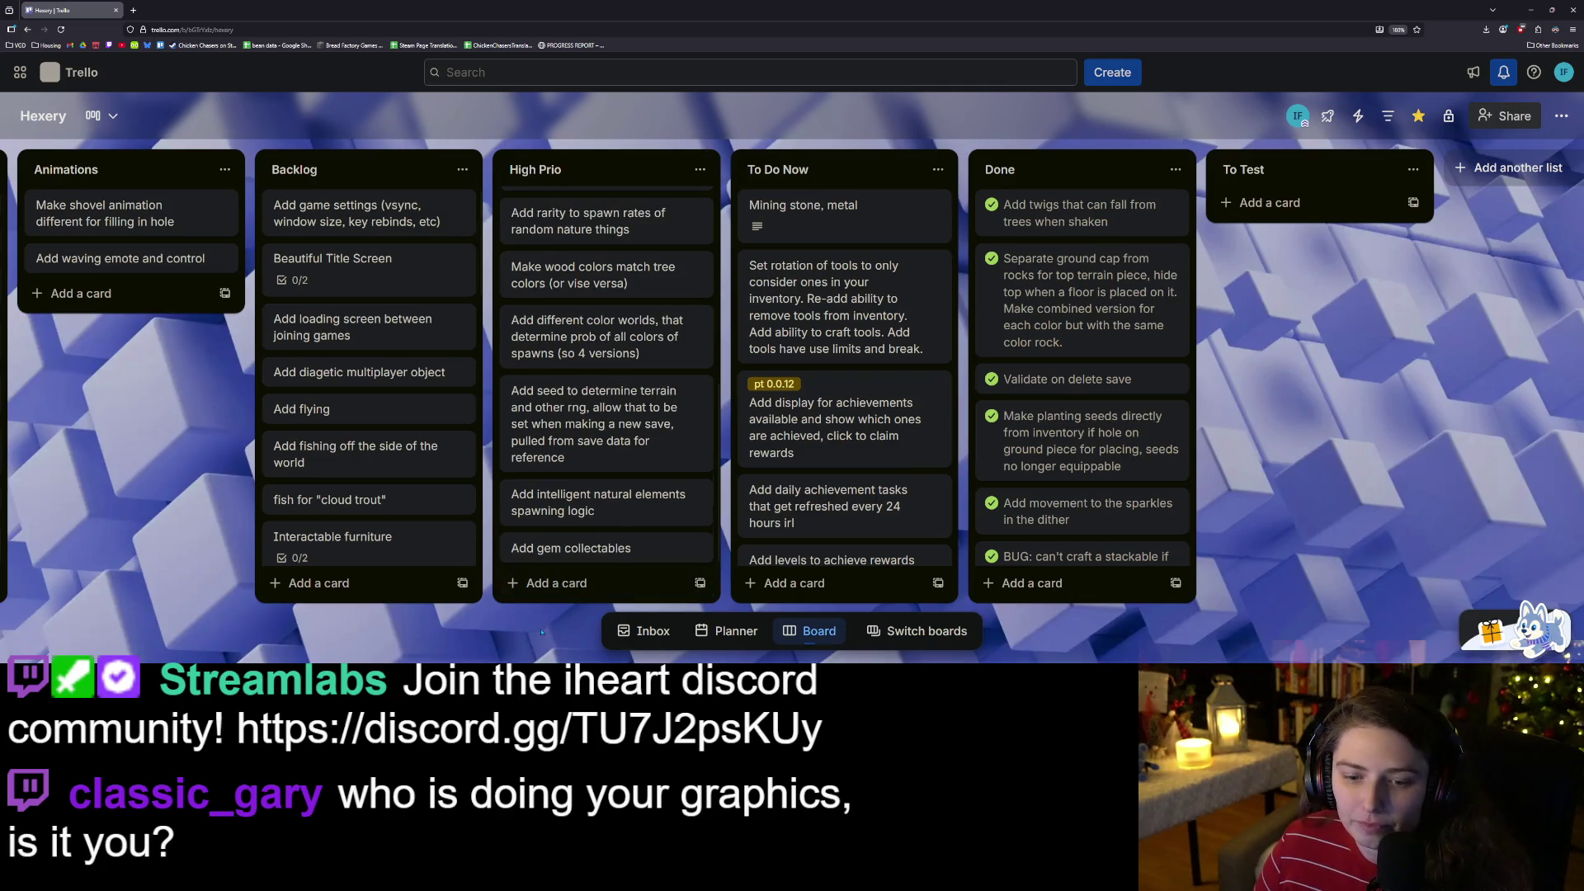
Drag the 'Make wood colors match tree colors' card toward the To Do Now list.
{"action": "scroll", "coordinate": [585, 518], "scroll_direction": "up", "scroll_amount": 3}
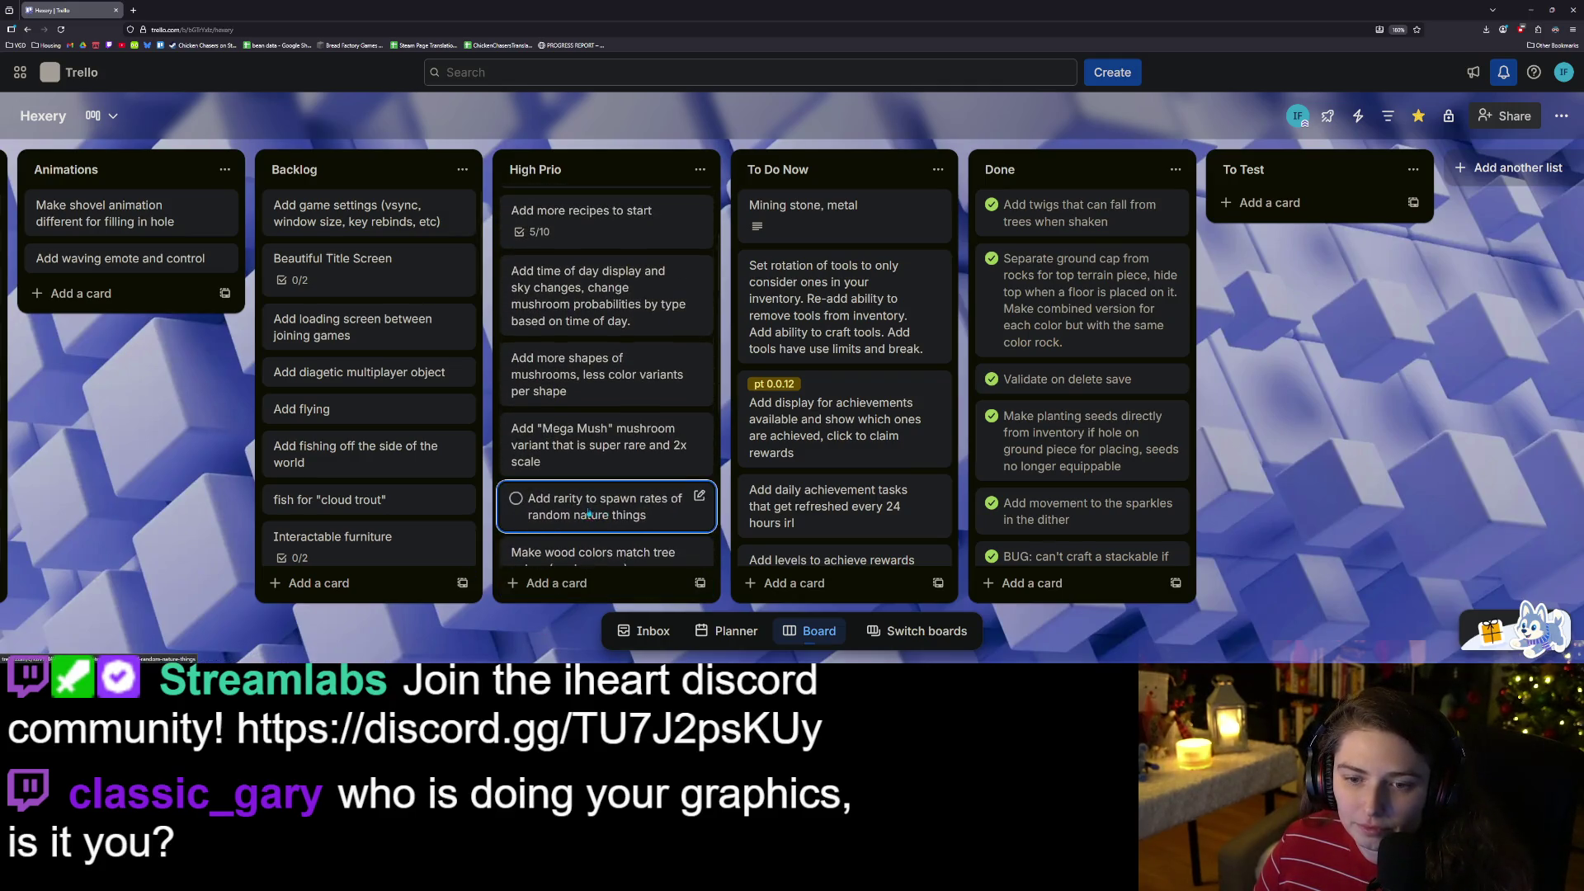
{"action": "scroll", "coordinate": [603, 470], "scroll_direction": "up", "scroll_amount": 1}
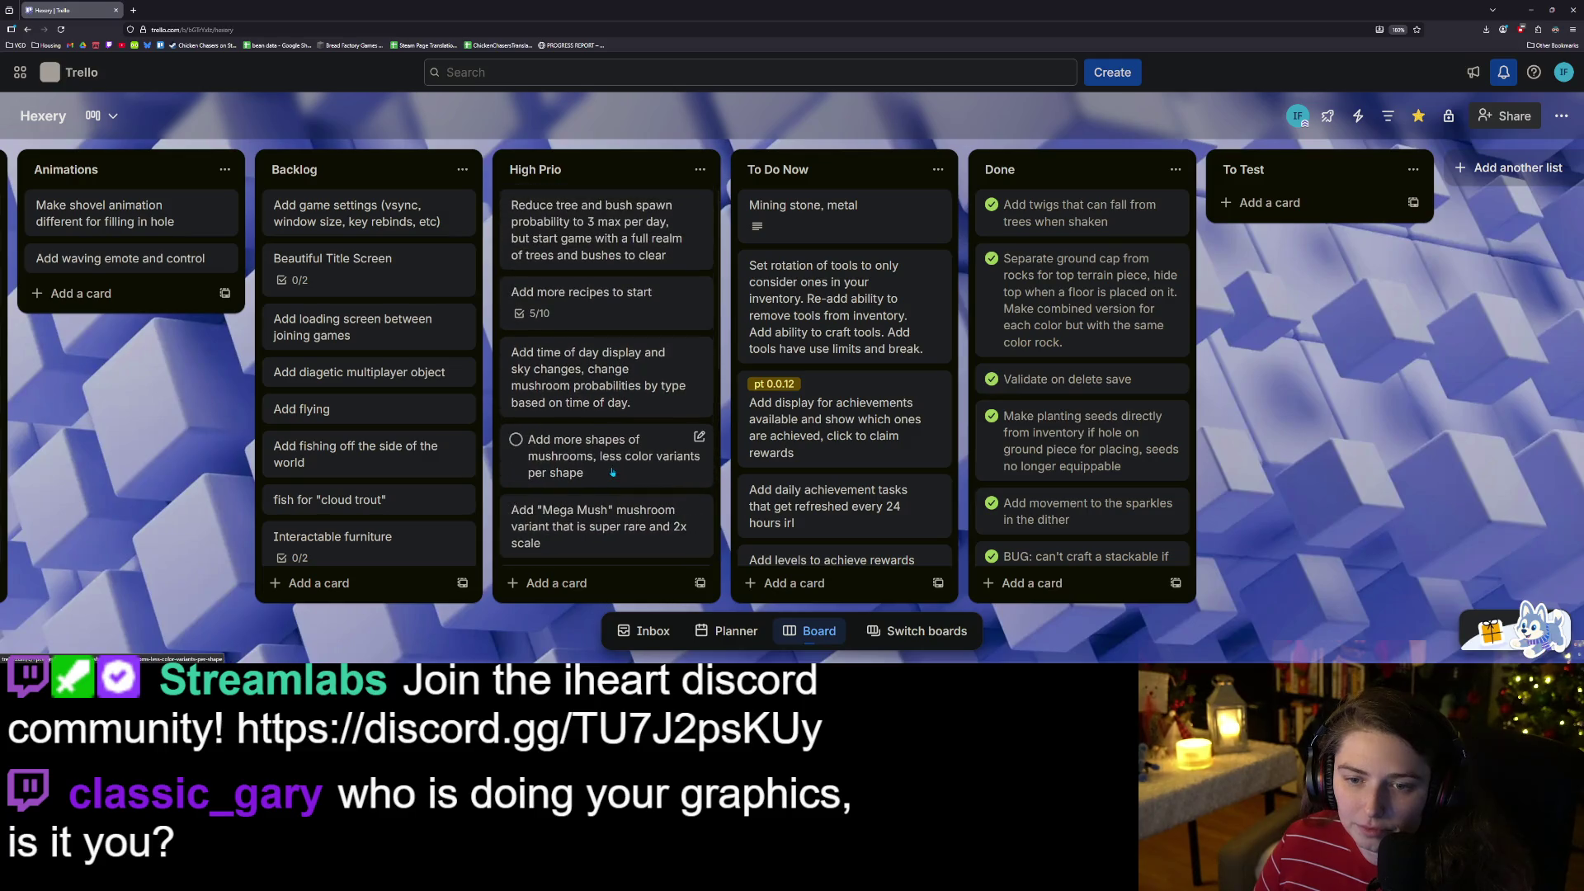
{"action": "scroll", "coordinate": [615, 462], "scroll_direction": "down", "scroll_amount": 2}
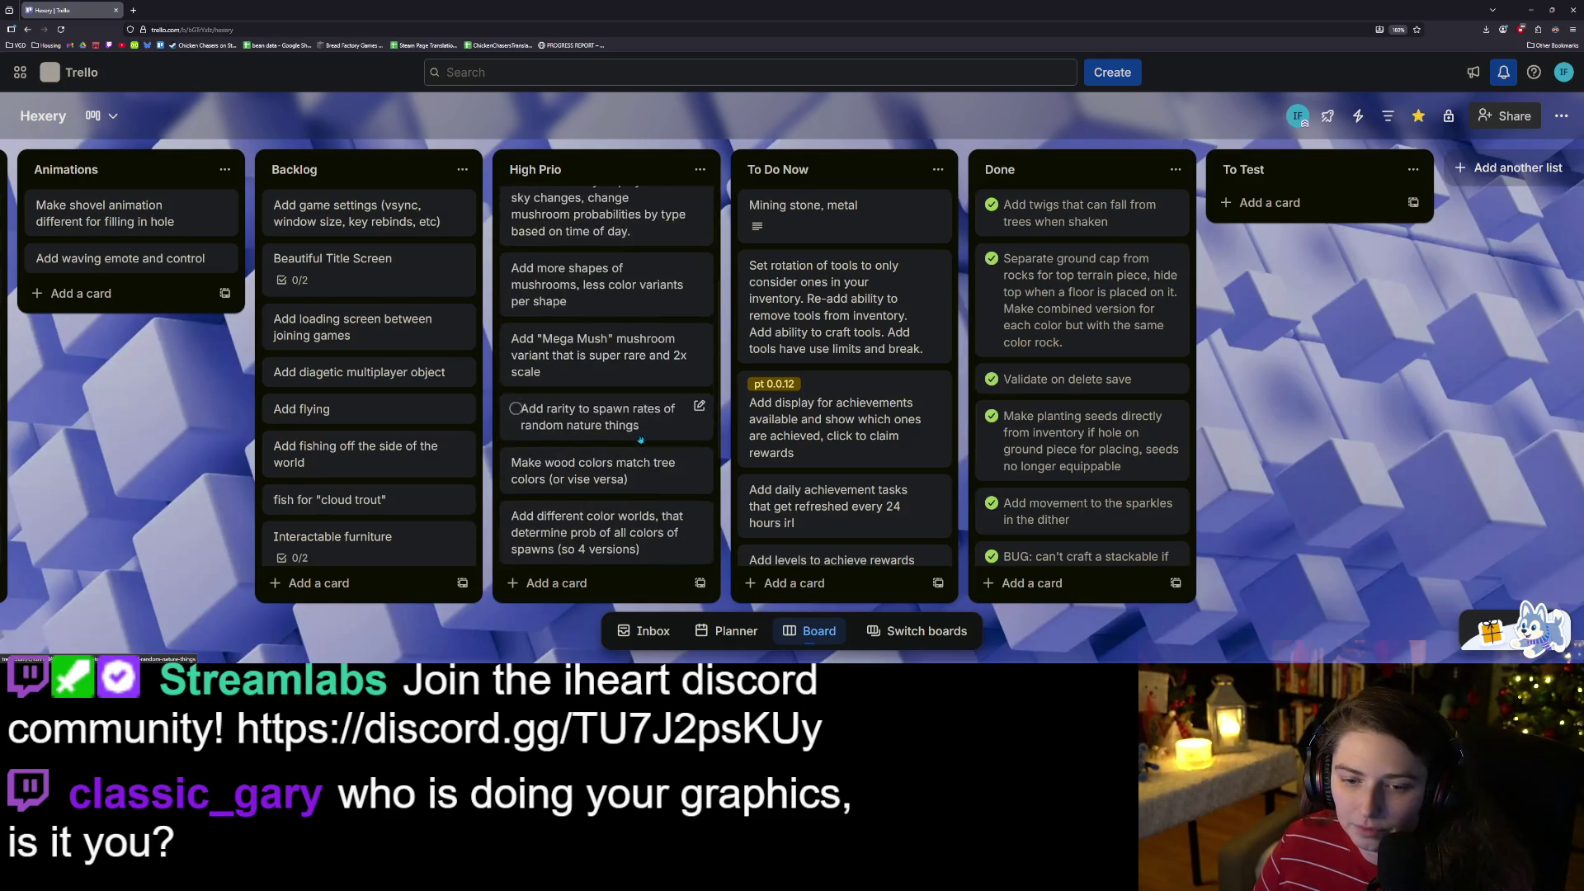
{"action": "mouse_move", "coordinate": [598, 469]}
{"action": "left_mouse_down"}
{"action": "mouse_move", "coordinate": [946, 444]}
{"action": "mouse_move", "coordinate": [903, 260]}
{"action": "left_mouse_up"}
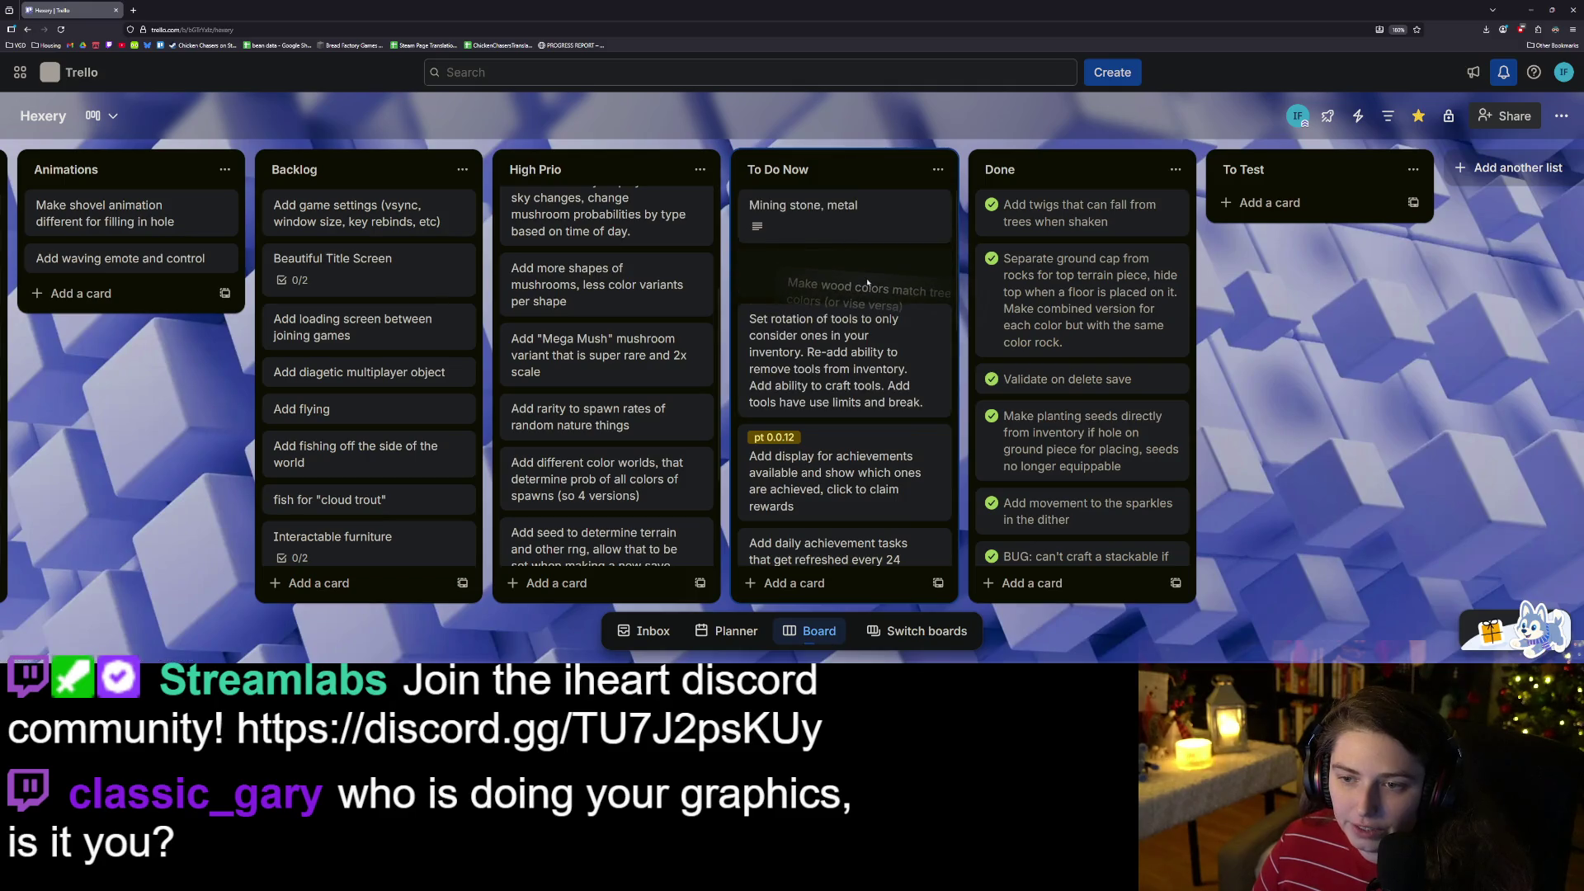
{"action": "scroll", "coordinate": [841, 400], "scroll_direction": "down", "scroll_amount": 3}
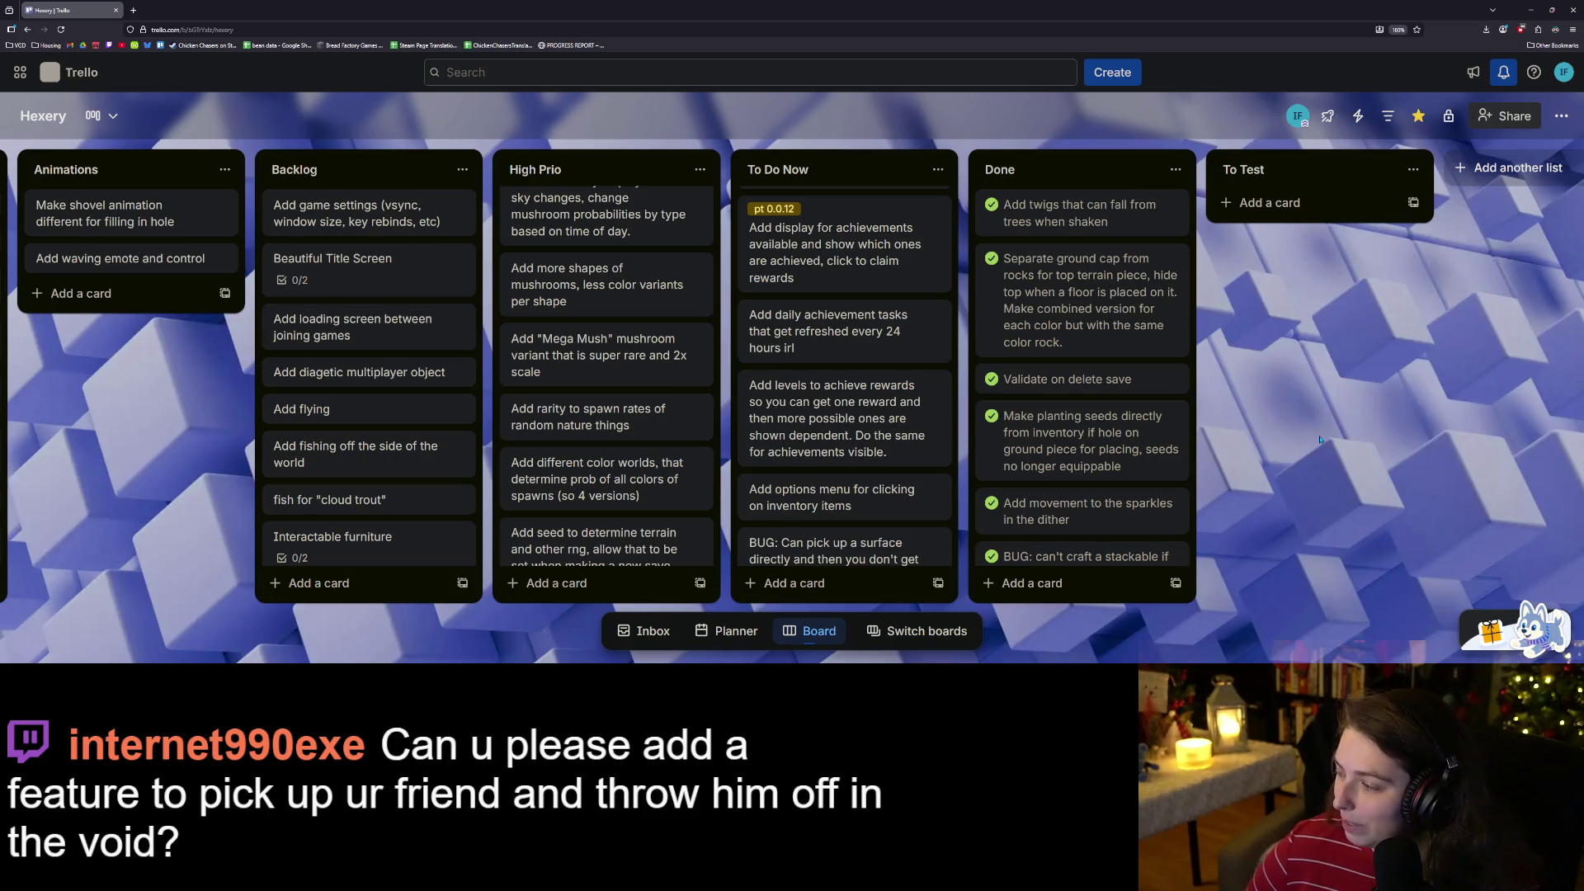
Scroll the board left to bring the Stretch Goals list into view.
{"action": "scroll", "coordinate": [1324, 433], "scroll_direction": "left", "scroll_amount": 5}
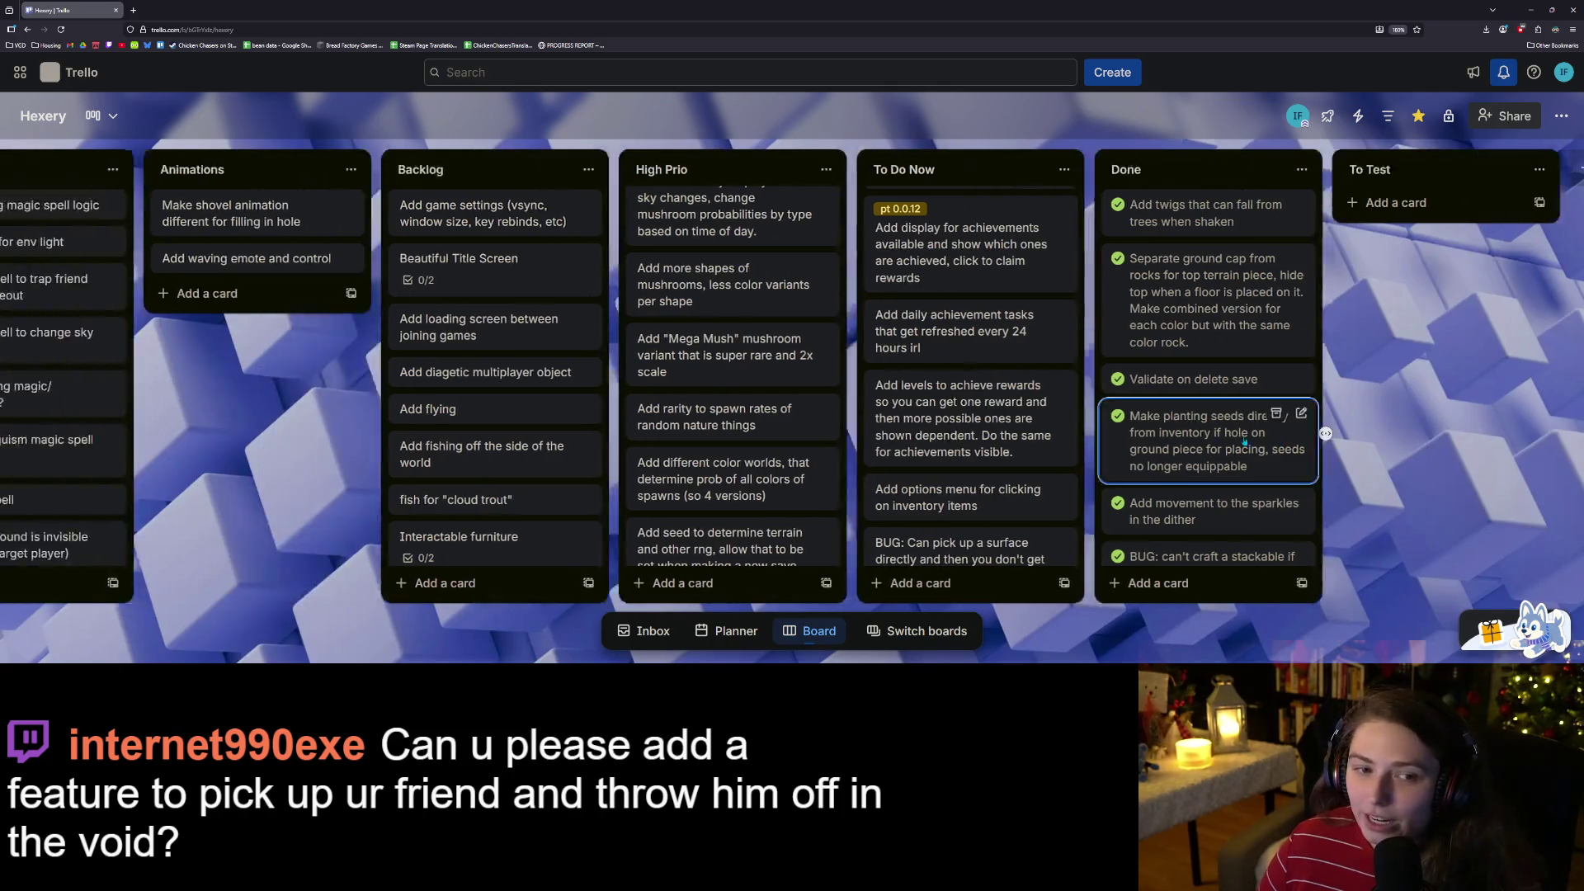
{"action": "scroll", "coordinate": [376, 479], "scroll_direction": "down", "scroll_amount": 1}
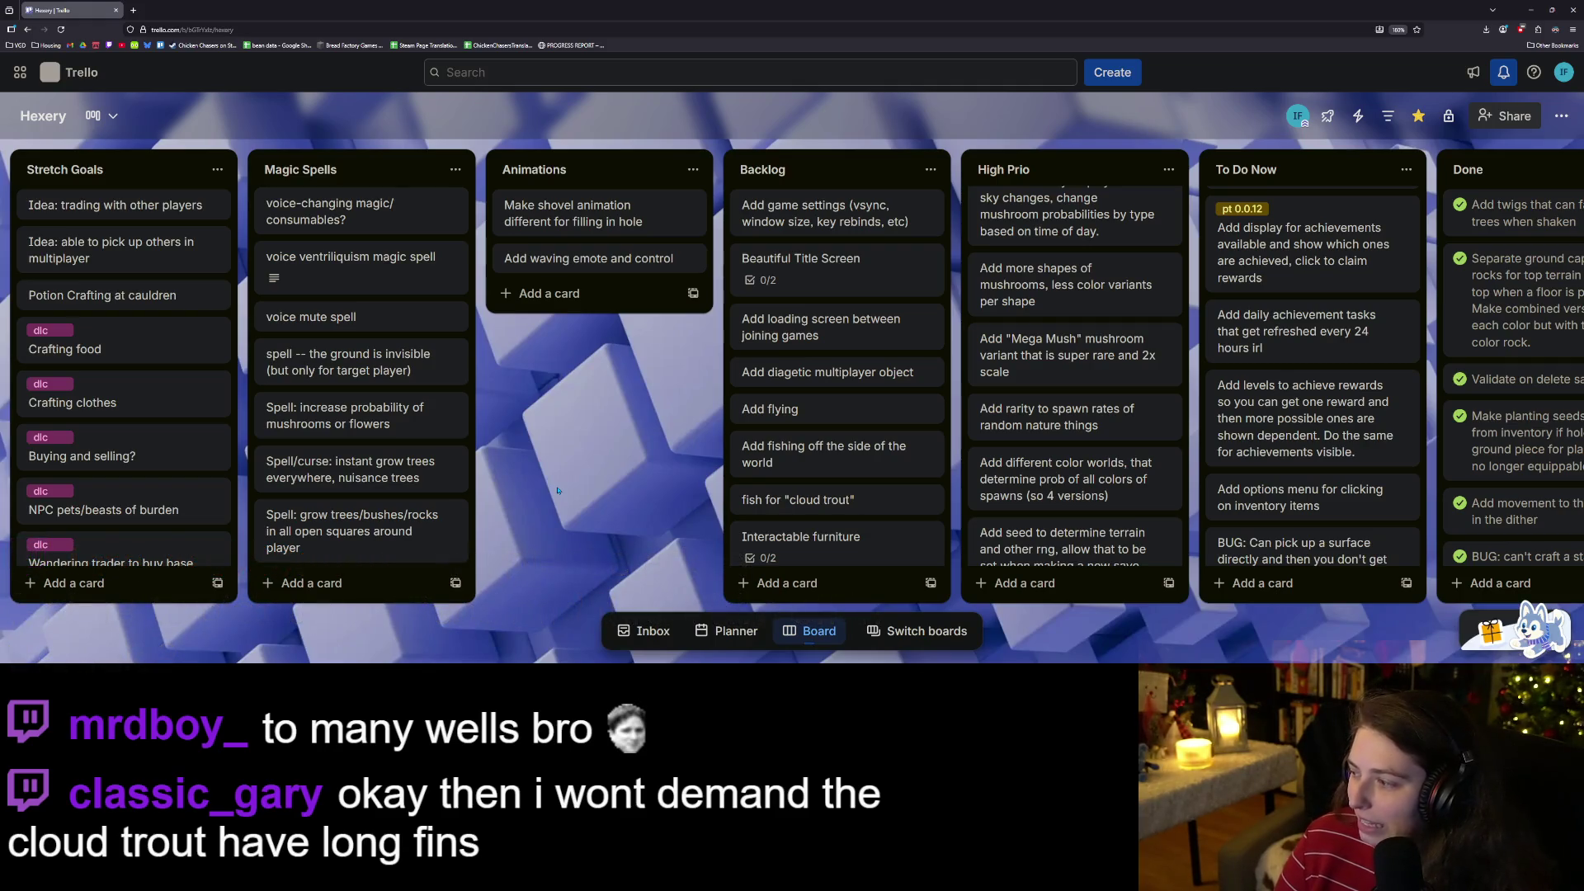
Describe on the multiplayer pick-up card that throwing players into the void respawns them or sends them home.
{"action": "left_click", "coordinate": [123, 247]}
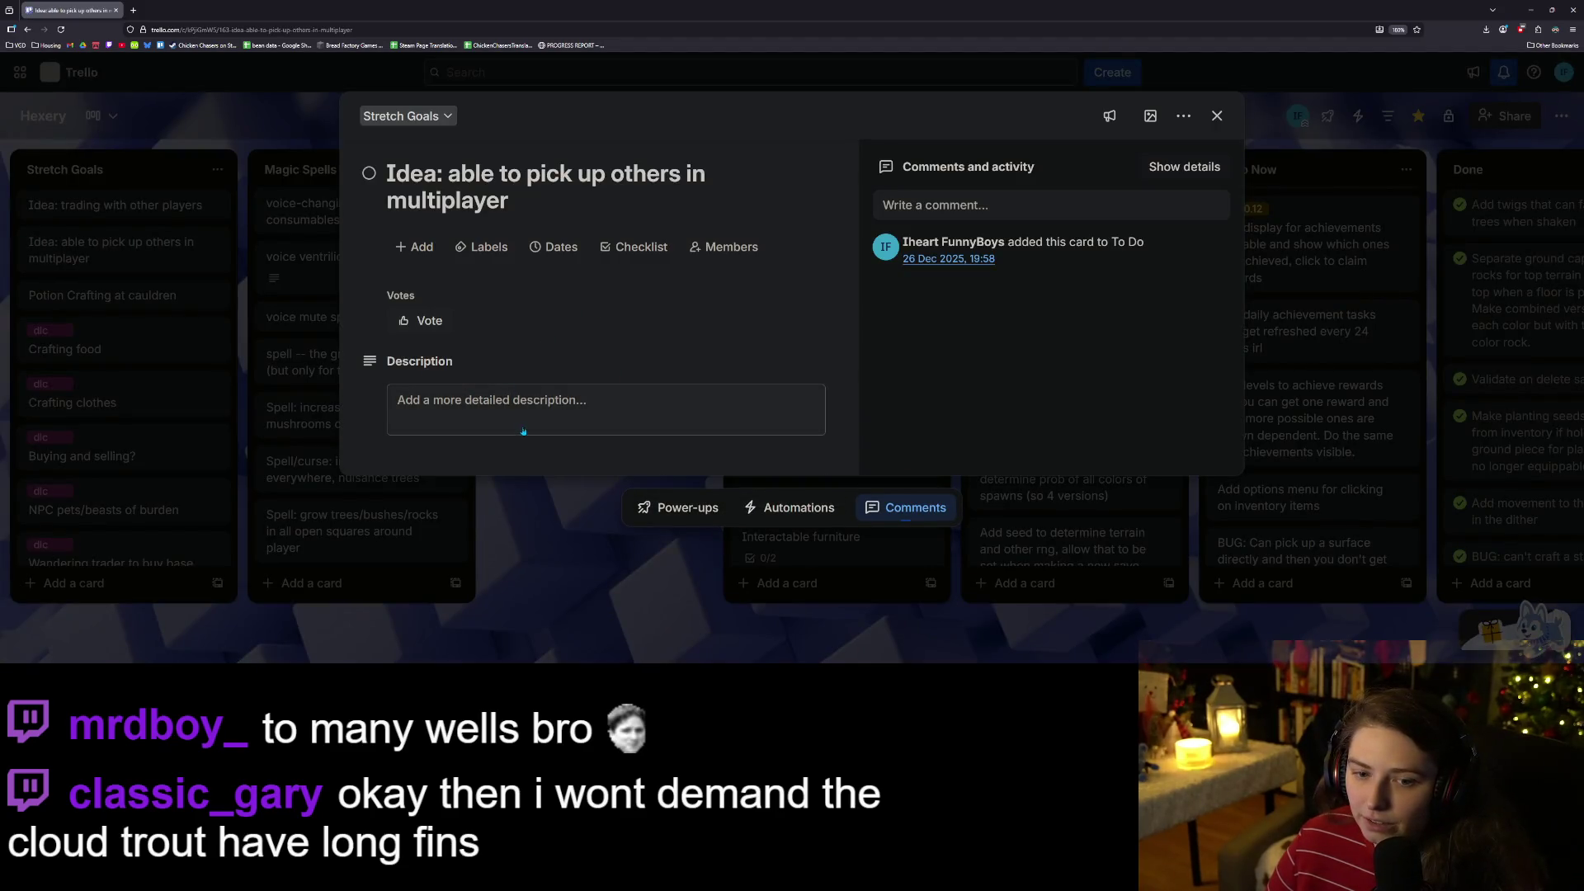
{"action": "left_click", "coordinate": [523, 429]}
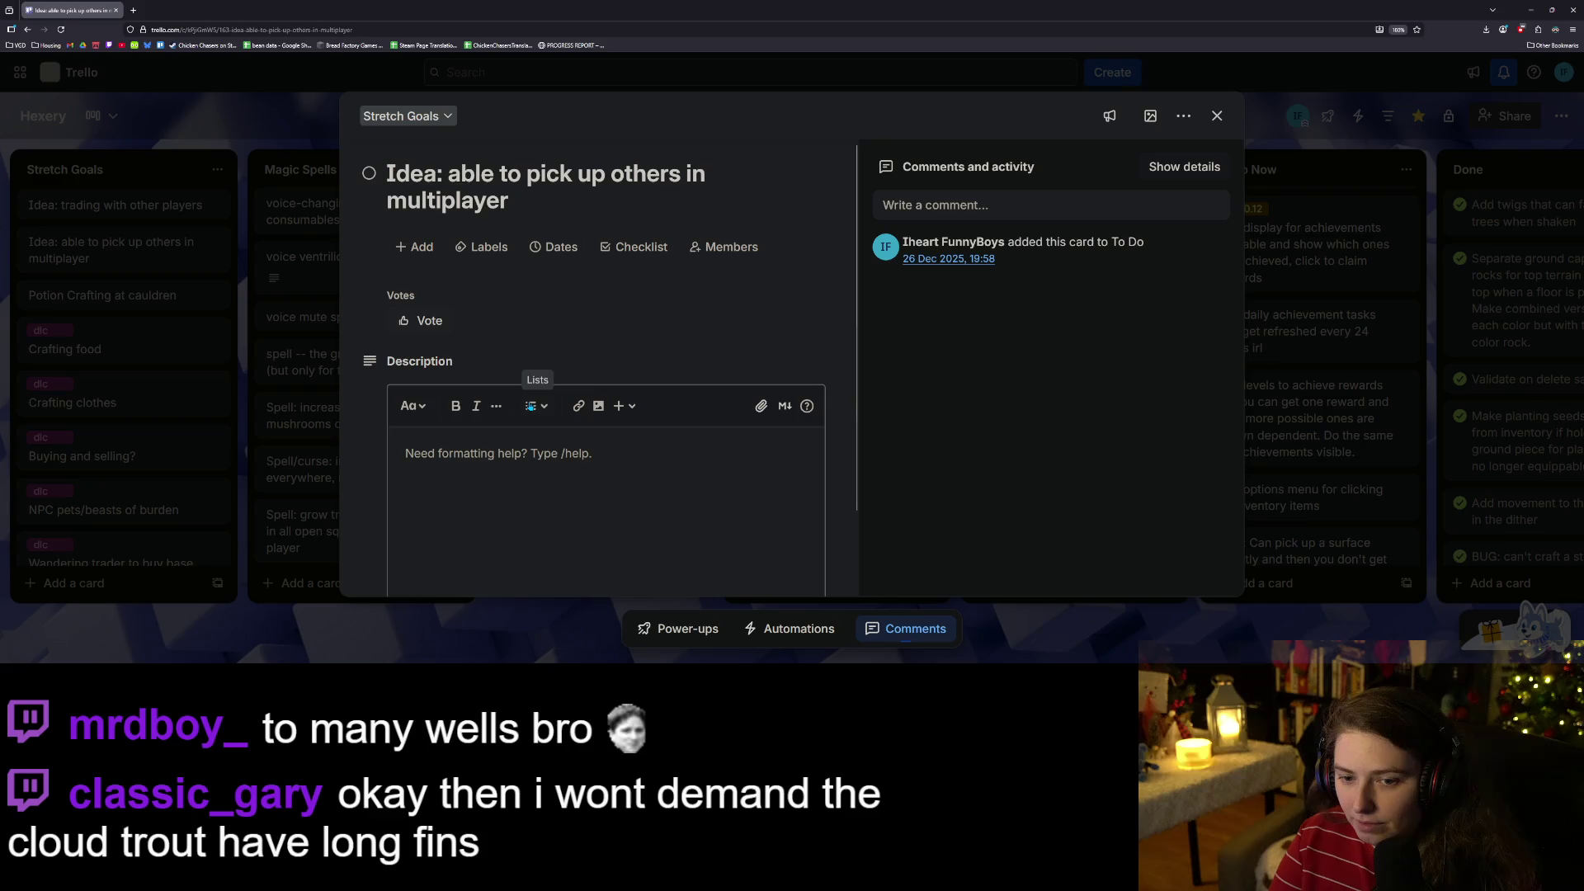
{"action": "type", "text": "se"}
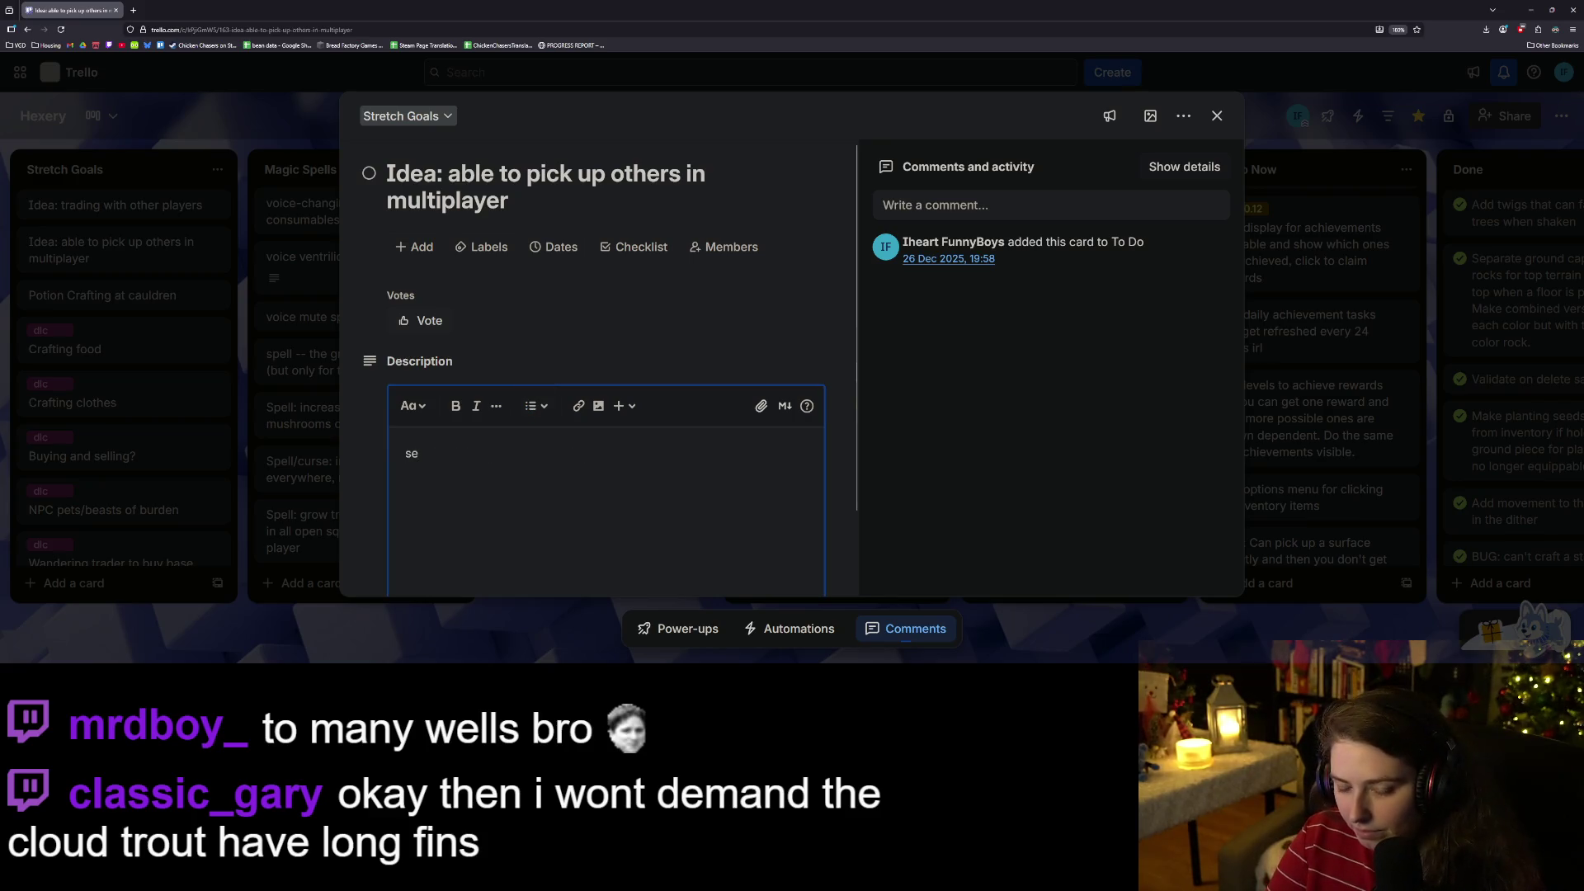
{"action": "type", "text": "hrowing "}
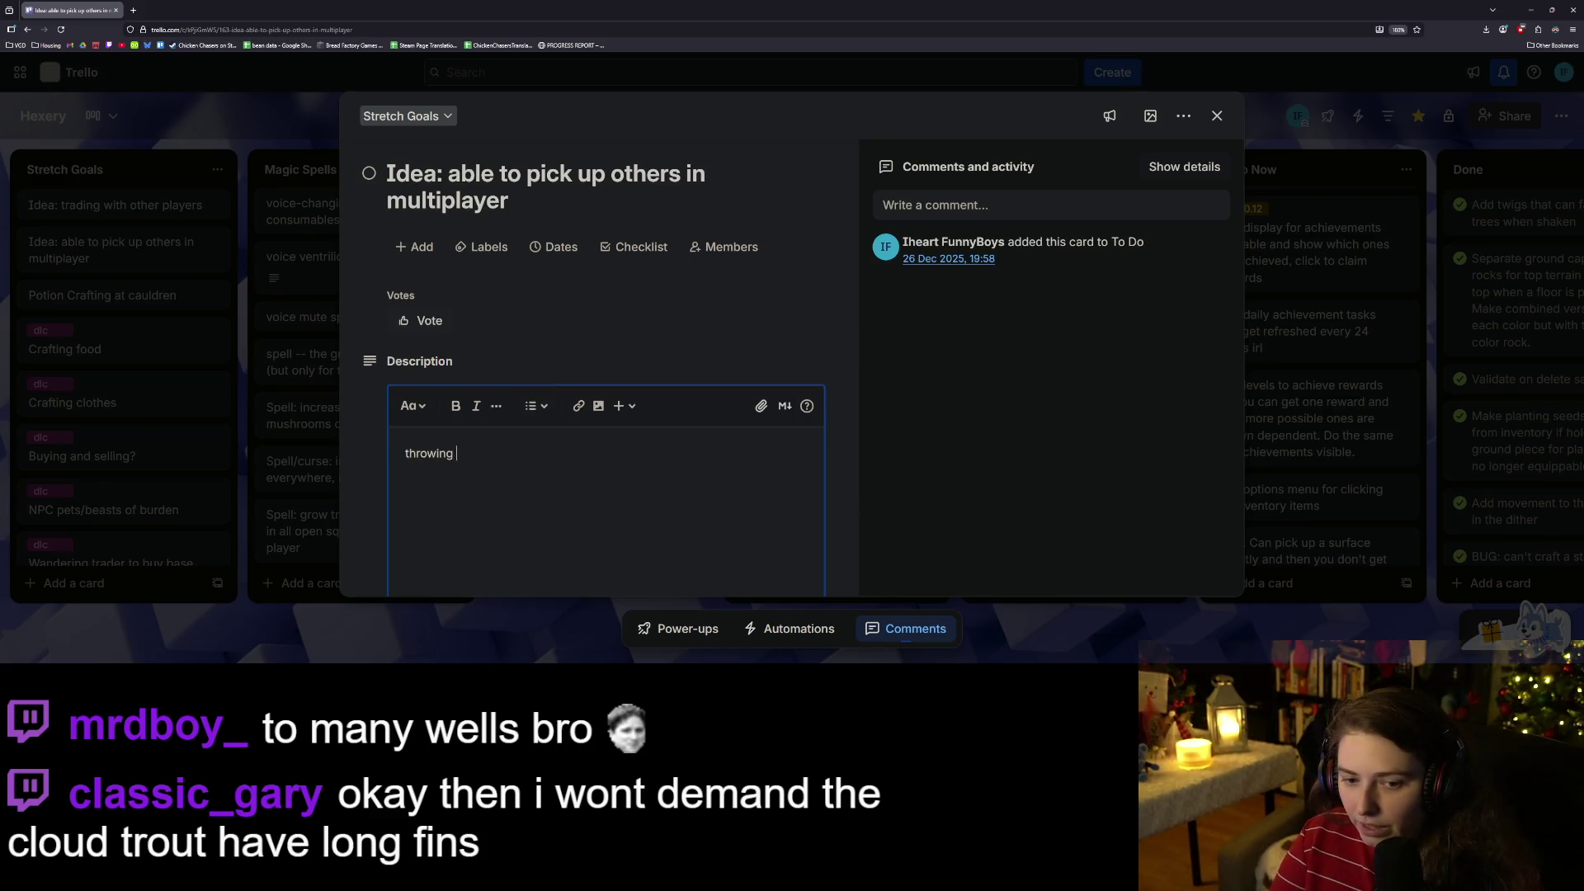
{"action": "type", "text": "thmnto t"}
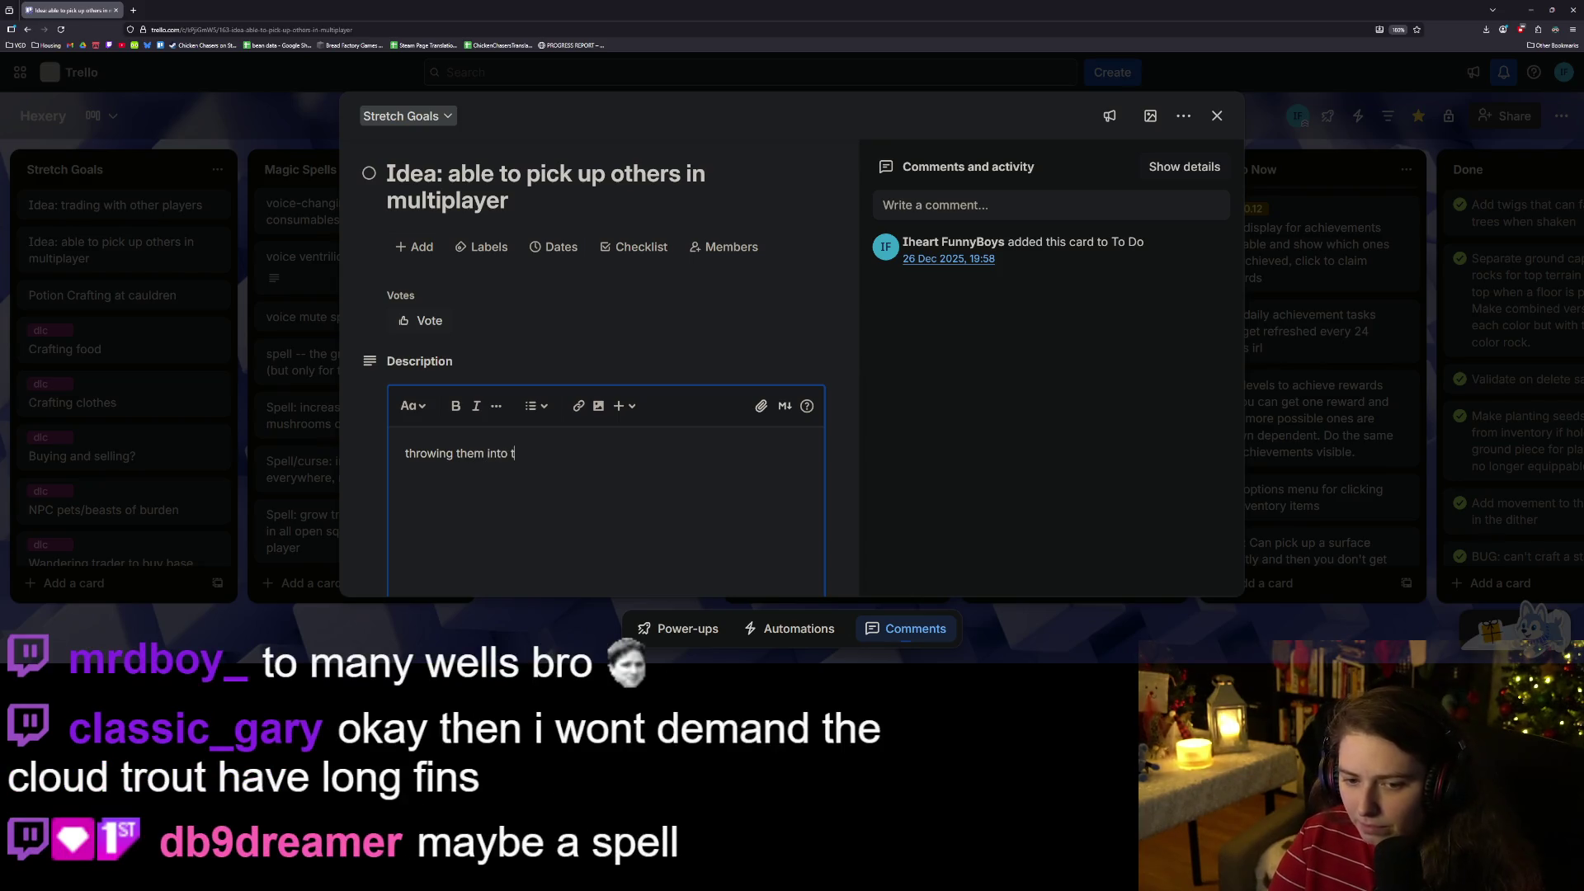
{"action": "type", "text": "he void eiterh"}
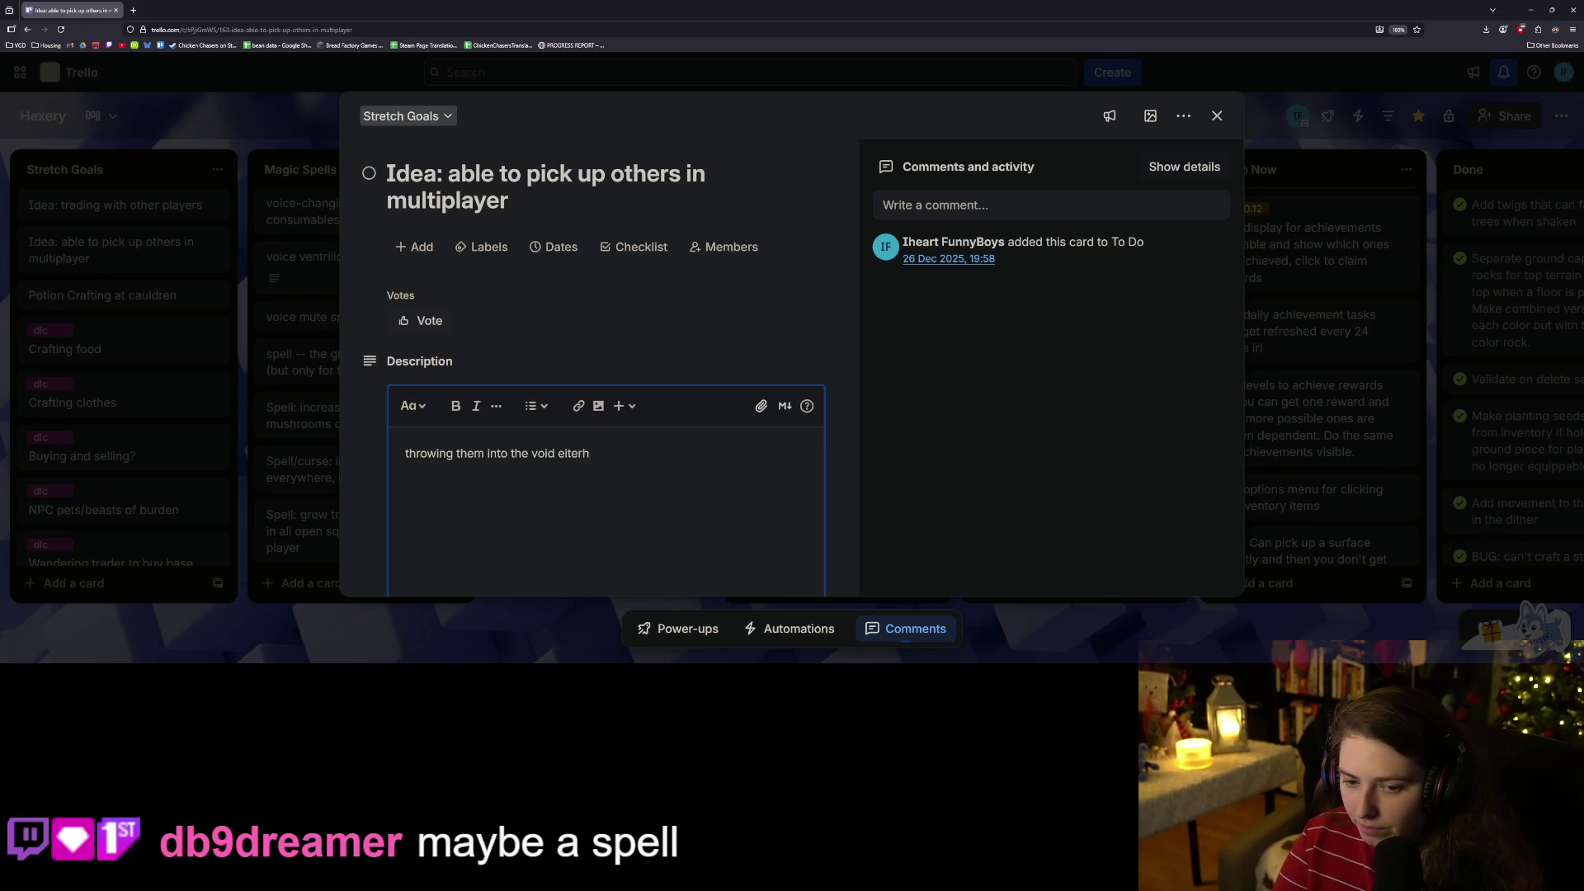
{"action": "key", "text": "BackSpace"}
{"action": "key", "text": "BackSpace"}
{"action": "key", "text": "BackSpace"}
{"action": "type", "text": "her re"}
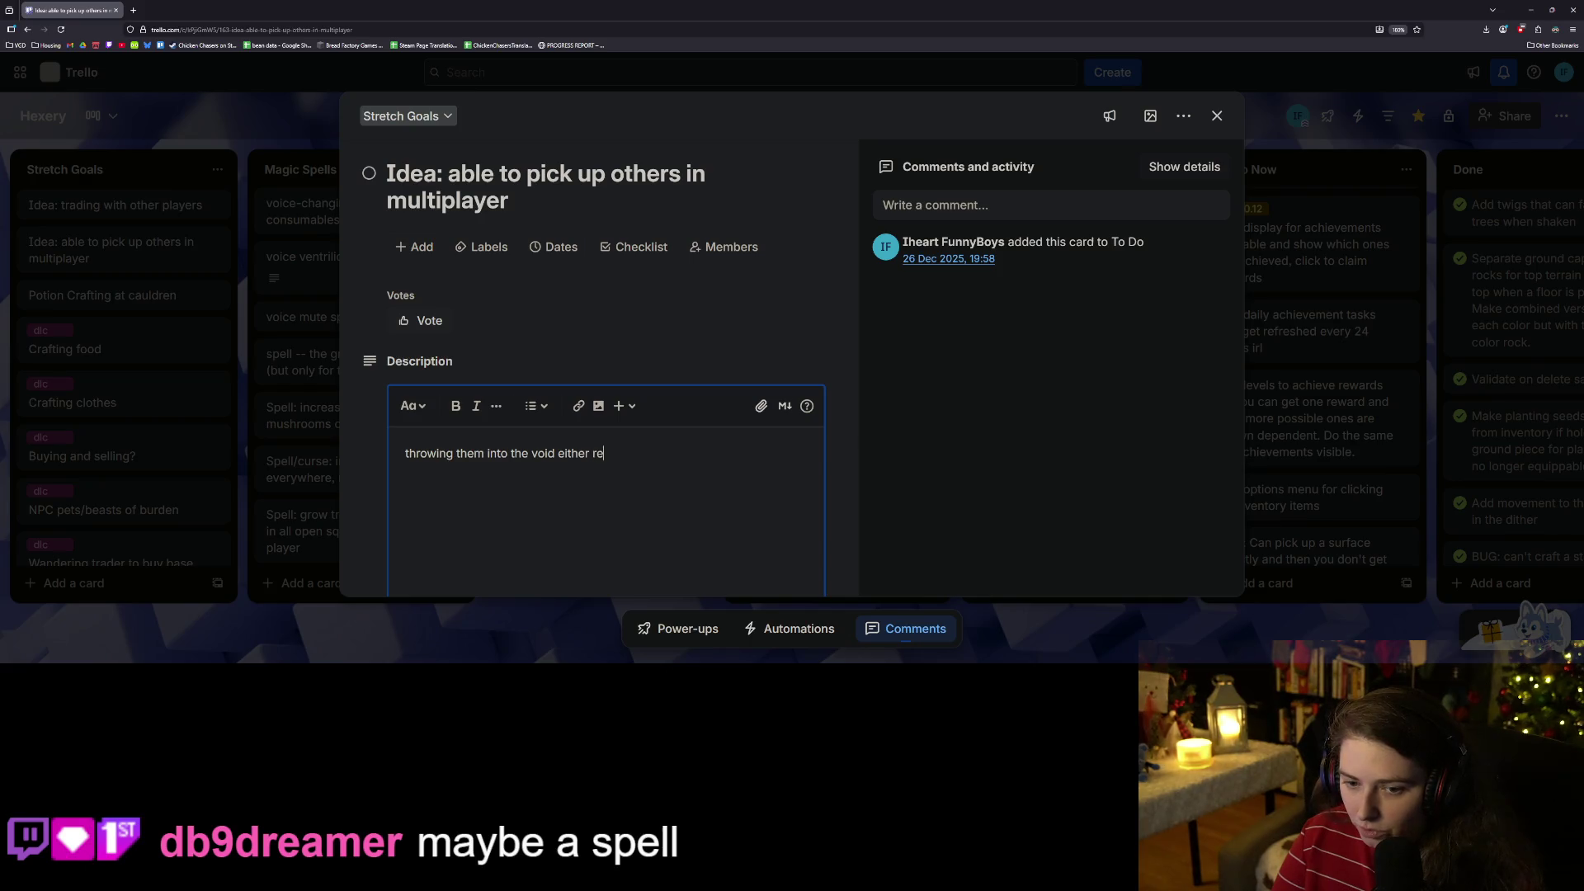
{"action": "type", "text": "spawns them or "}
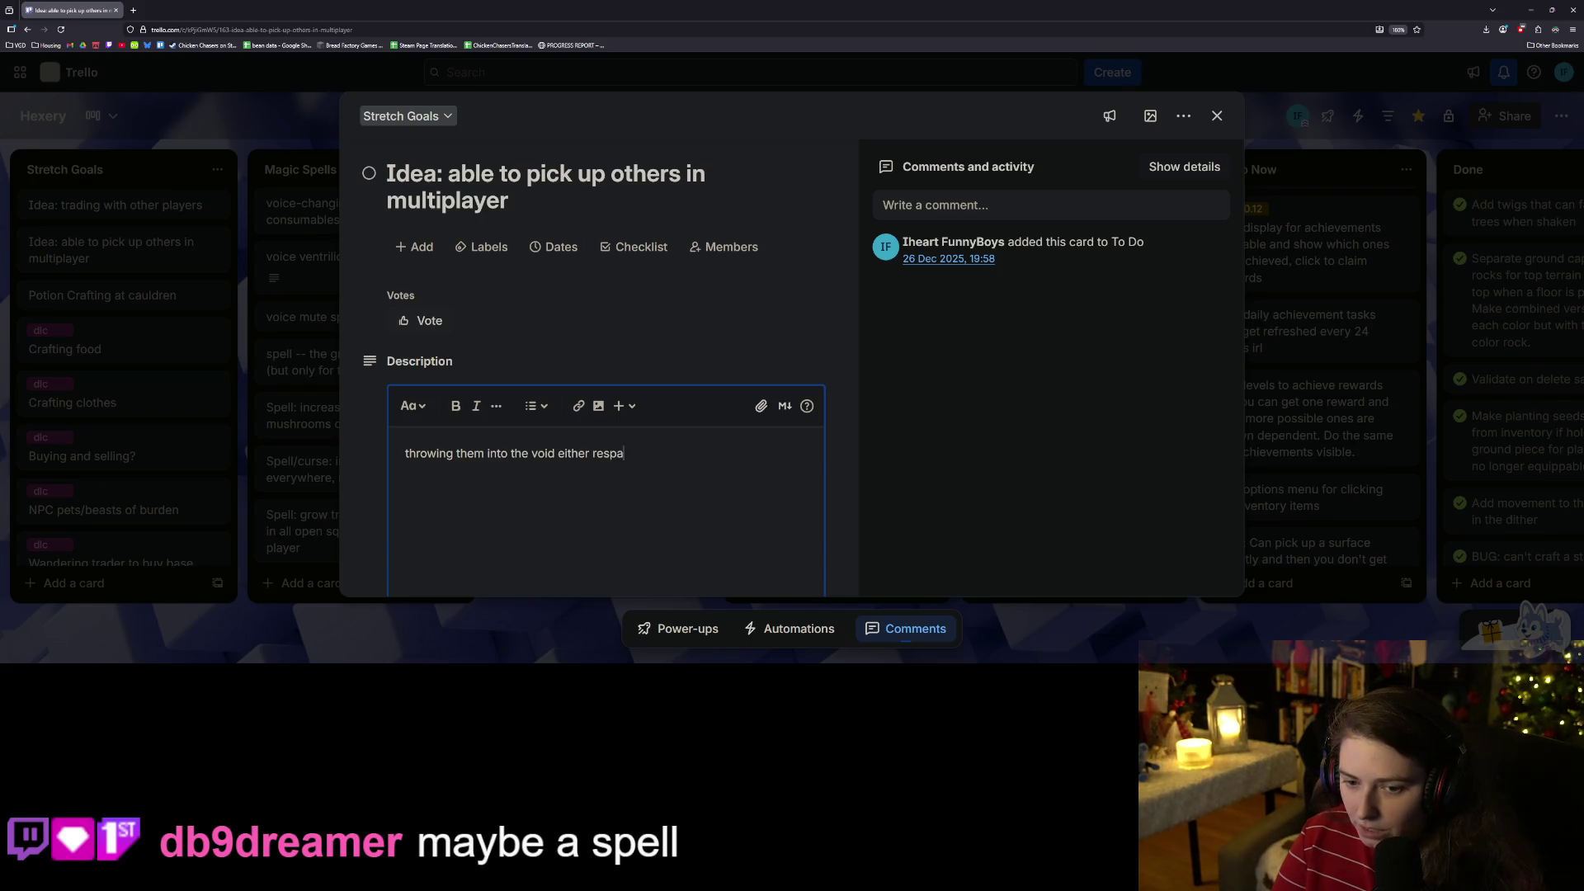
{"action": "type", "text": "sends them home"}
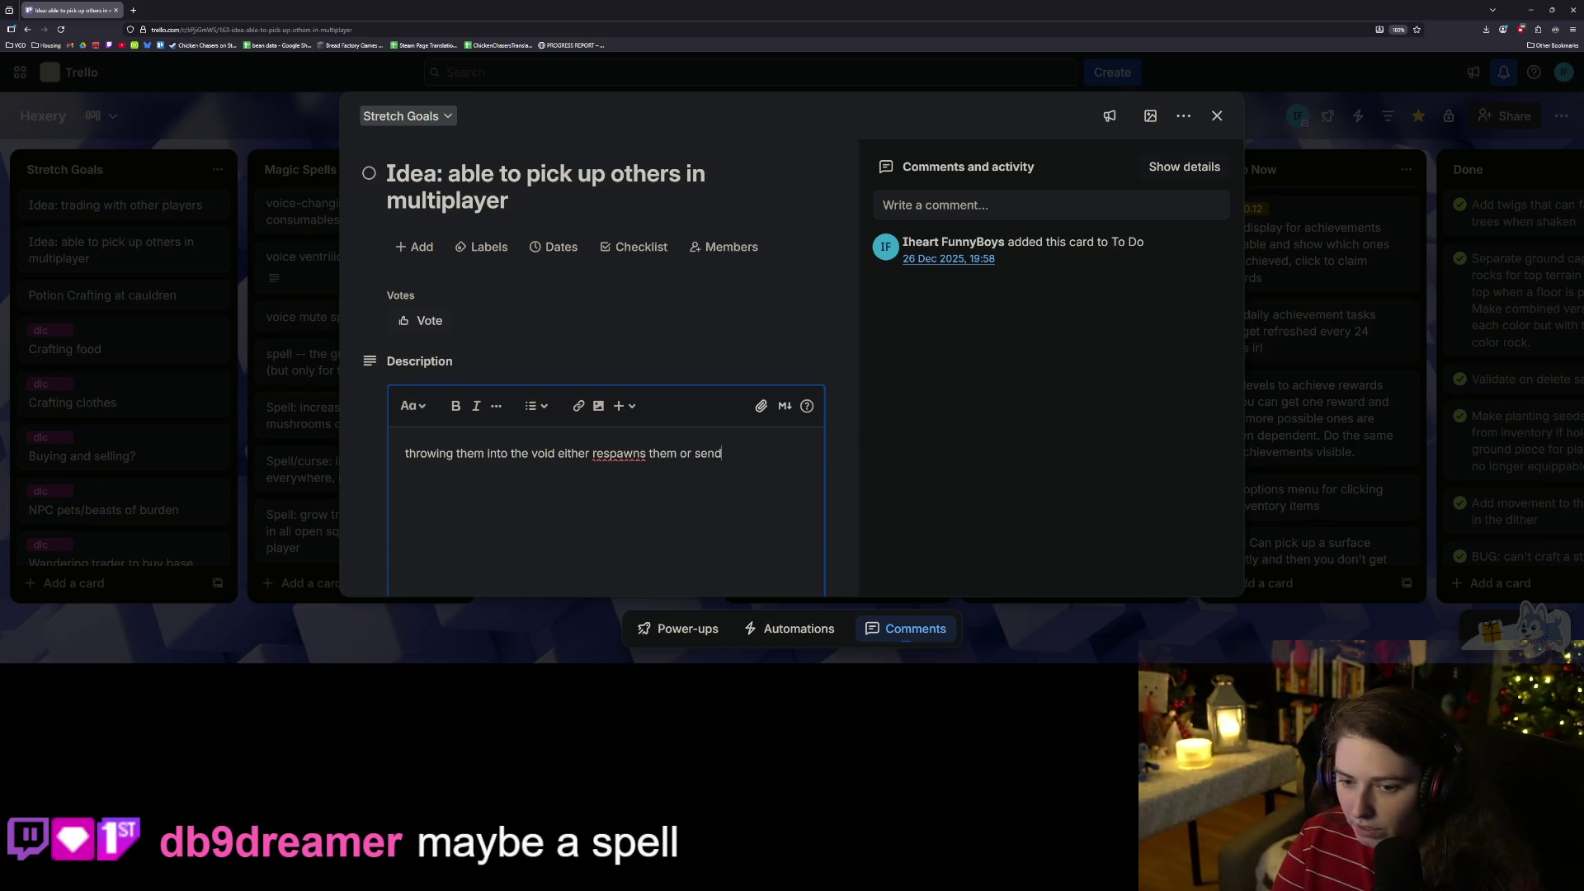
{"action": "key", "text": "Return"}
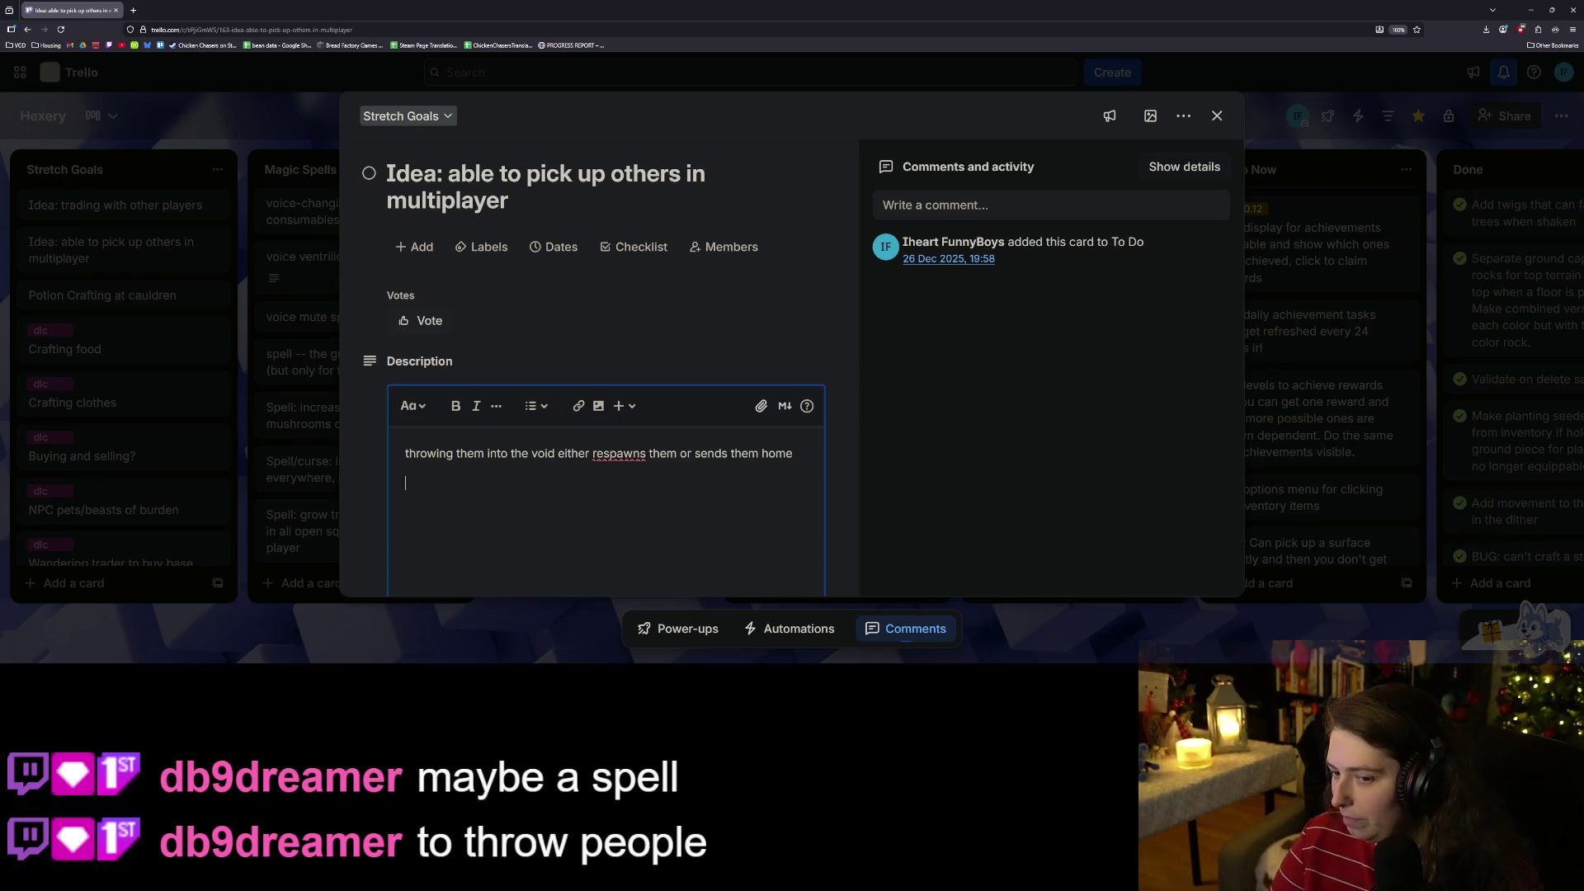
{"action": "scroll", "coordinate": [606, 496], "scroll_direction": "down", "scroll_amount": 1}
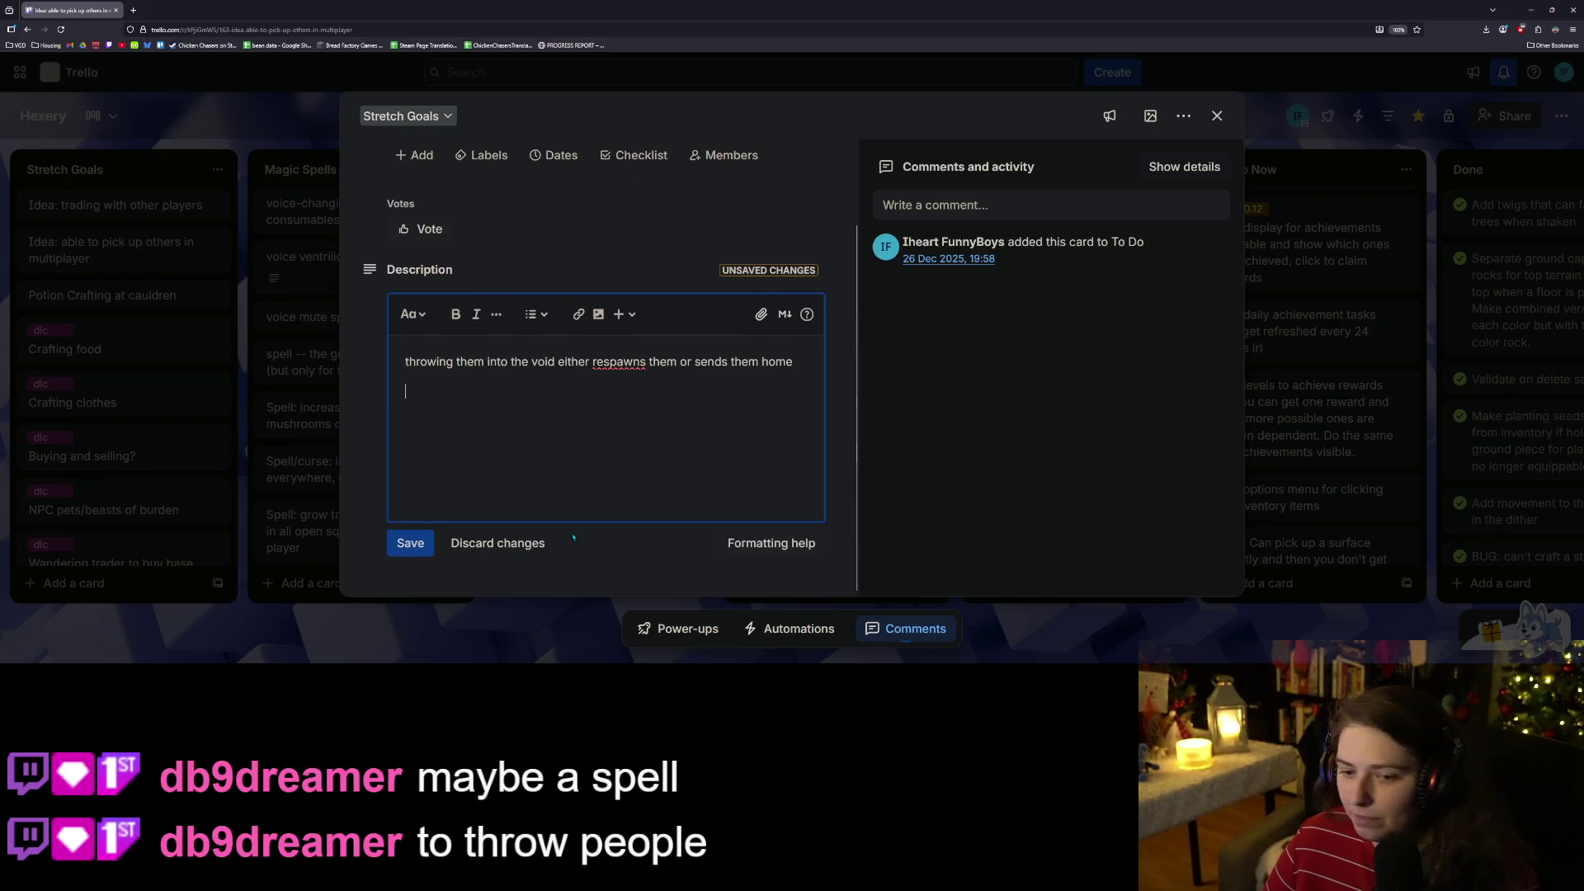
{"action": "left_click", "coordinate": [410, 543]}
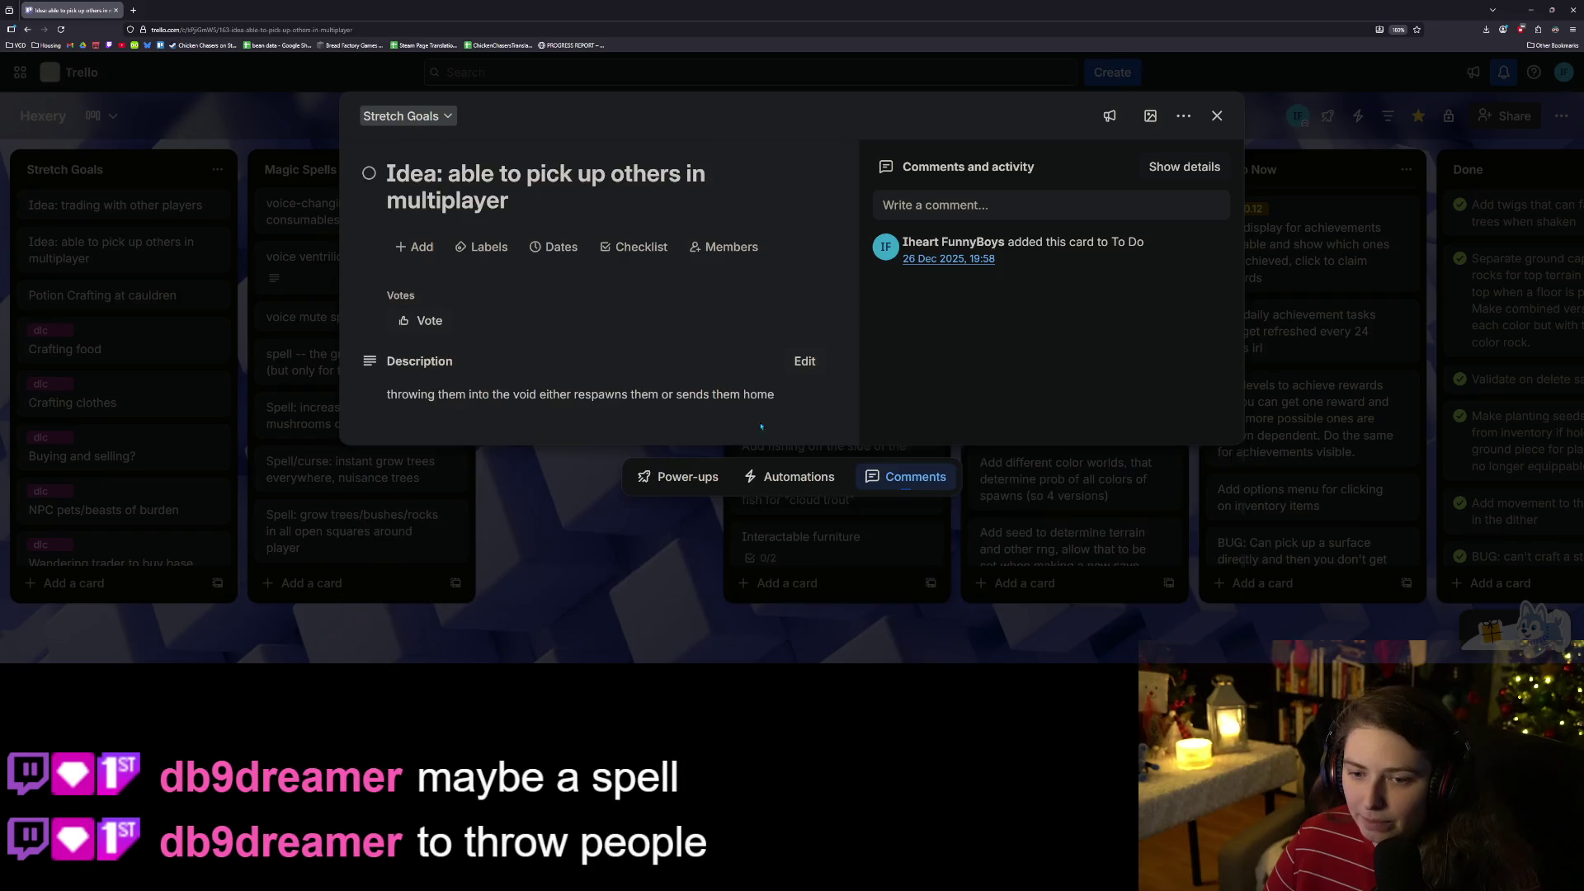
{"action": "left_click", "coordinate": [636, 561]}
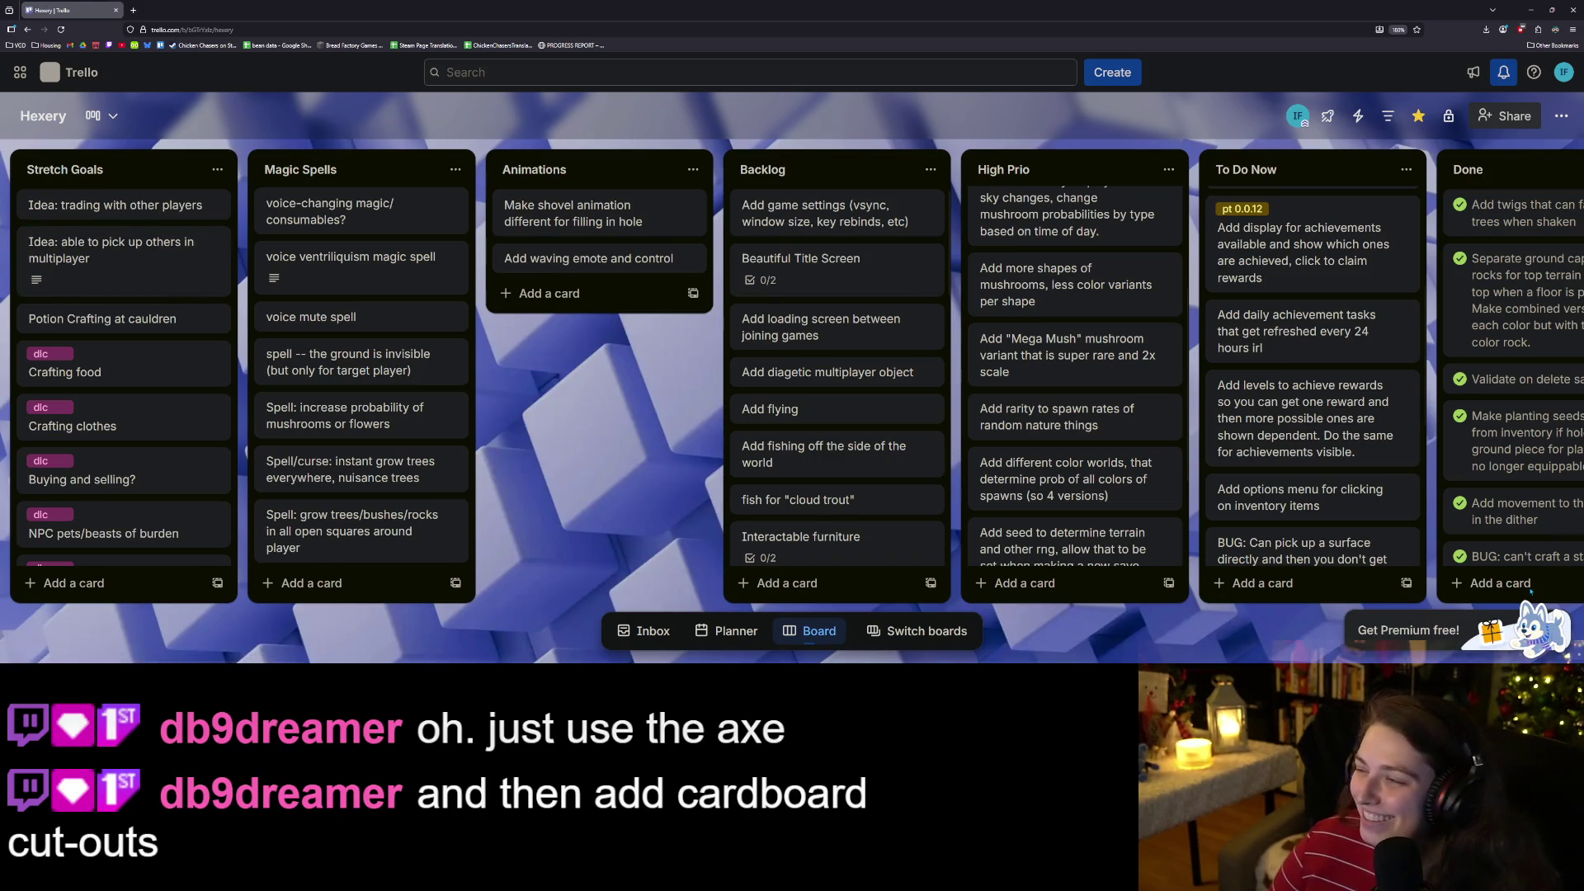
Autoscroll the board right to the To Test list, then switch to GitHub Desktop.
{"action": "middle_click", "coordinate": [1289, 614]}
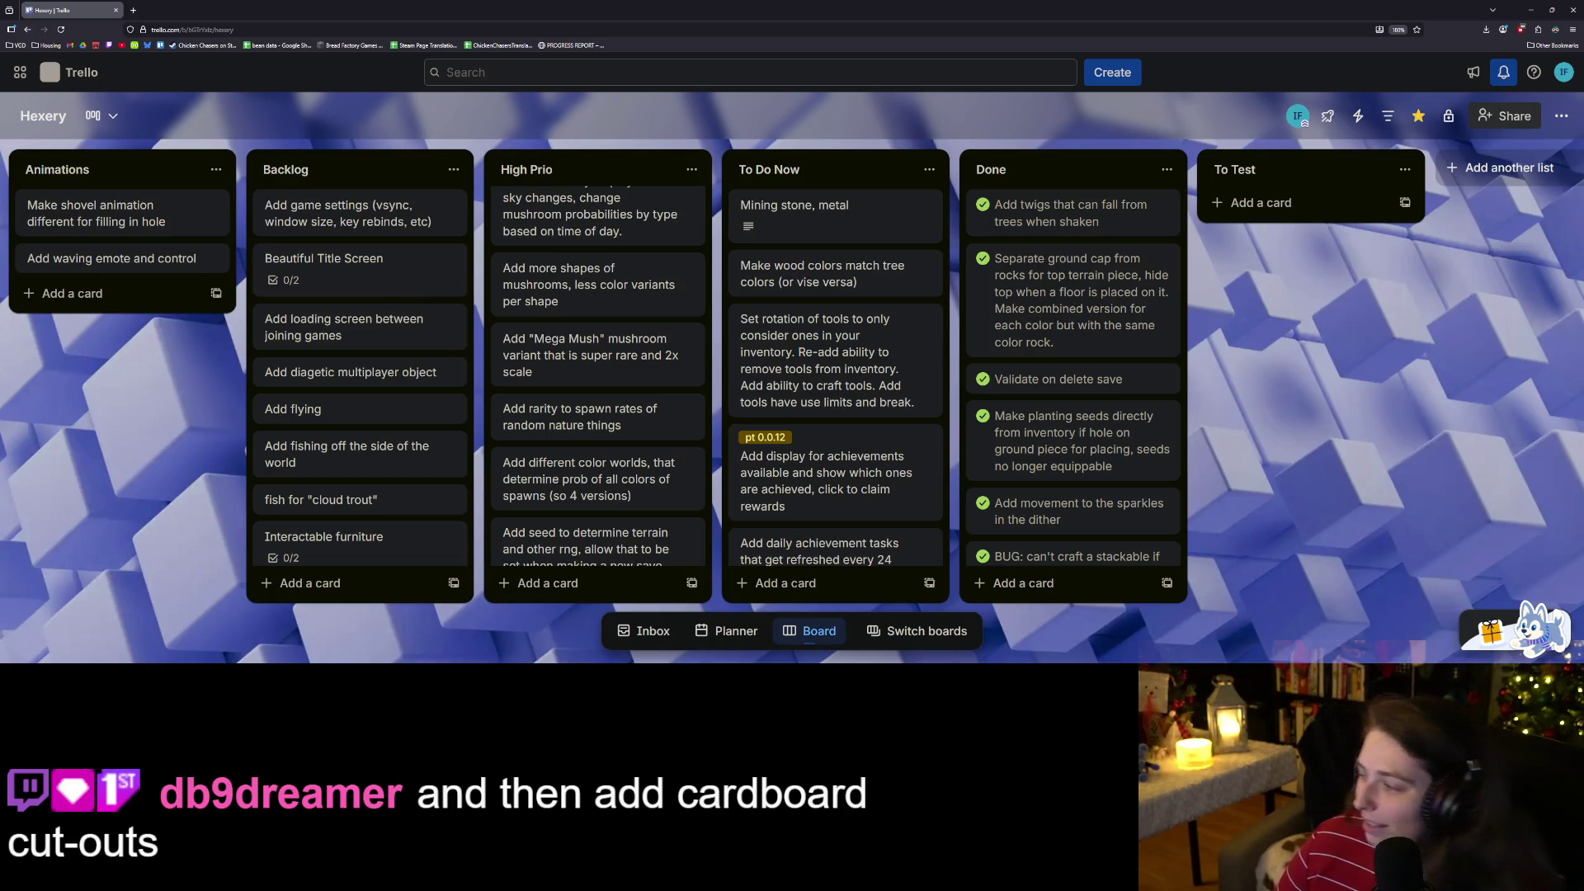
{"action": "key", "text": "alt+Tab"}
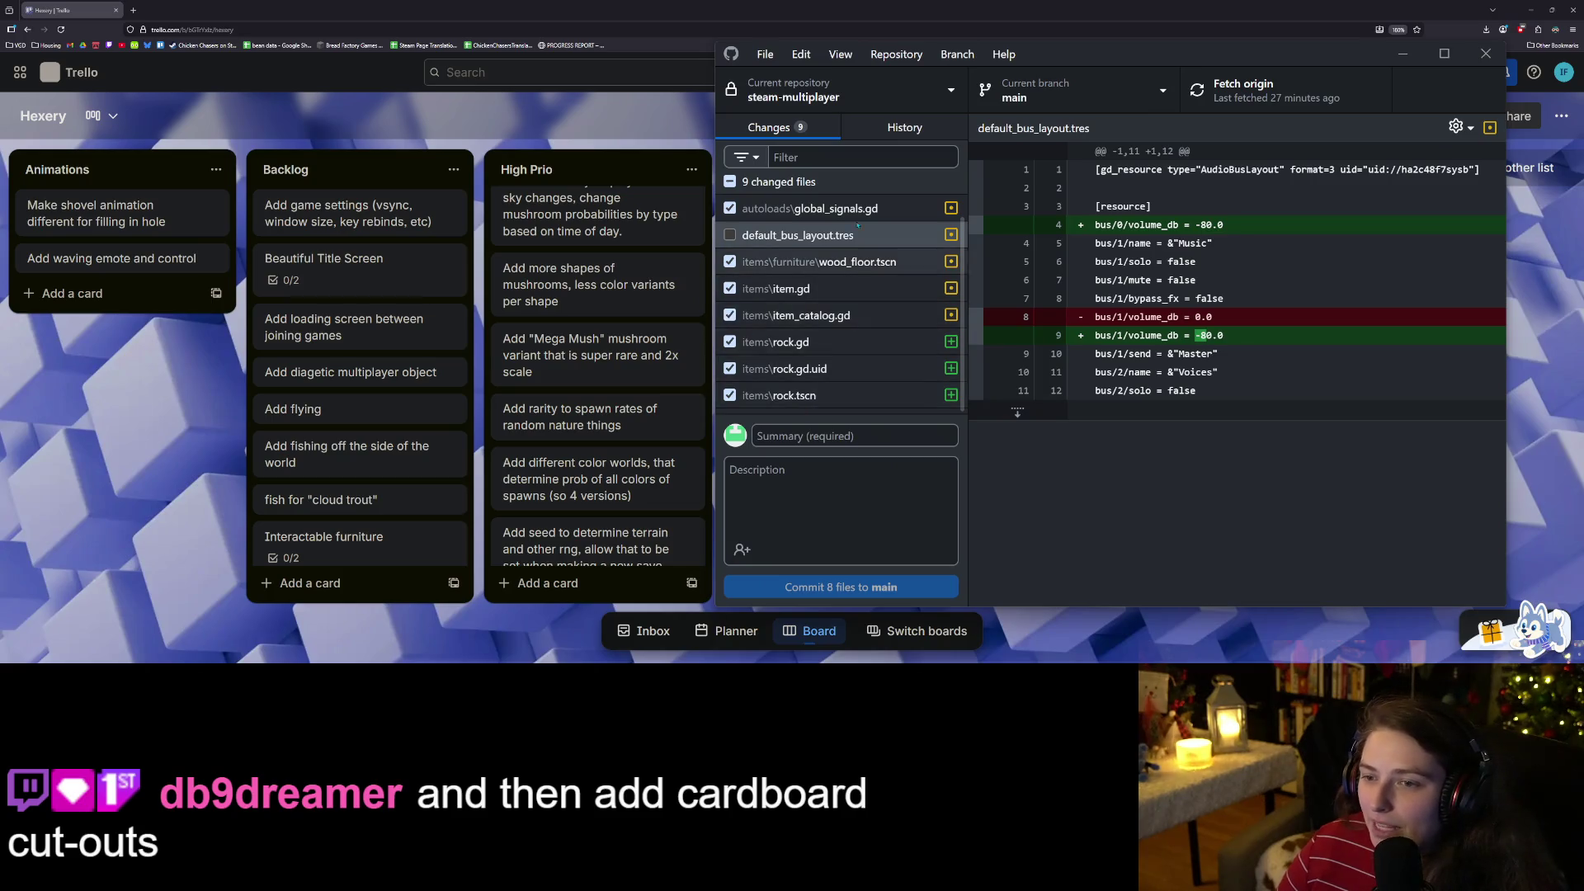
Review the rock_broken signal in global_signals.gd, then open achievements.gd in Godot.
{"action": "left_click", "coordinate": [866, 218]}
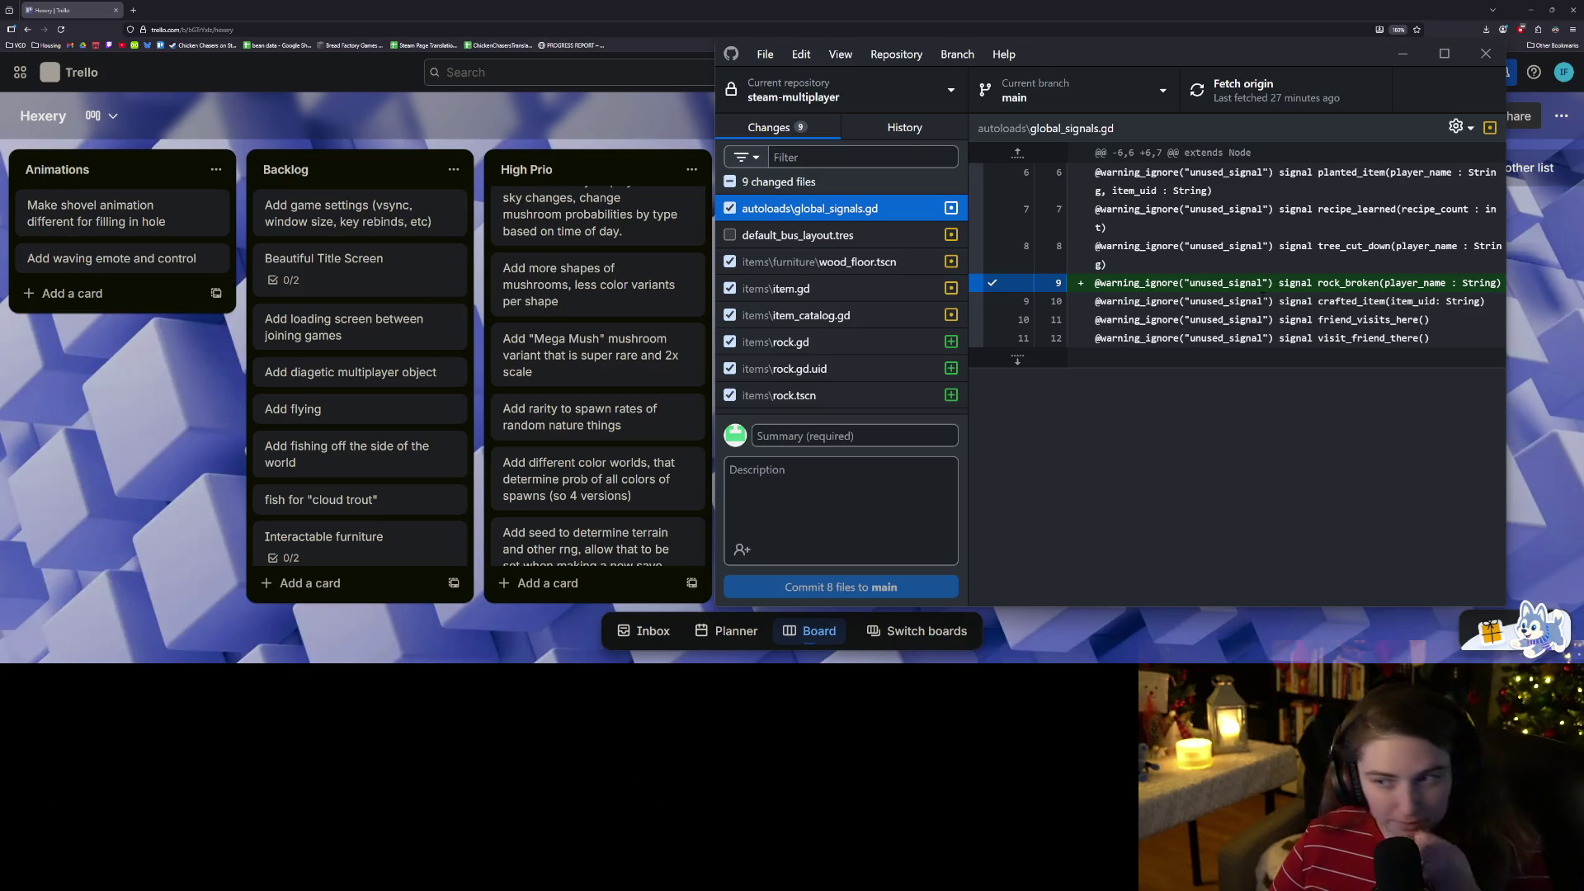
{"action": "scroll", "coordinate": [912, 310], "scroll_direction": "down", "scroll_amount": 1}
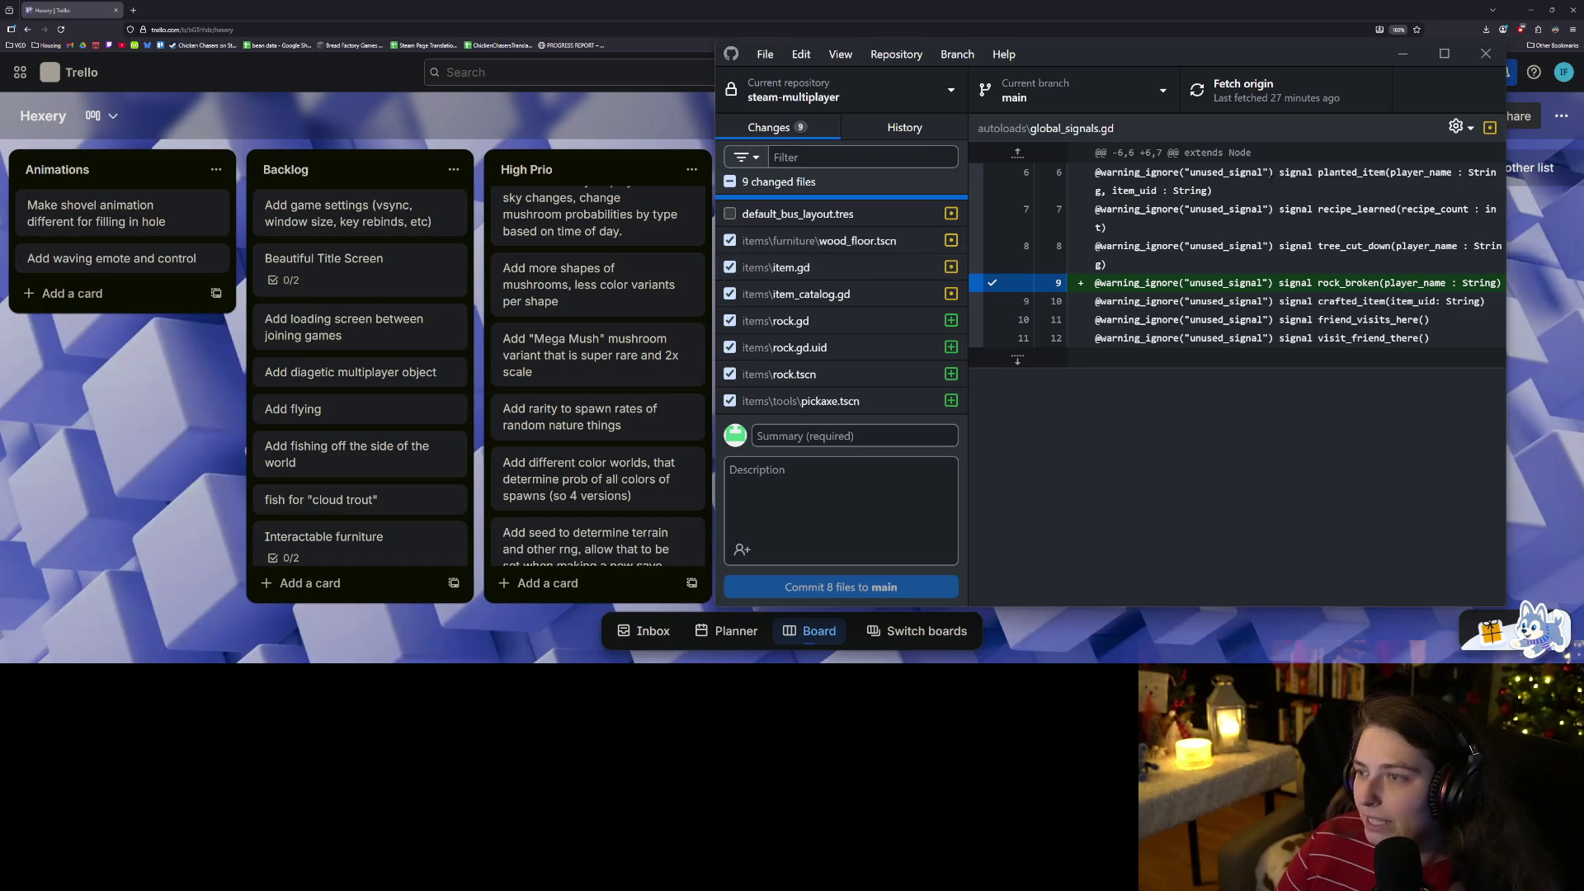
{"action": "left_click", "coordinate": [1523, 7]}
{"action": "left_click", "coordinate": [733, 4]}
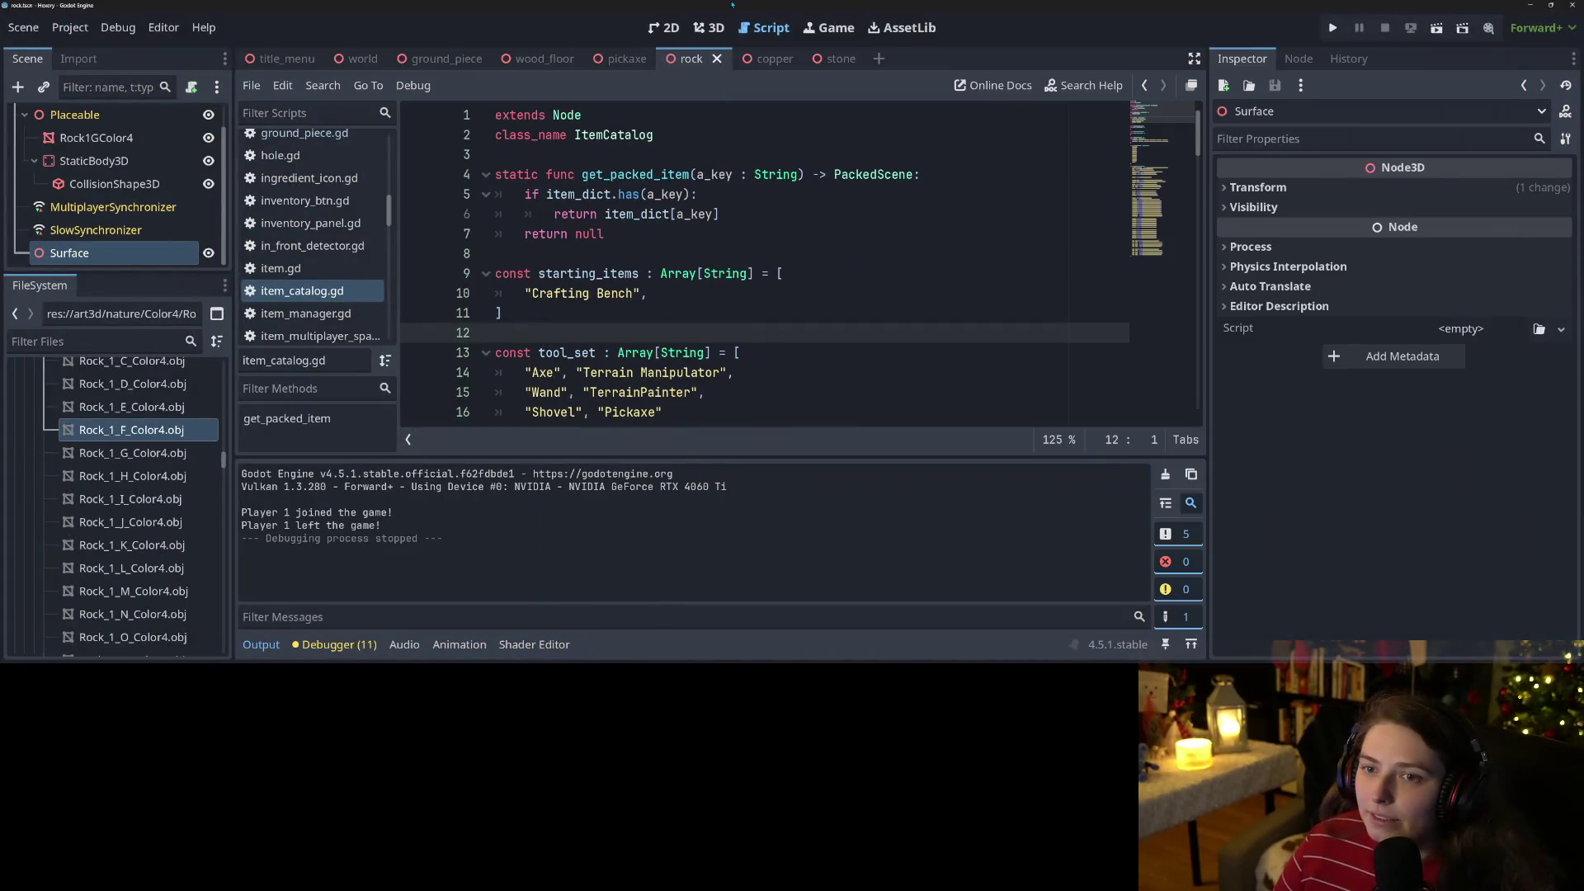
{"action": "scroll", "coordinate": [321, 146], "scroll_direction": "up", "scroll_amount": 10}
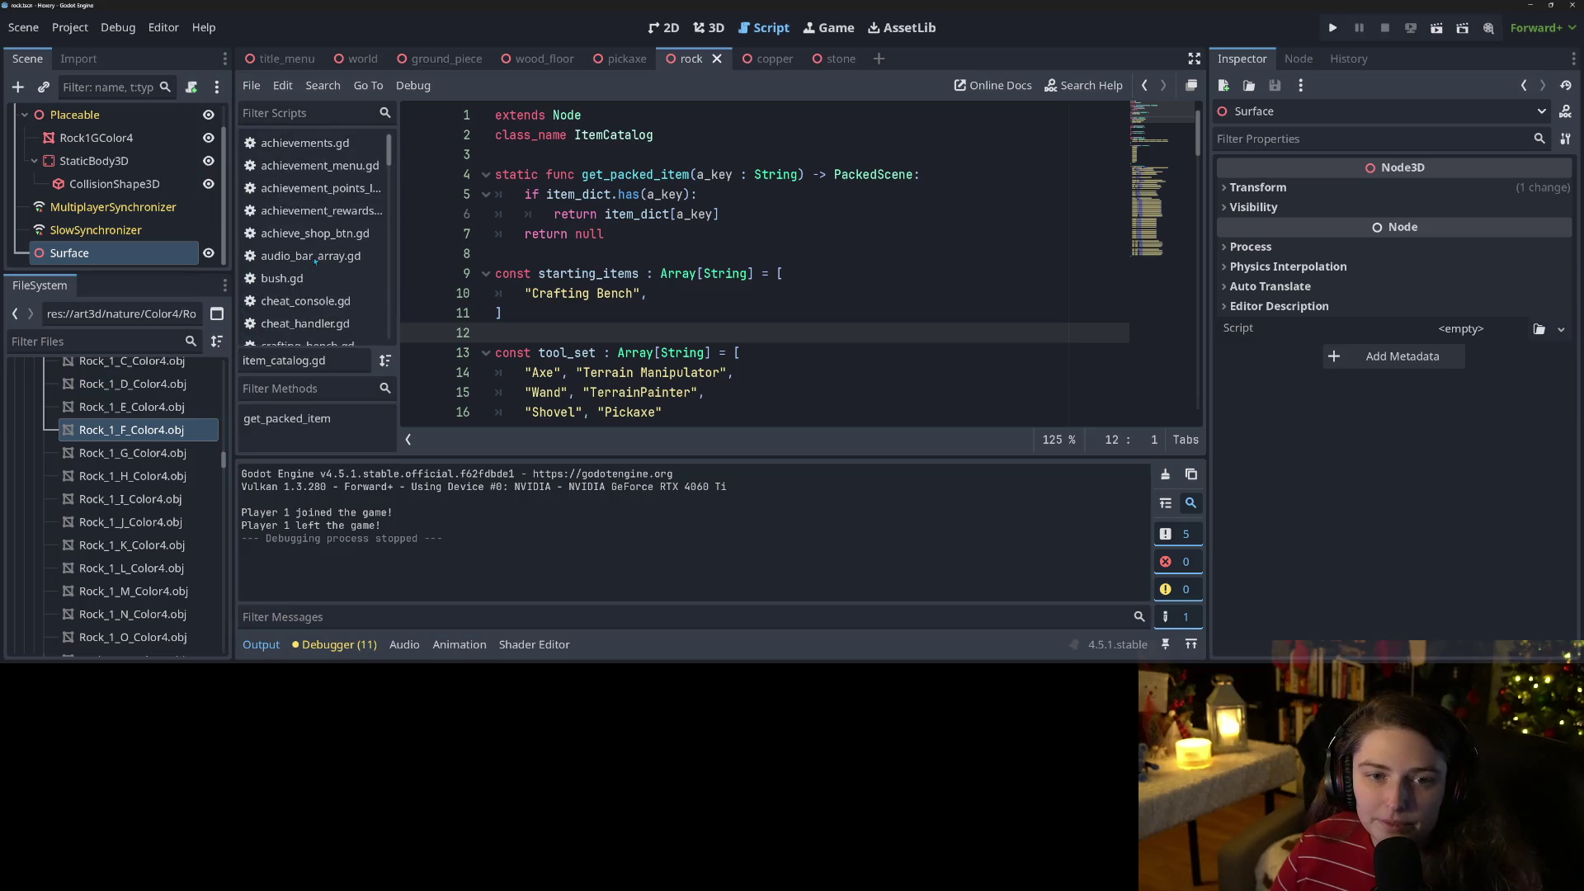
{"action": "left_click", "coordinate": [323, 145]}
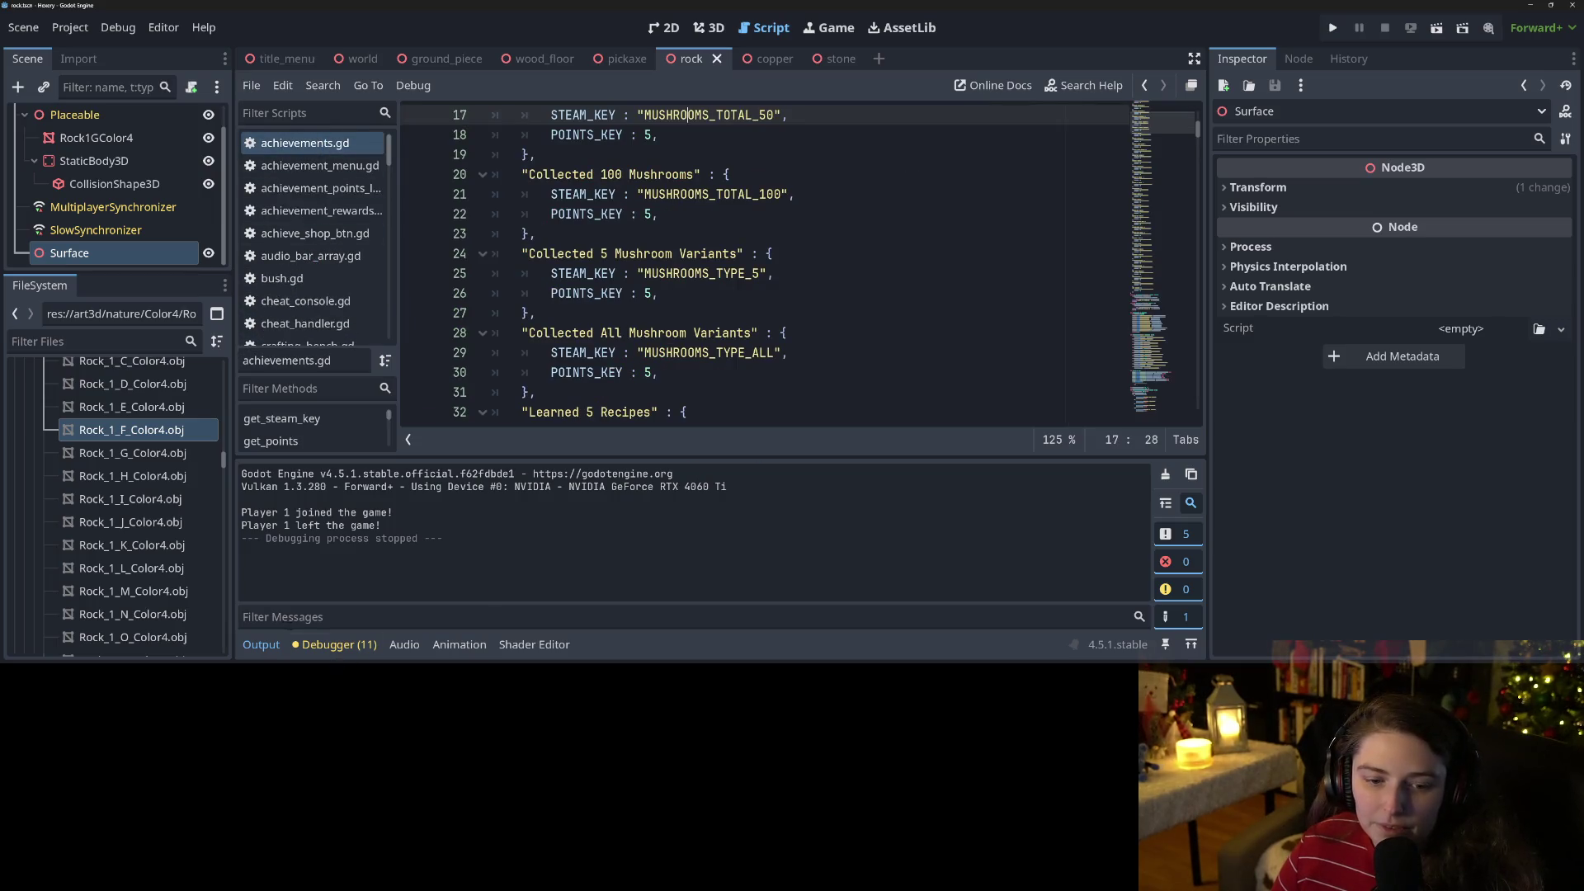
Collapse the Output panel and scroll achievements.gd to the _on_tree_cut_down handler.
{"action": "left_click", "coordinate": [260, 645]}
{"action": "scroll", "coordinate": [817, 498], "scroll_direction": "down", "scroll_amount": 20}
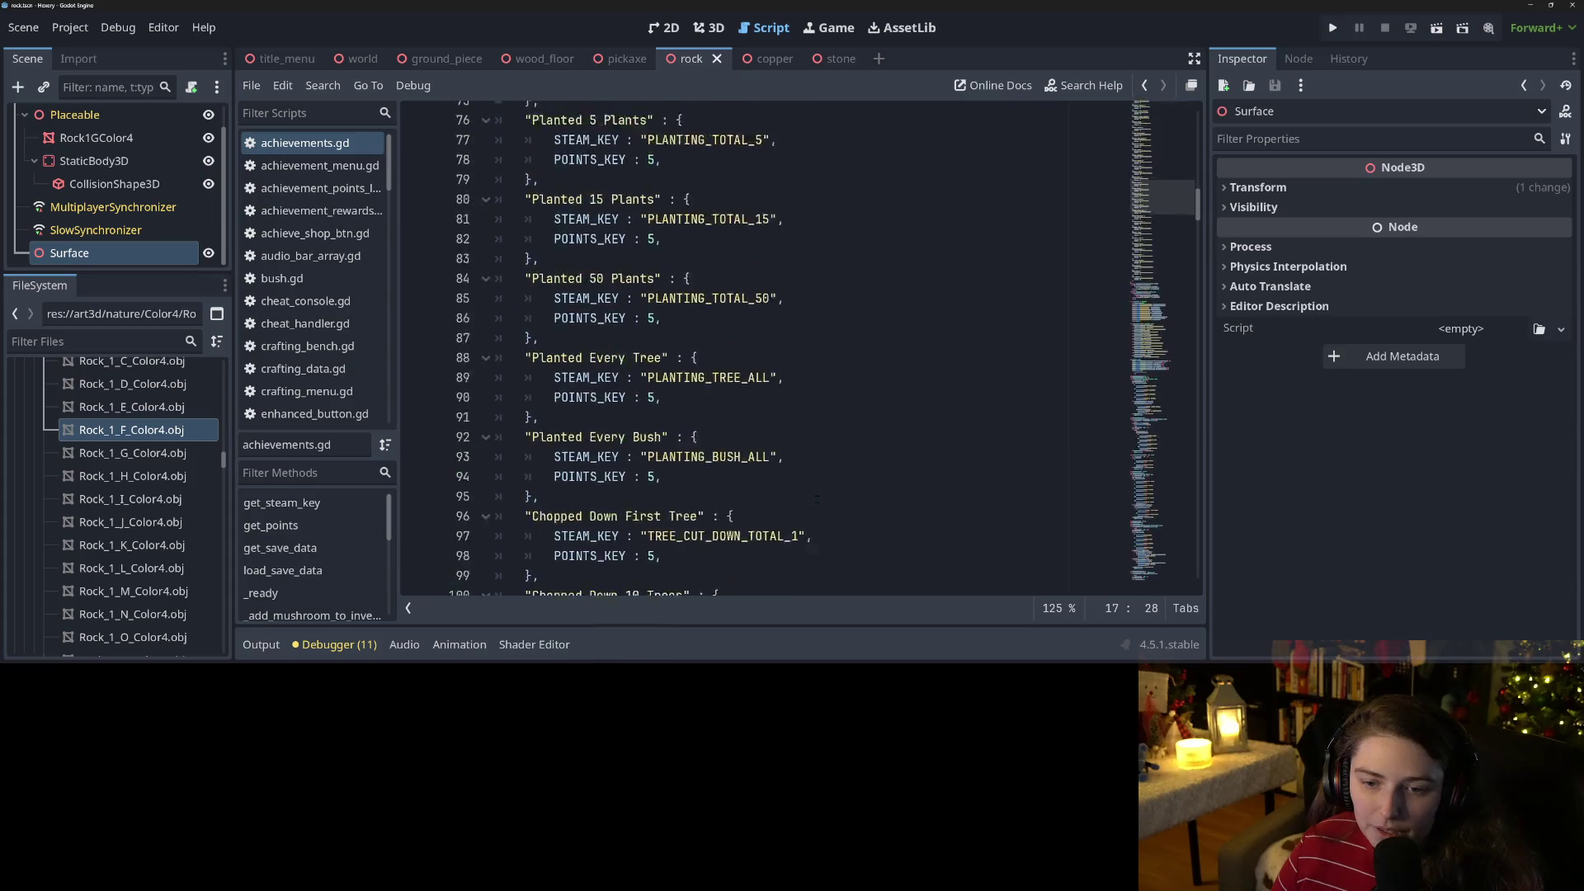
{"action": "scroll", "coordinate": [817, 498], "scroll_direction": "down", "scroll_amount": 20}
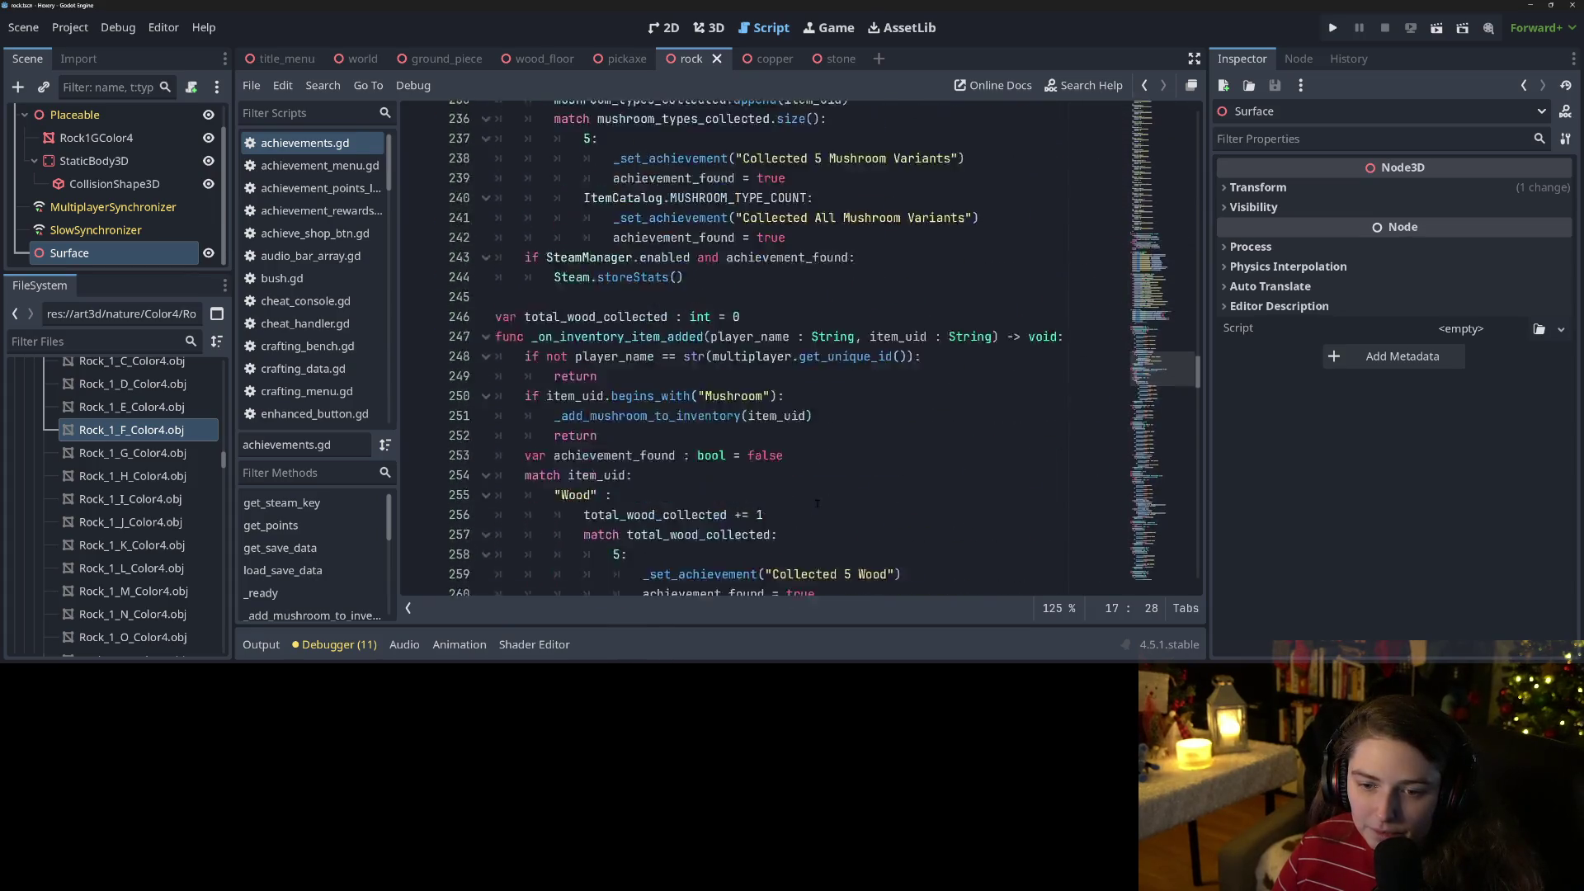
{"action": "scroll", "coordinate": [817, 502], "scroll_direction": "down", "scroll_amount": 20}
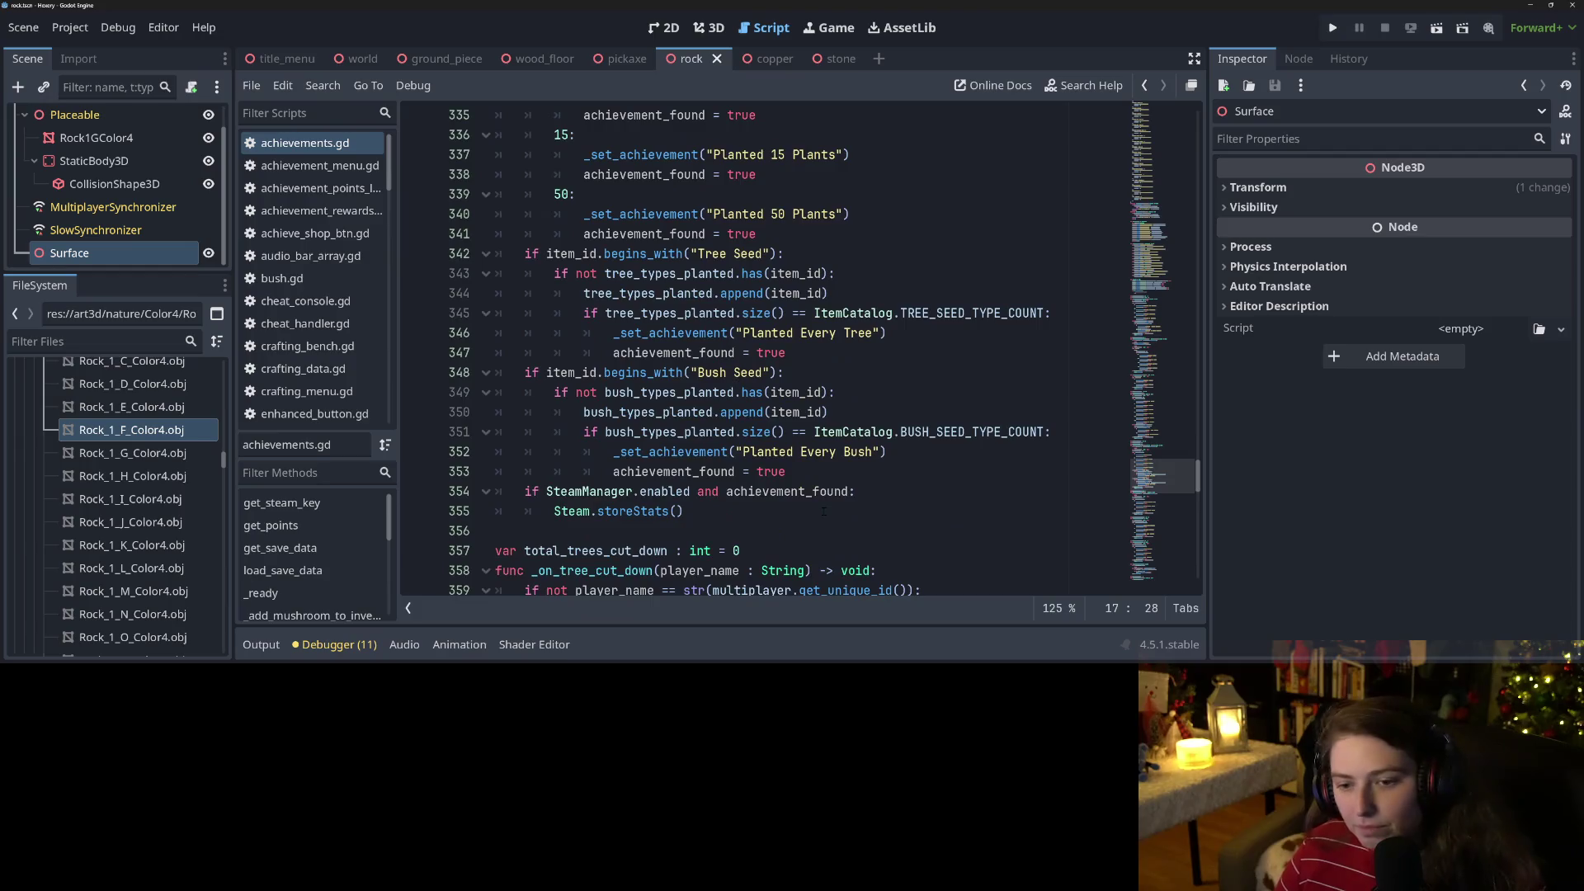
{"action": "scroll", "coordinate": [823, 512], "scroll_direction": "down", "scroll_amount": 14}
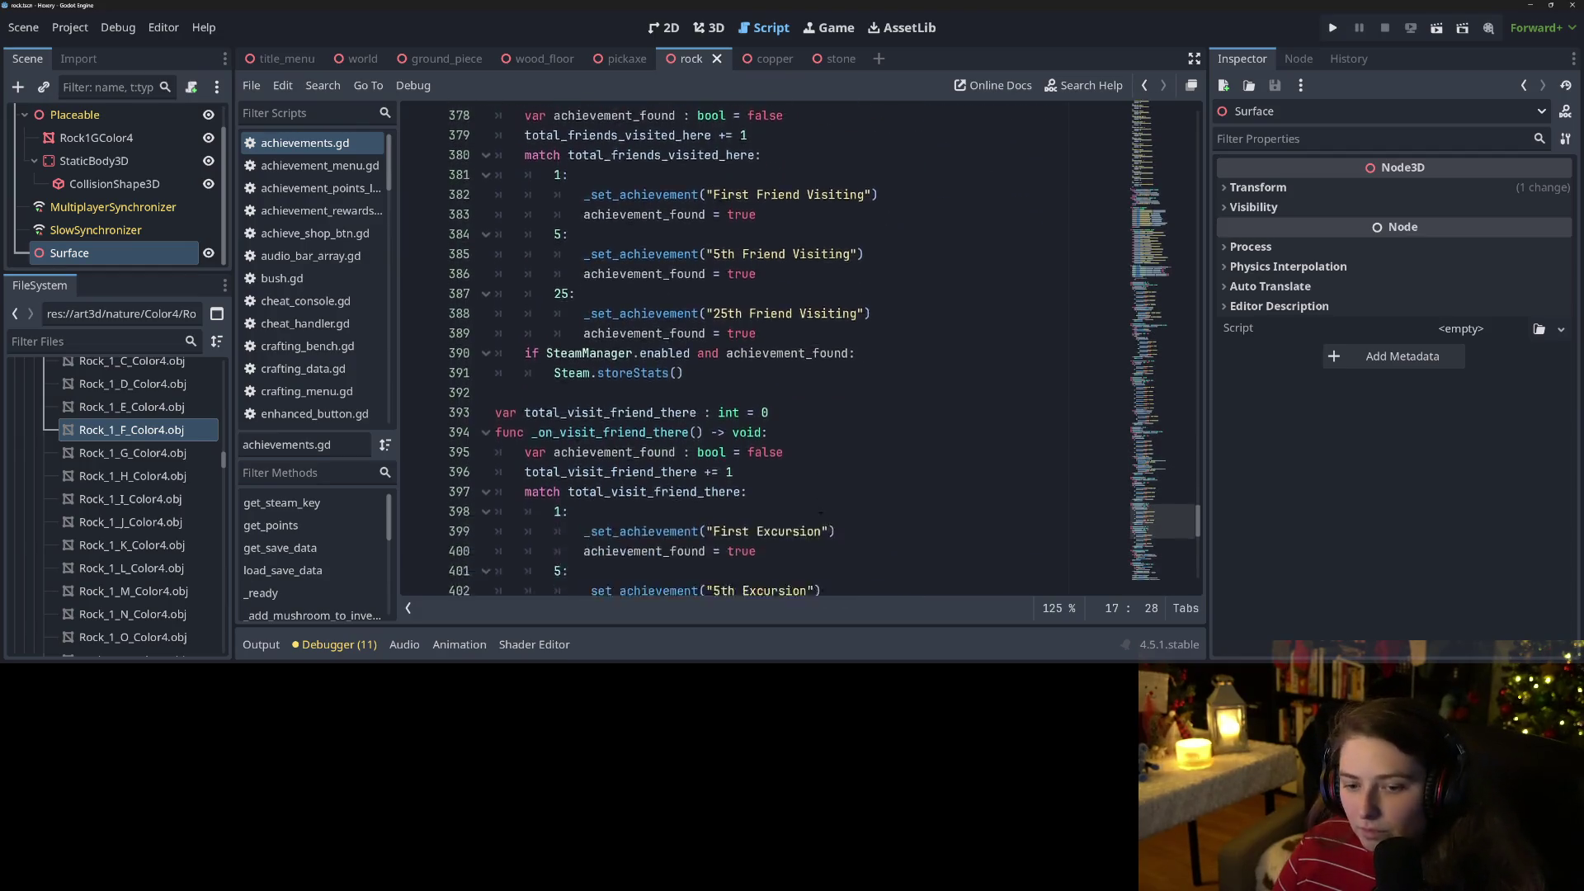
{"action": "scroll", "coordinate": [820, 512], "scroll_direction": "down", "scroll_amount": 9}
{"action": "scroll", "coordinate": [820, 513], "scroll_direction": "up", "scroll_amount": 20}
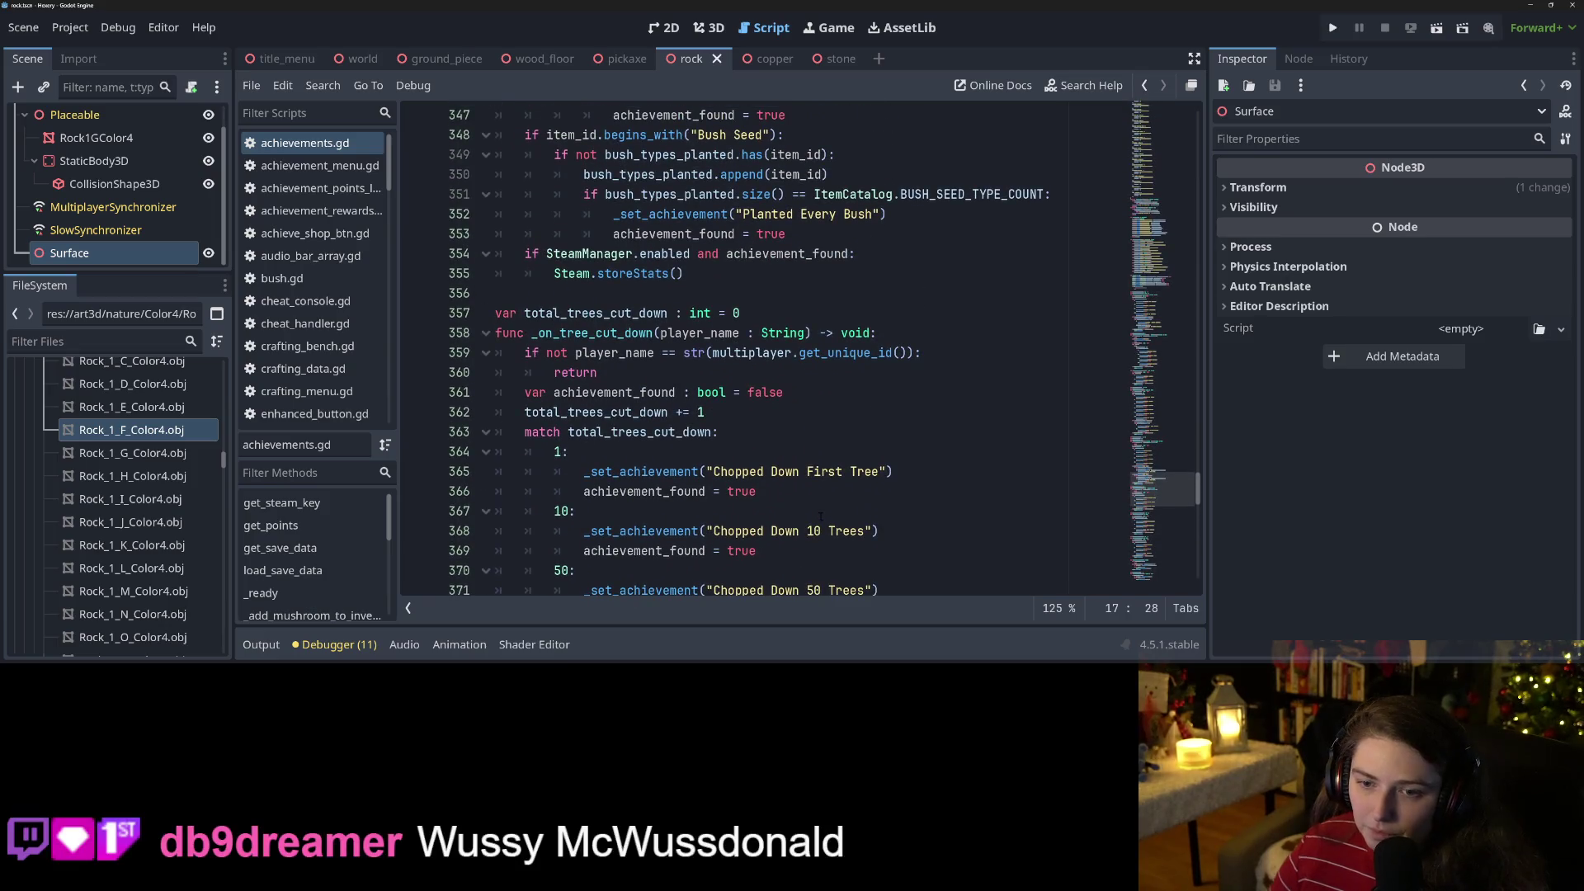
{"action": "scroll", "coordinate": [816, 505], "scroll_direction": "down", "scroll_amount": 4}
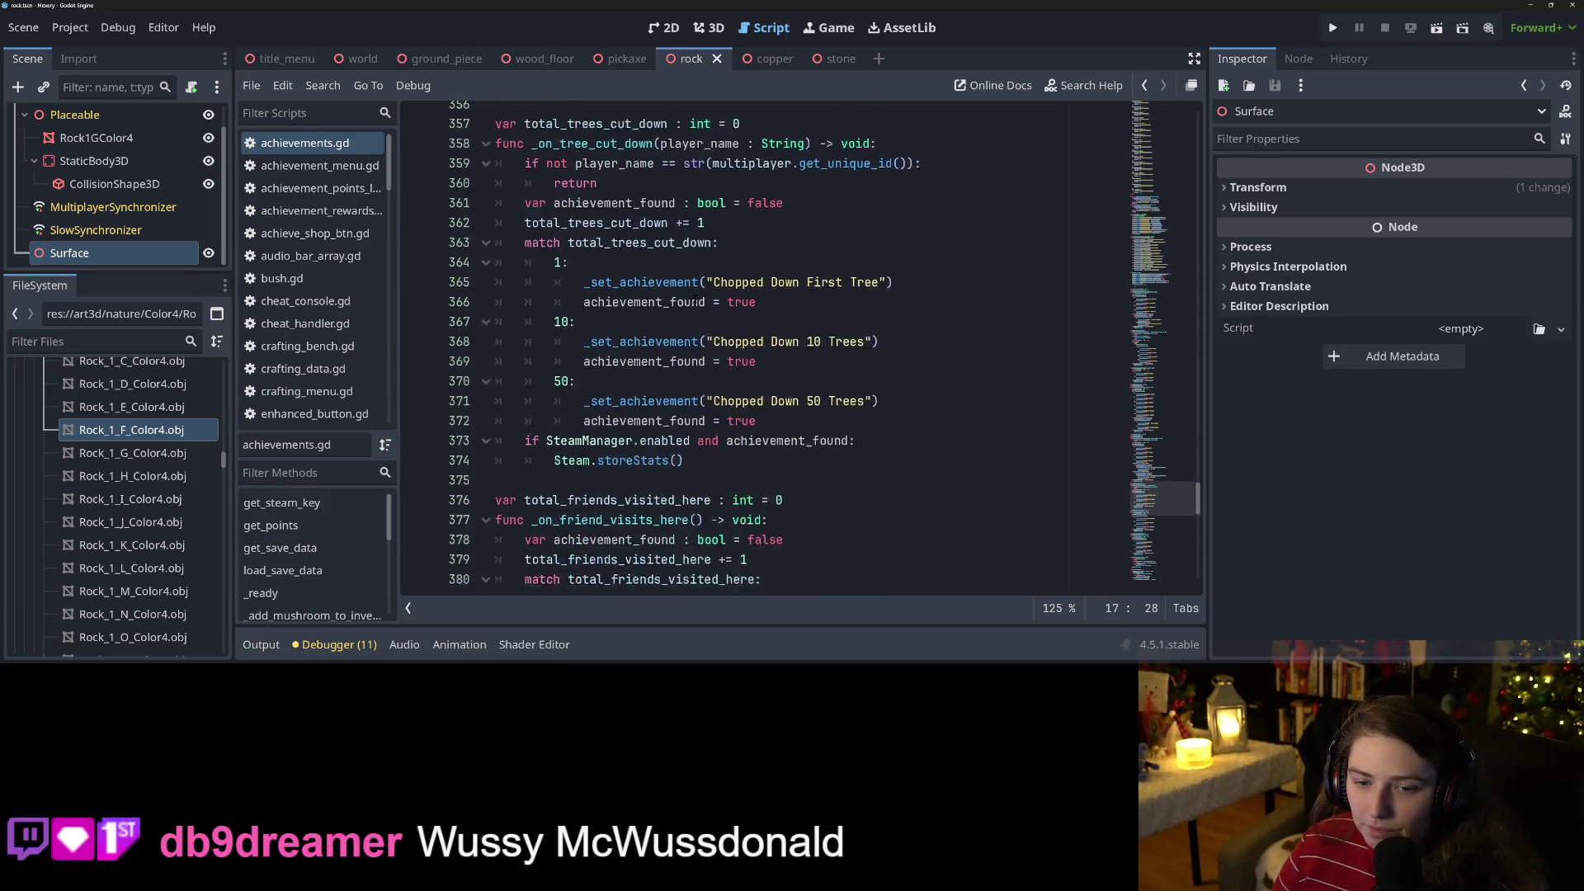
Duplicate the tree handler as _on_rock_broken with a total_rocks_broken counter, and save.
{"action": "mouse_move", "coordinate": [704, 420]}
{"action": "left_mouse_down"}
{"action": "mouse_move", "coordinate": [577, 210]}
{"action": "mouse_move", "coordinate": [495, 177]}
{"action": "mouse_move", "coordinate": [495, 196]}
{"action": "left_mouse_up"}
{"action": "key", "text": "ctrl+c"}
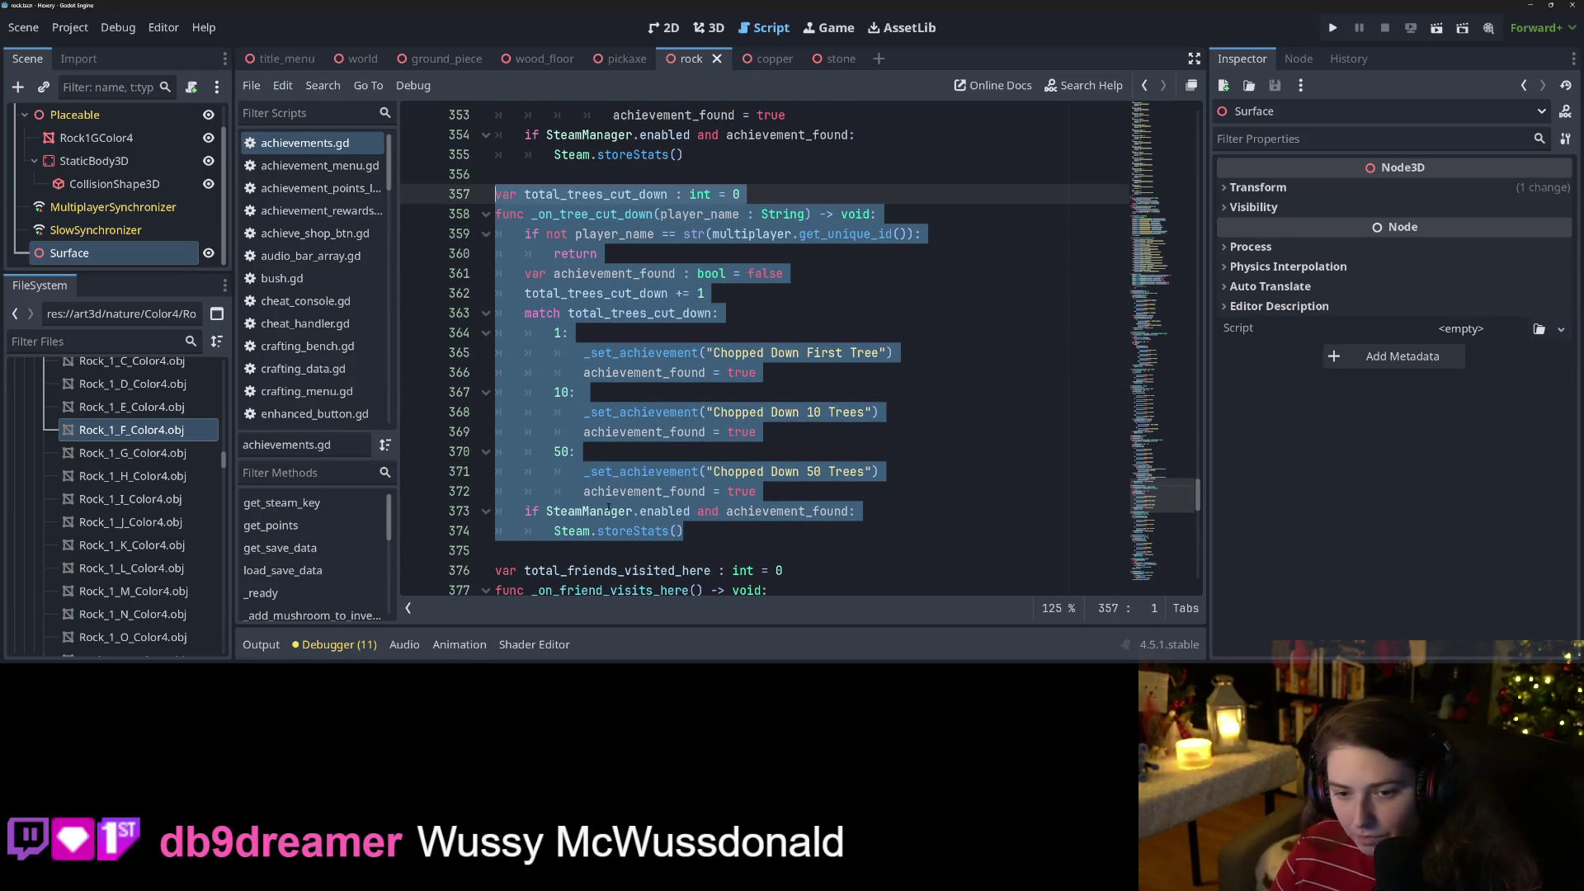
{"action": "left_click", "coordinate": [639, 550]}
{"action": "key", "text": "Return"}
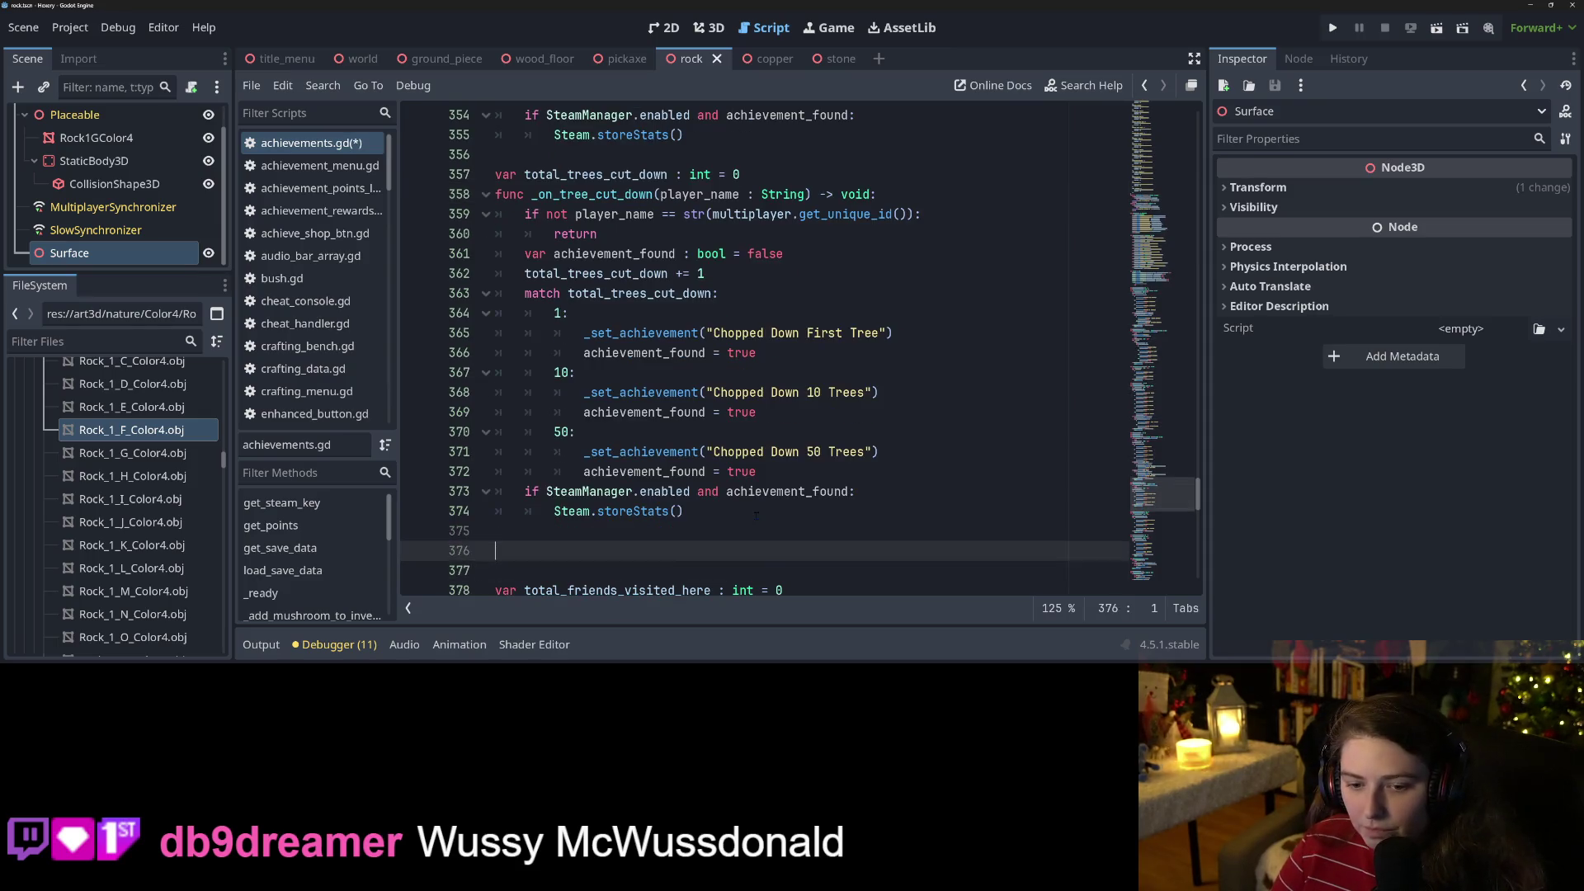
{"action": "key", "text": "ctrl+v"}
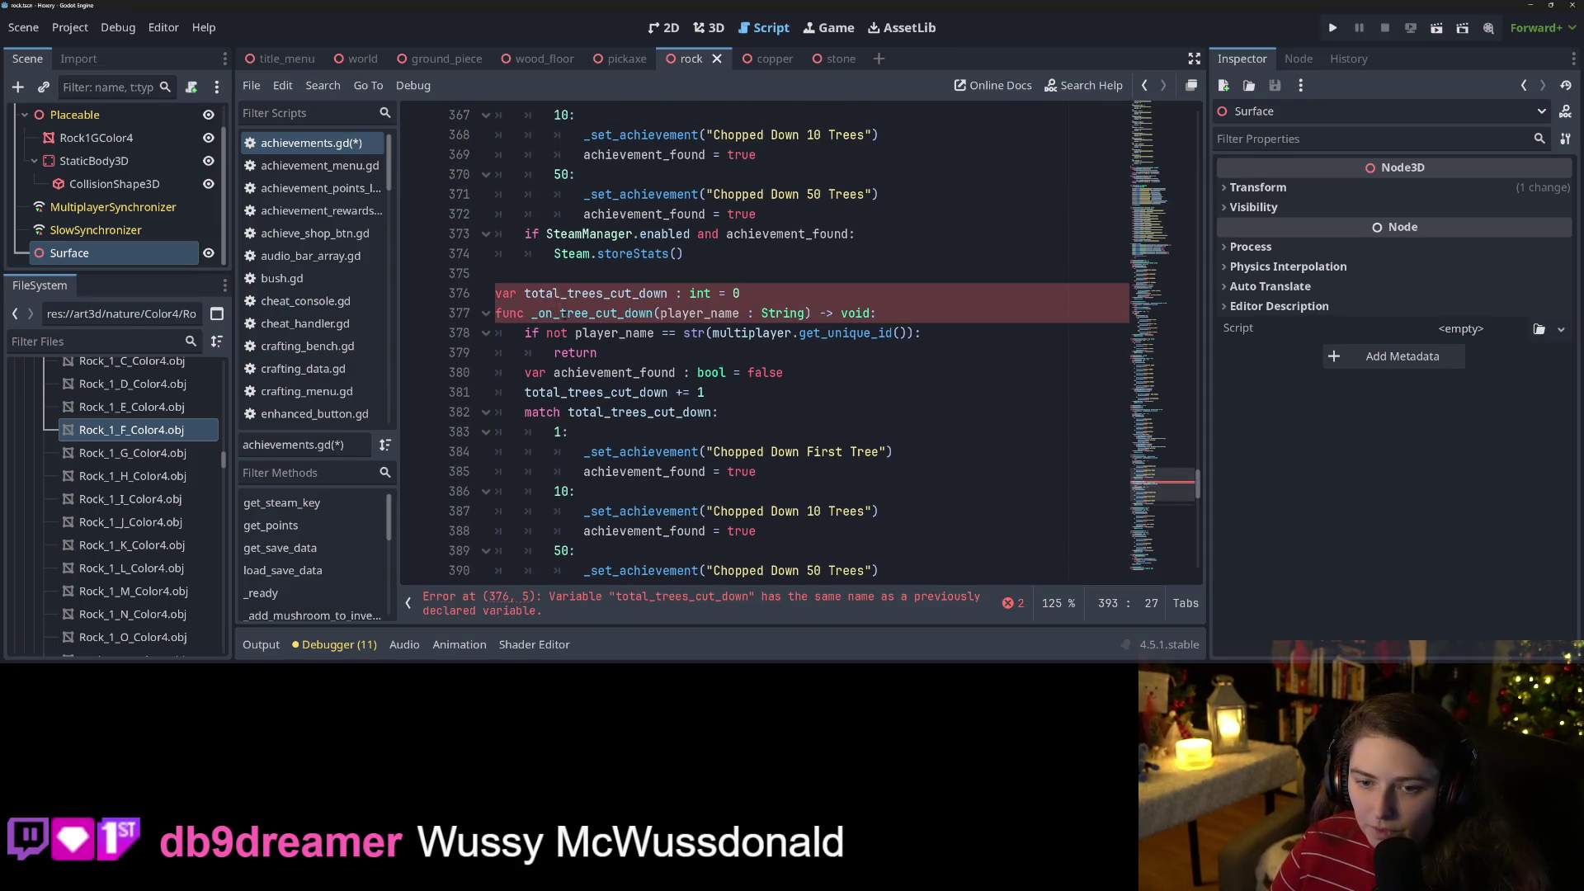
{"action": "left_click_drag", "start_coordinate": [560, 313], "coordinate": [648, 314]}
{"action": "type", "text": "rock_b"}
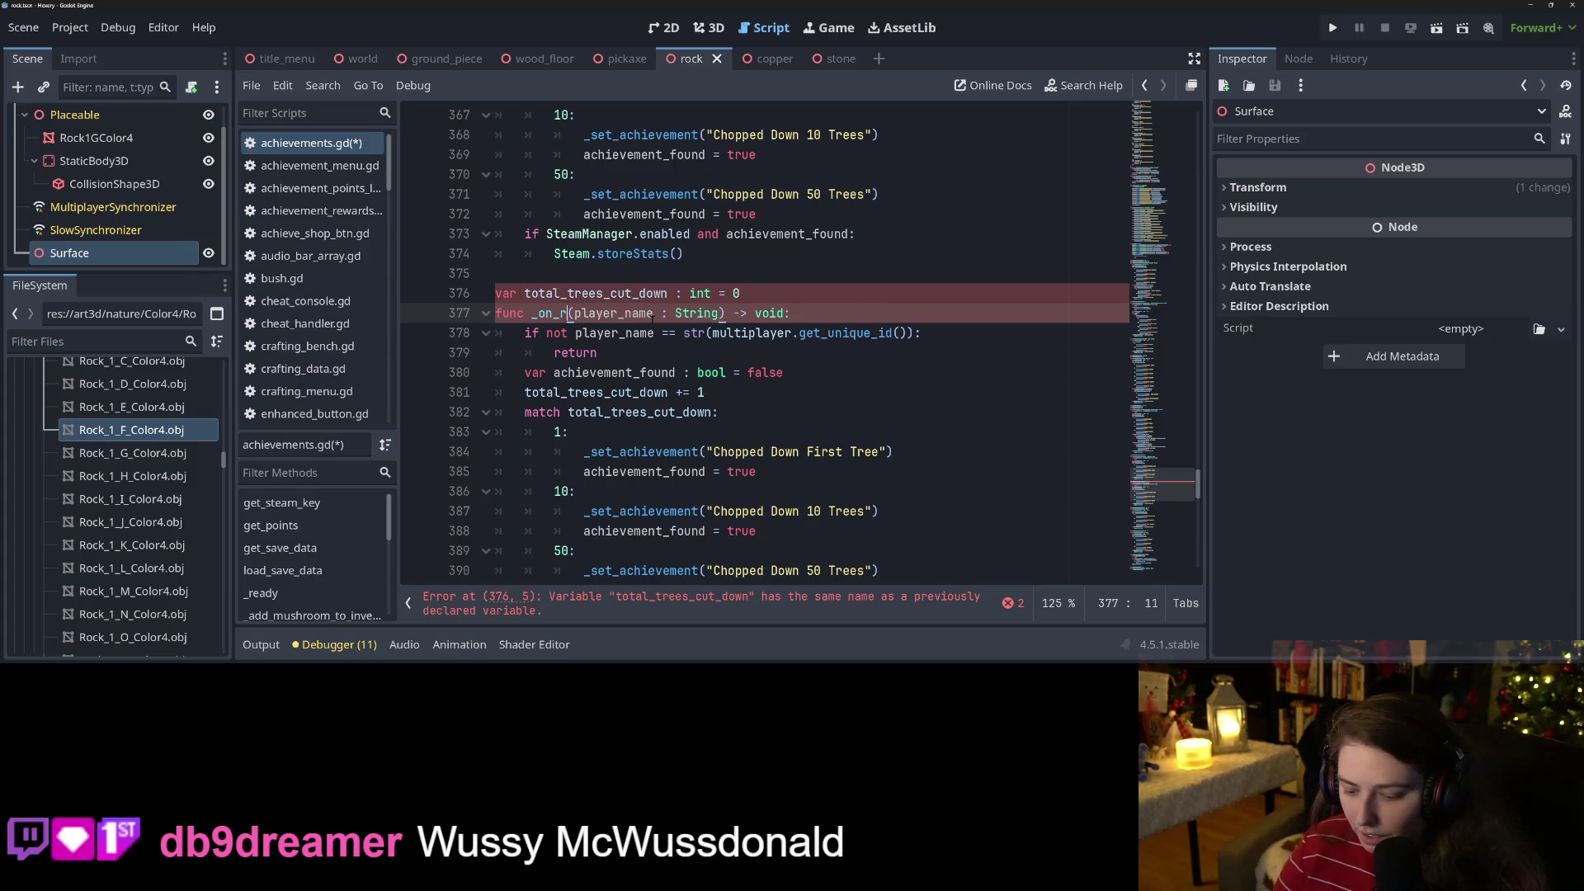
{"action": "type", "text": "roken"}
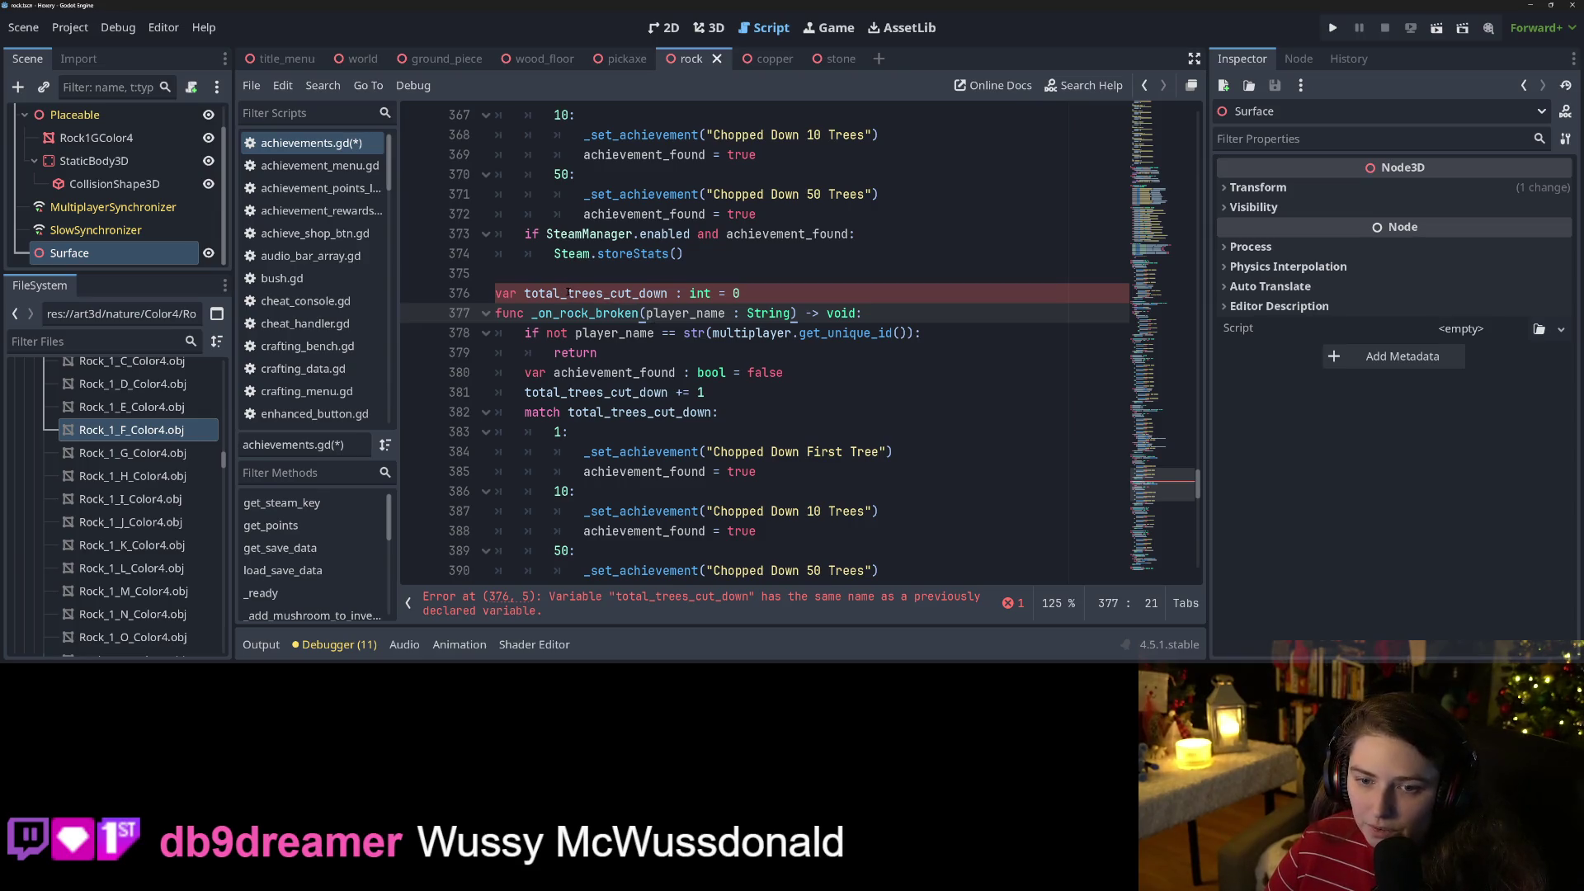
{"action": "left_click_drag", "start_coordinate": [567, 294], "coordinate": [649, 295]}
{"action": "type", "text": "rocks_bro"}
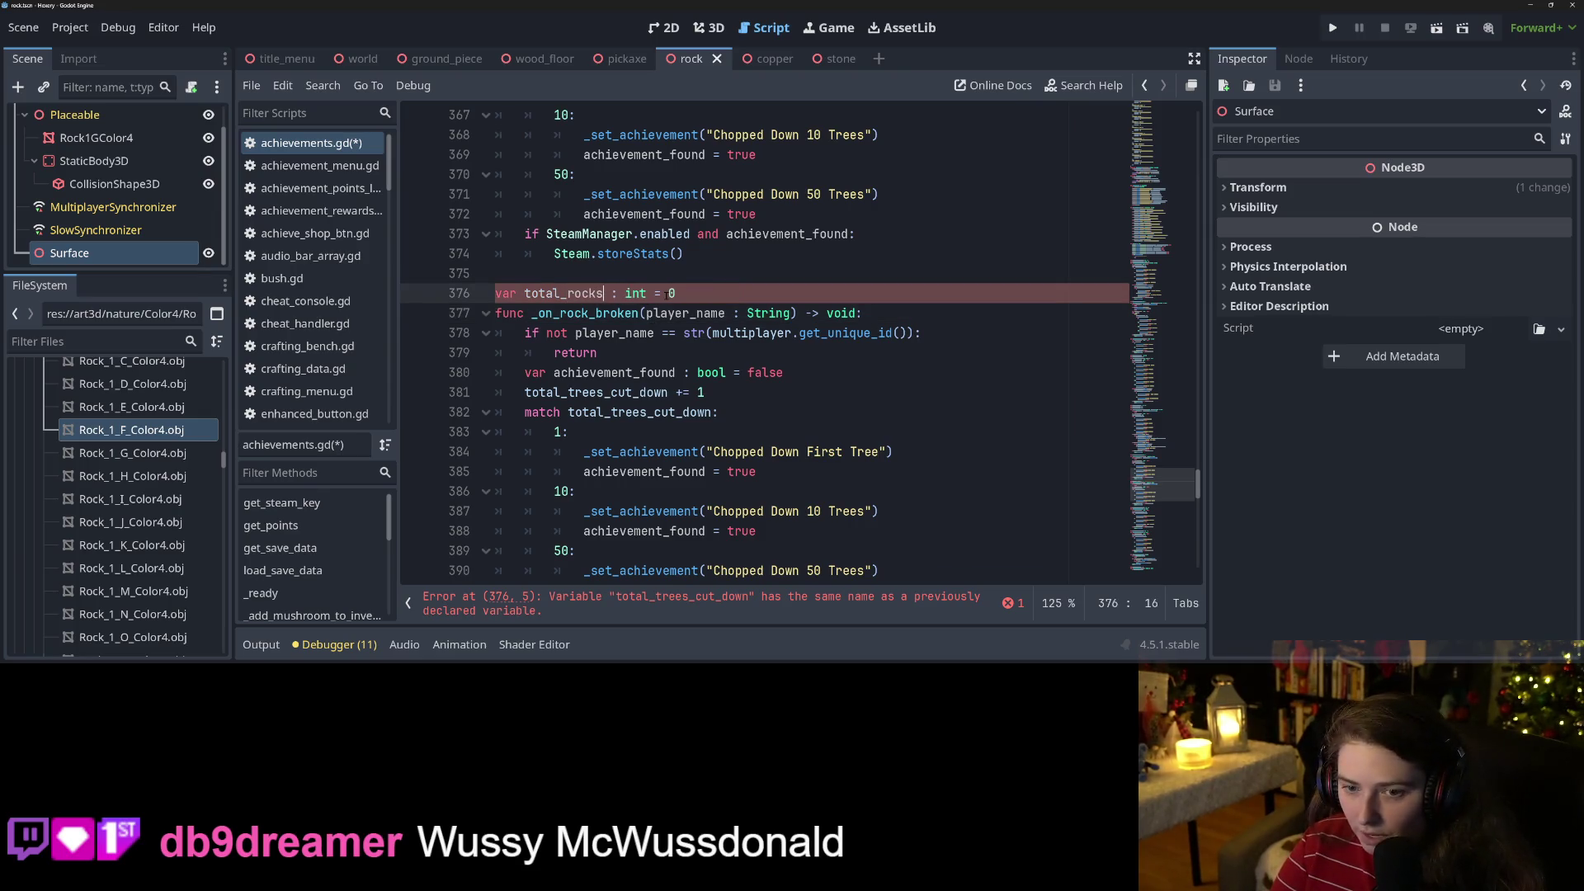
{"action": "type", "text": "ken"}
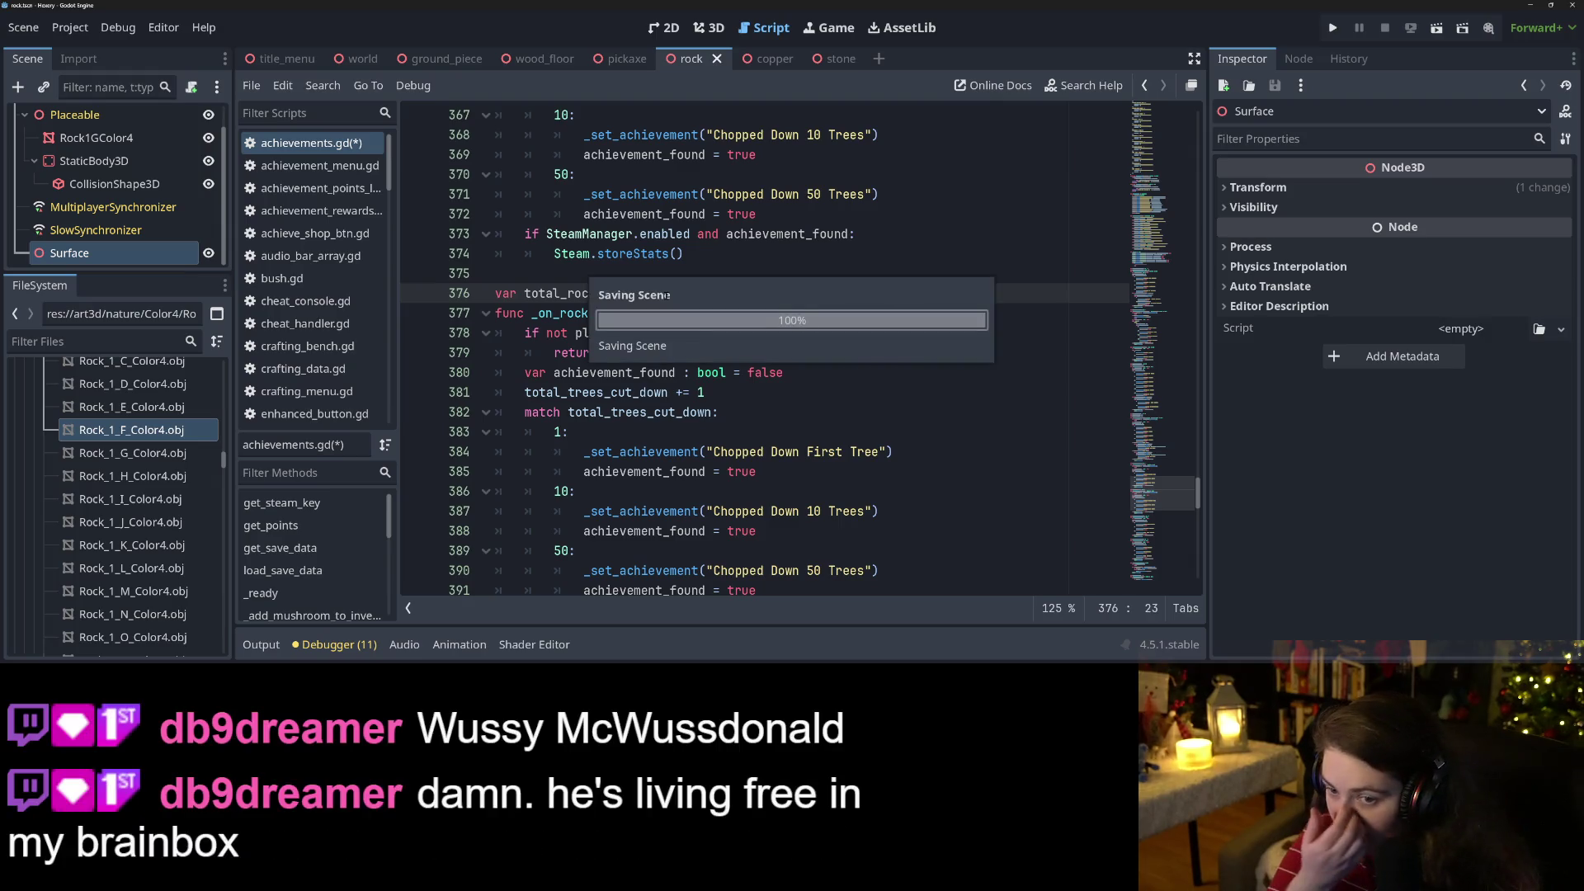
{"action": "key", "text": "ctrl+s"}
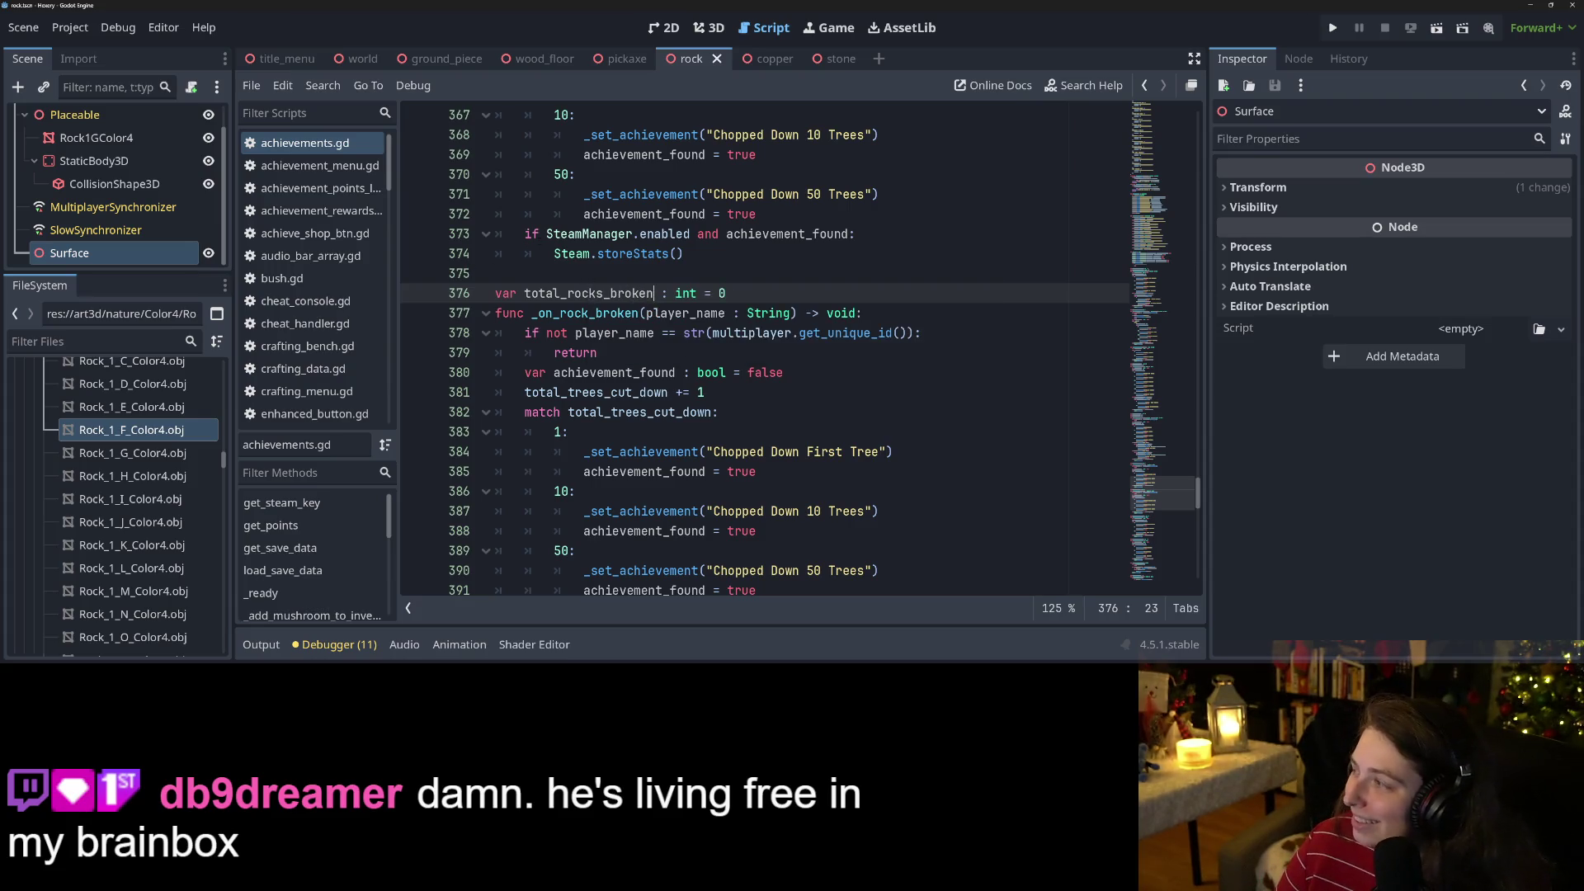
Replace the old tree counter with total_rocks_broken in the rock handler's increment and match lines.
{"action": "scroll", "coordinate": [584, 293], "scroll_direction": "down", "scroll_amount": 3}
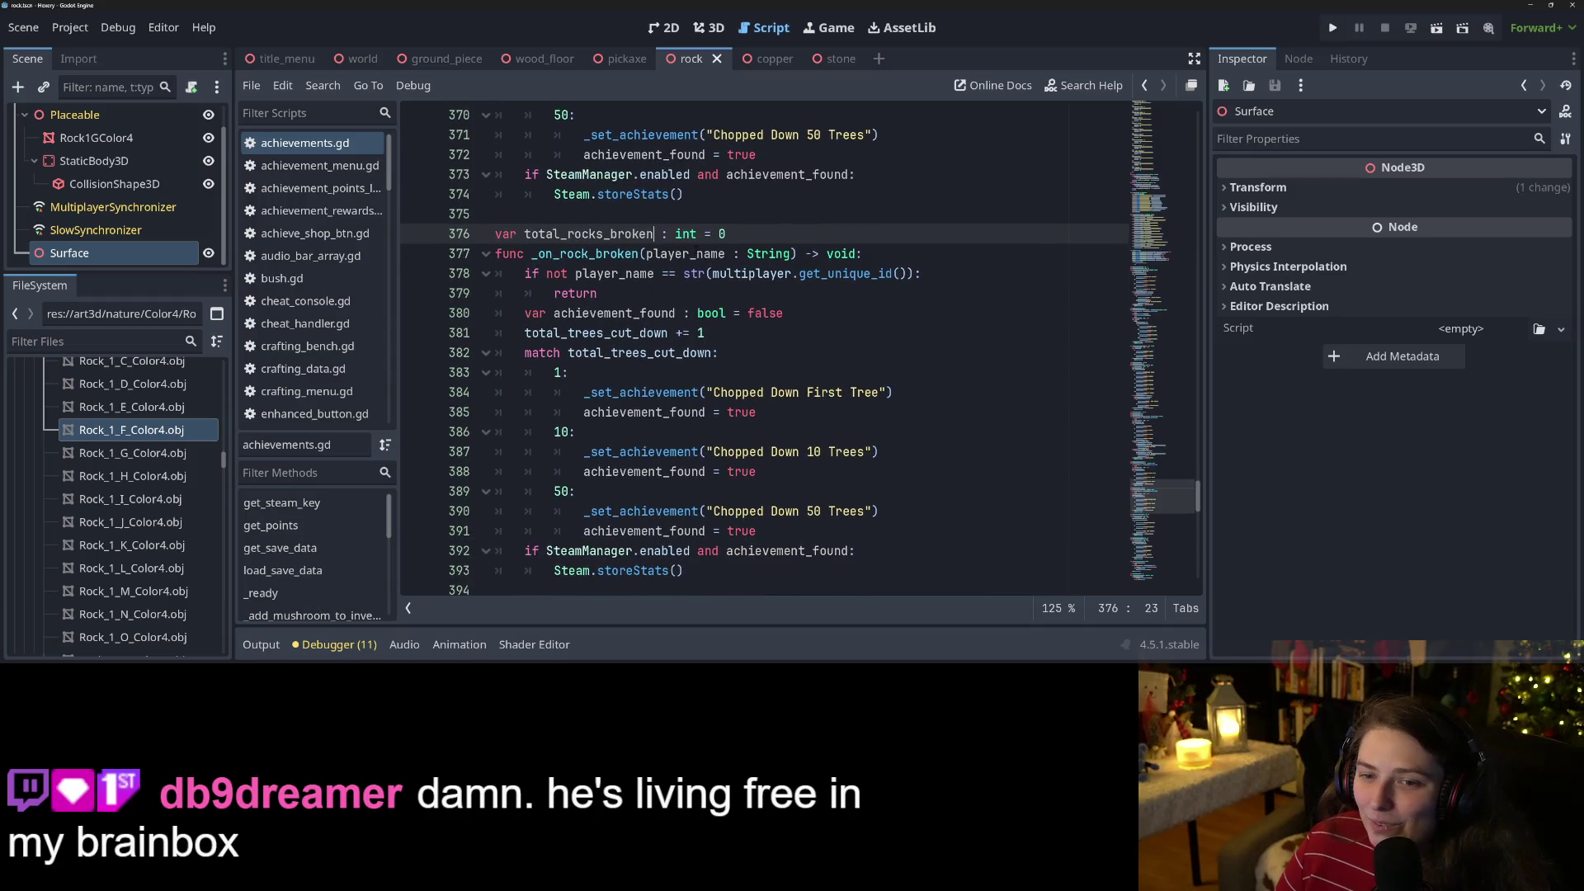
{"action": "key", "text": "ctrl+shift+Left"}
{"action": "key", "text": "ctrl+c"}
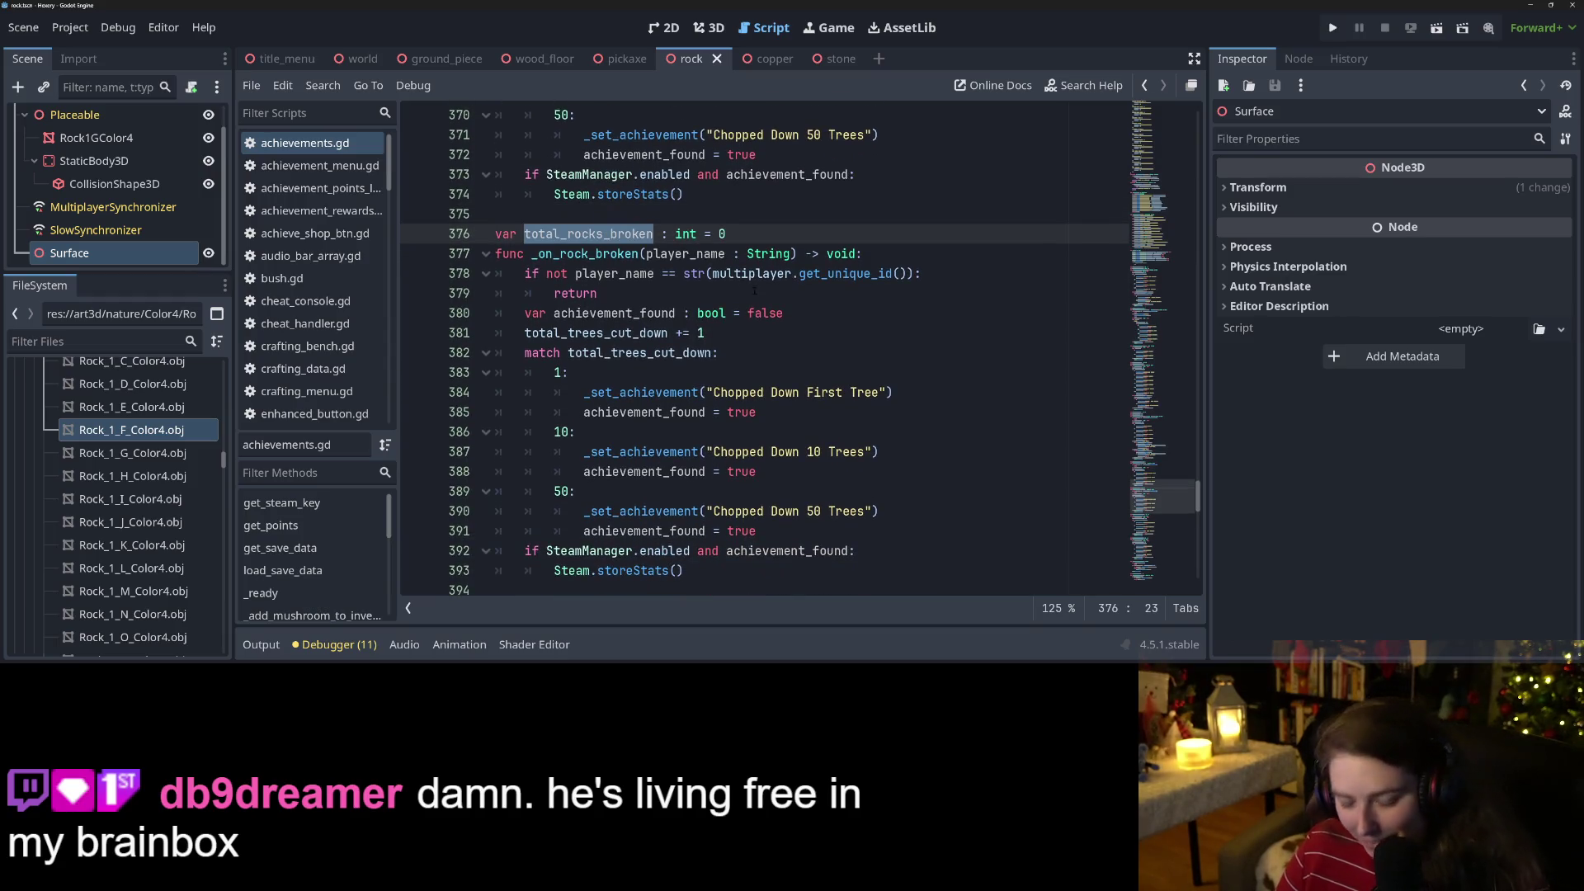
{"action": "double_click", "coordinate": [593, 333]}
{"action": "key", "text": "ctrl+v"}
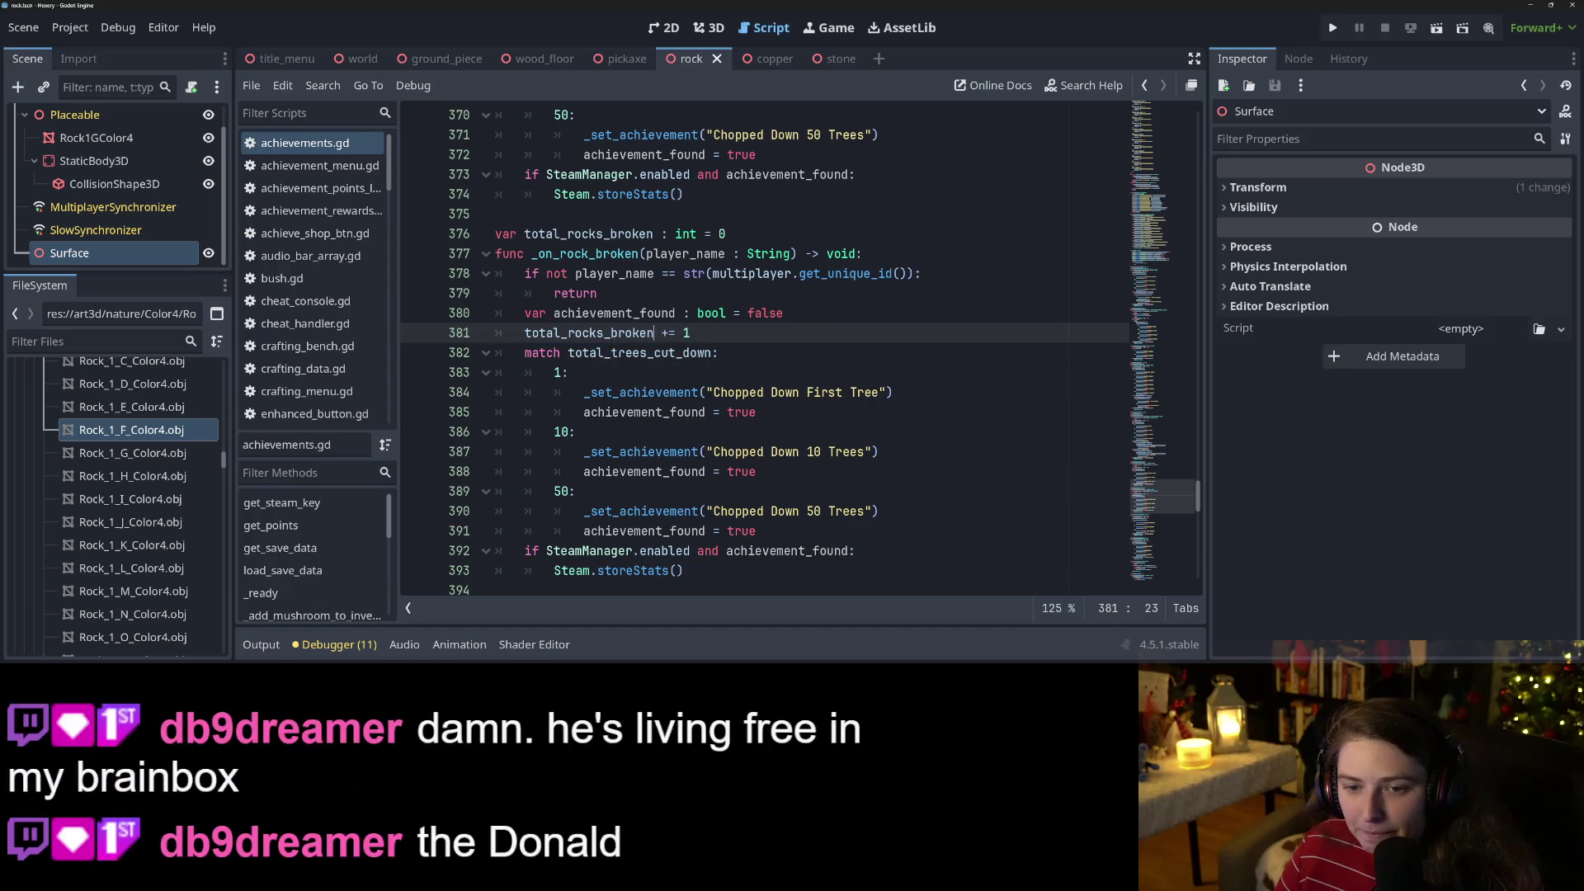
{"action": "double_click", "coordinate": [640, 353]}
{"action": "key", "text": "ctrl+v"}
Rename the first rock achievement from 'Chopped Down First Tree' to 'Broke First Boulder'.
{"action": "mouse_move", "coordinate": [713, 392]}
{"action": "left_mouse_down"}
{"action": "mouse_move", "coordinate": [839, 392]}
{"action": "mouse_move", "coordinate": [799, 392]}
{"action": "left_mouse_up"}
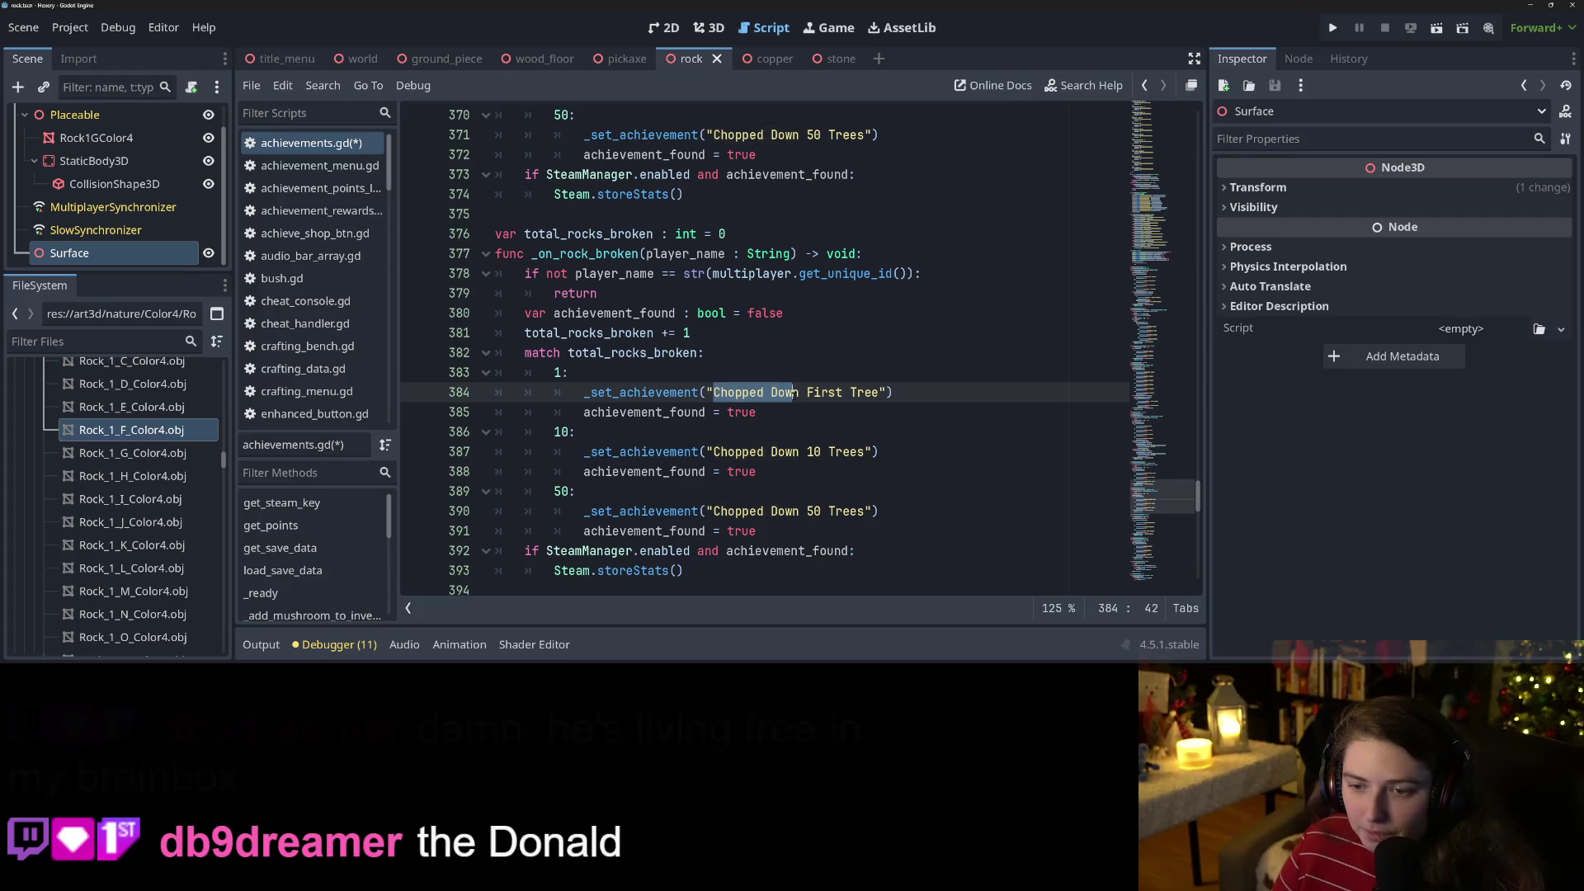
{"action": "type", "text": "De"}
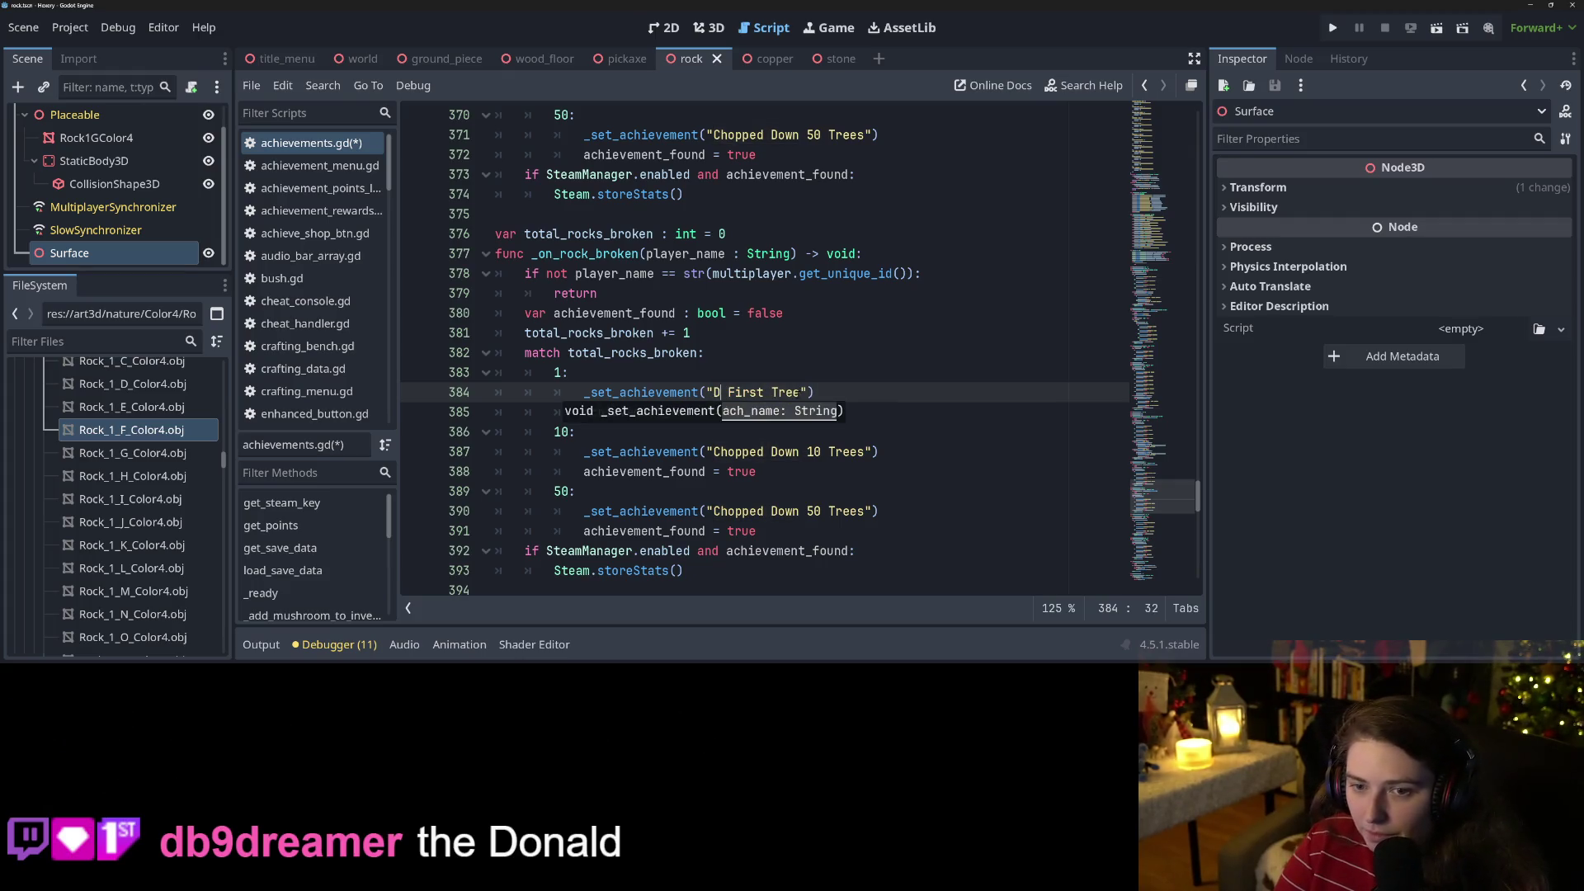
{"action": "key", "text": "BackSpace"}
{"action": "key", "text": "BackSpace"}
{"action": "type", "text": "Broken"}
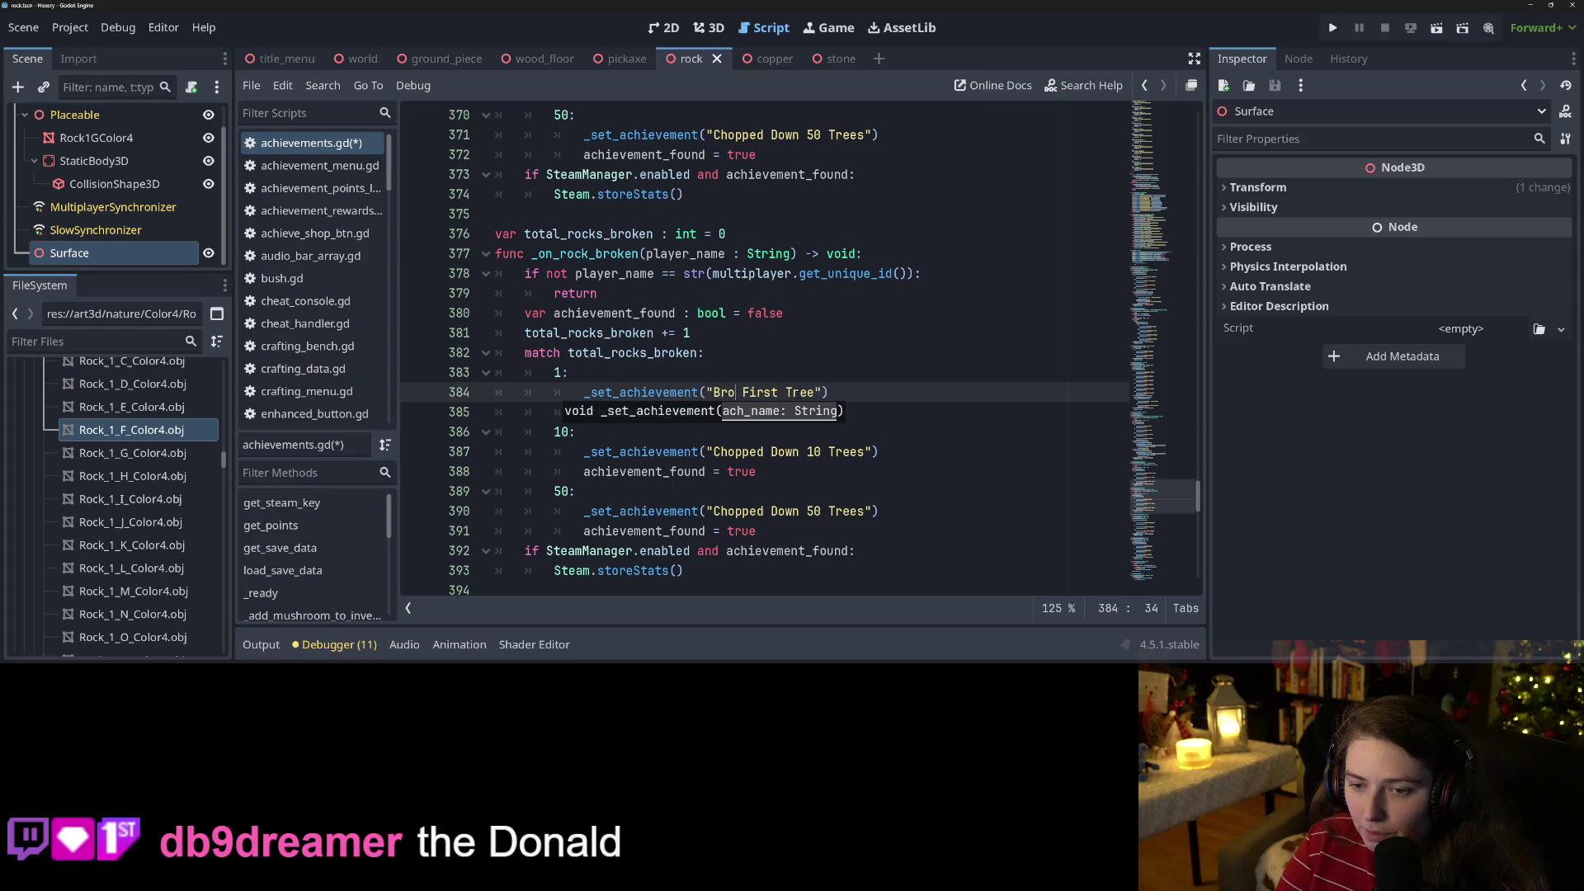
{"action": "key", "text": "BackSpace"}
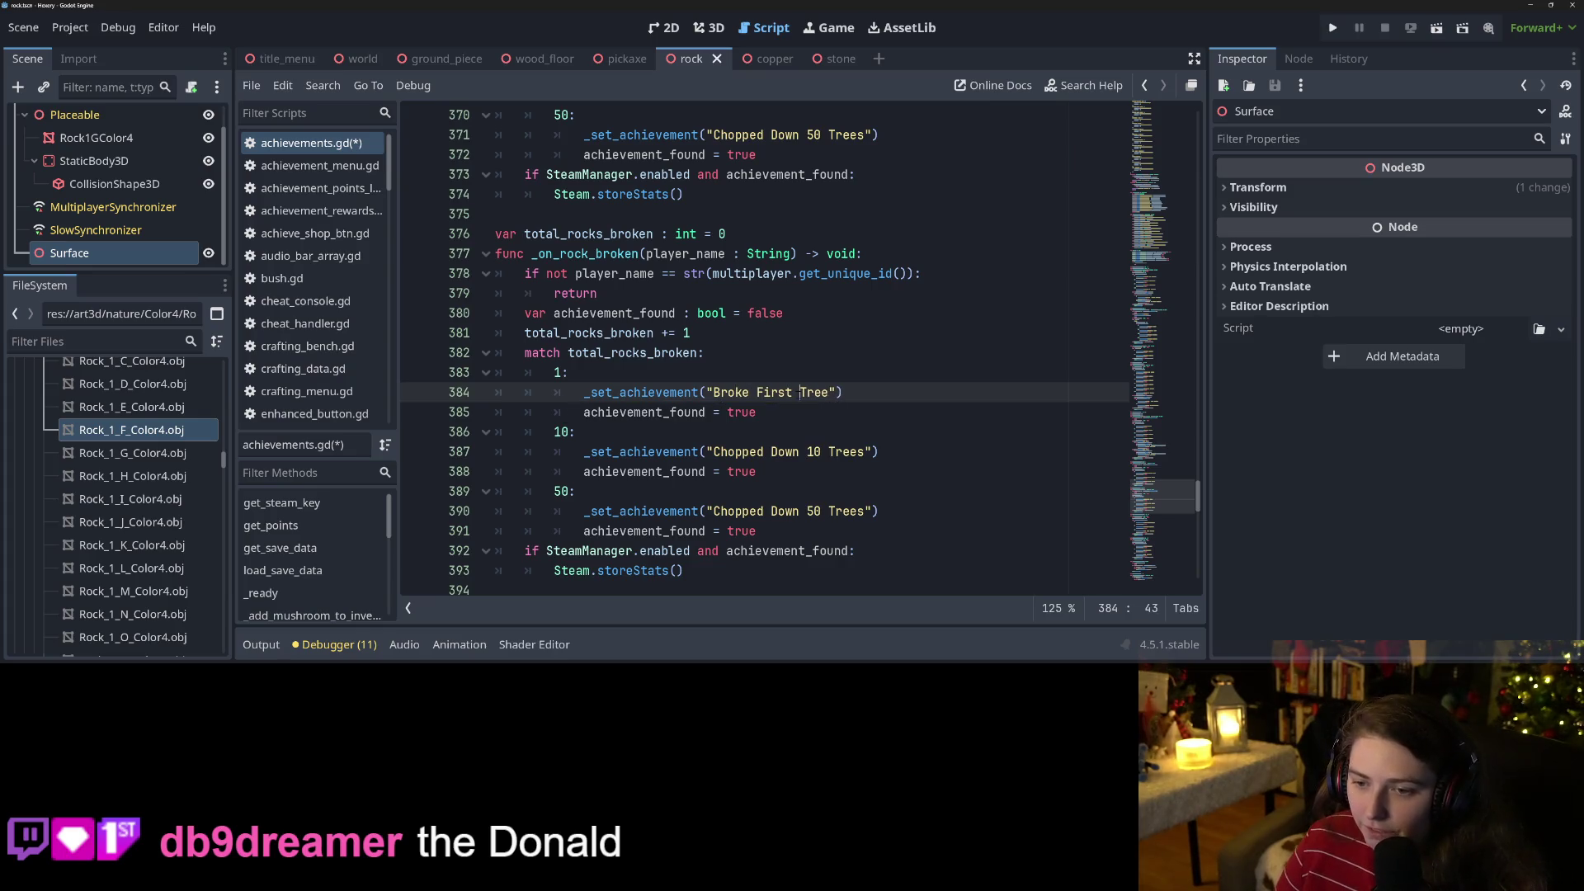
{"action": "double_click", "coordinate": [814, 392]}
{"action": "type", "text": "Boulder"}
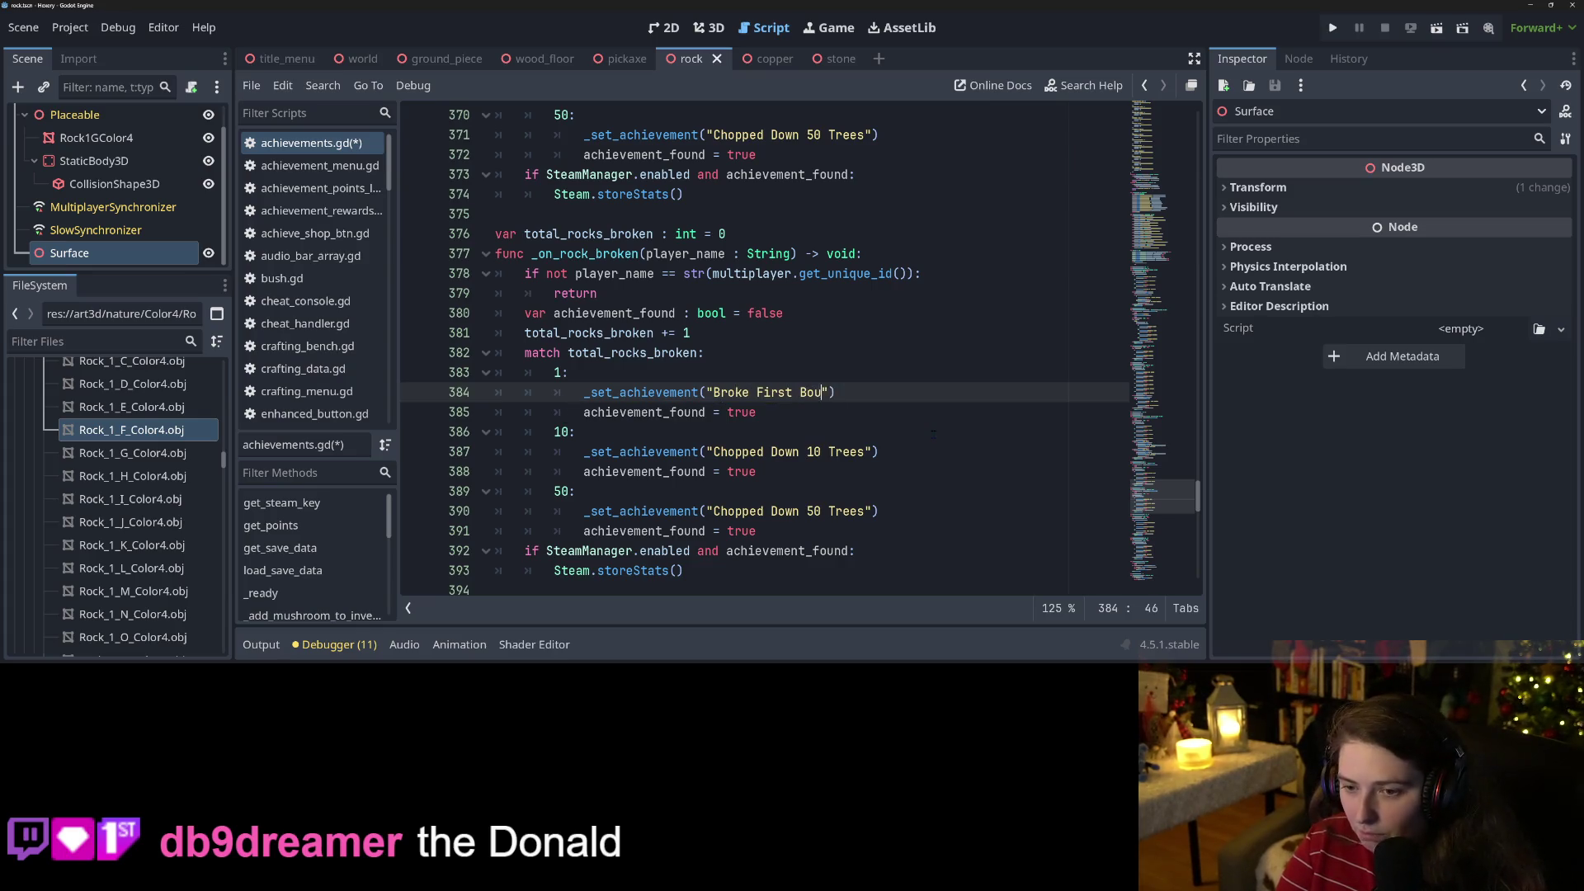
Change 'Trees' to 'Boulders' in the 10- and 50-count achievement names.
{"action": "double_click", "coordinate": [829, 393]}
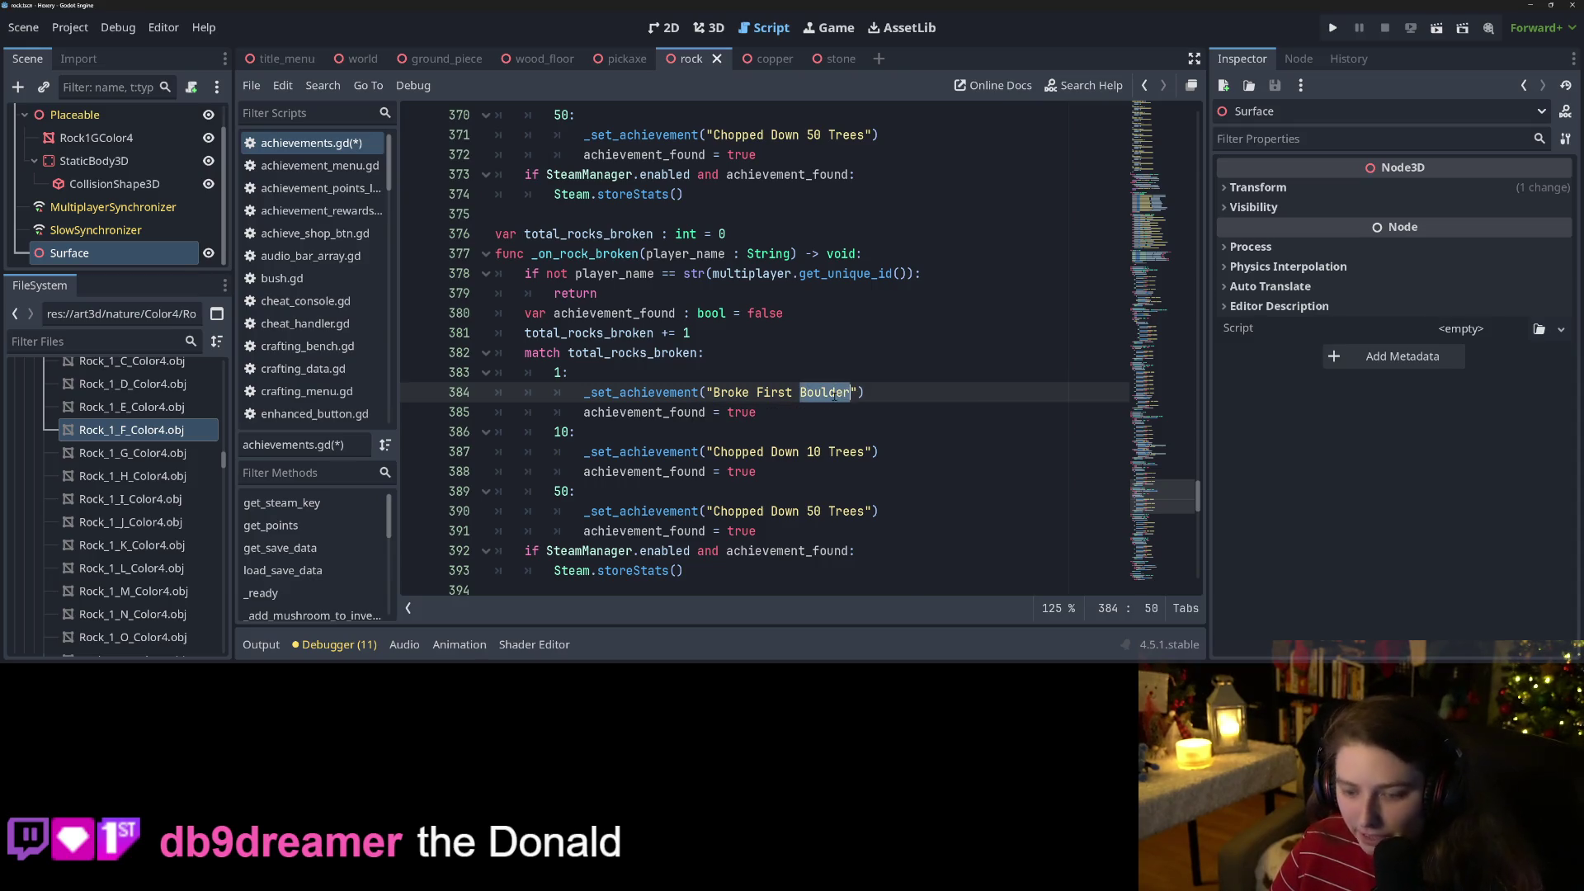
{"action": "key", "text": "ctrl+c"}
{"action": "double_click", "coordinate": [853, 451]}
{"action": "key", "text": "ctrl+v"}
{"action": "double_click", "coordinate": [850, 511]}
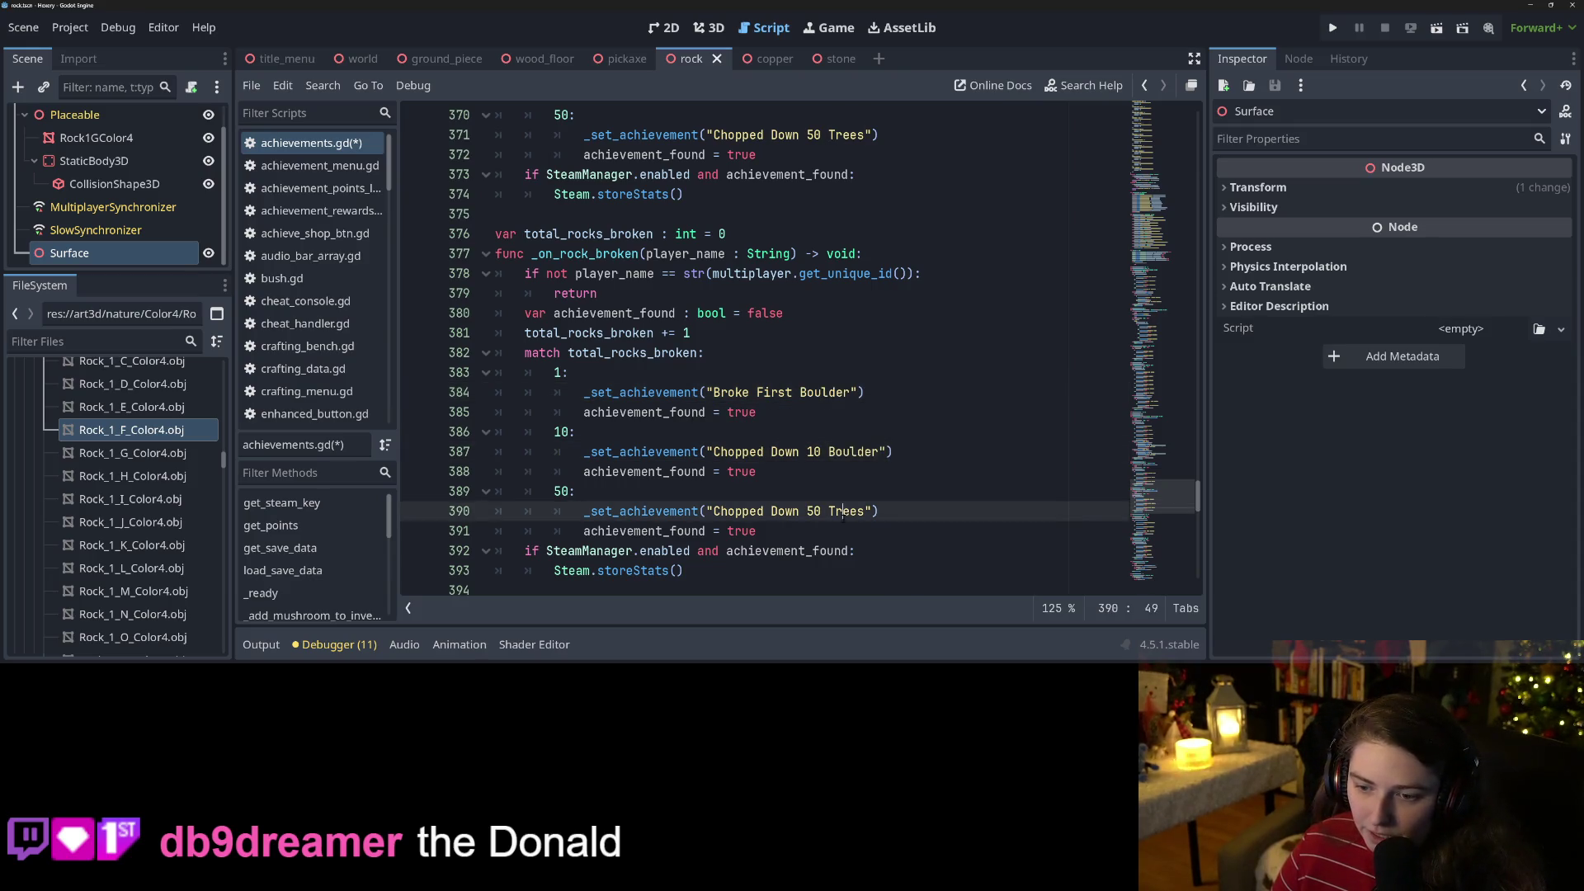
{"action": "key", "text": "ctrl+v"}
{"action": "left_click", "coordinate": [885, 451]}
{"action": "type", "text": "s"}
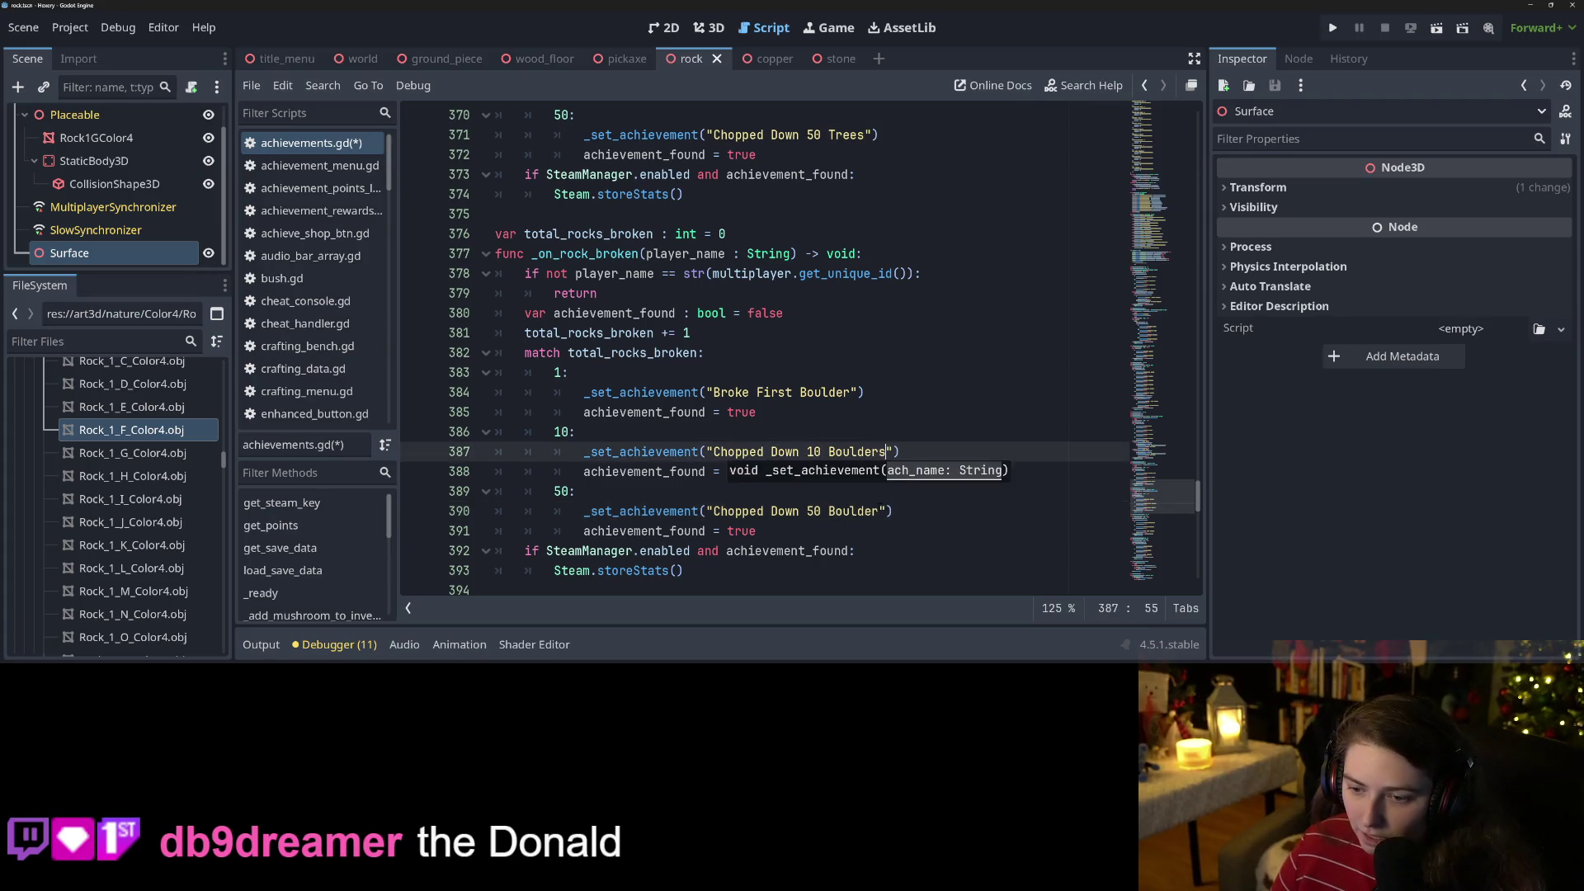
{"action": "left_click", "coordinate": [884, 511]}
{"action": "type", "text": "s"}
Replace 'Broke' and 'Chopped Down' with 'Busted' in all three achievement names and save.
{"action": "double_click", "coordinate": [716, 393]}
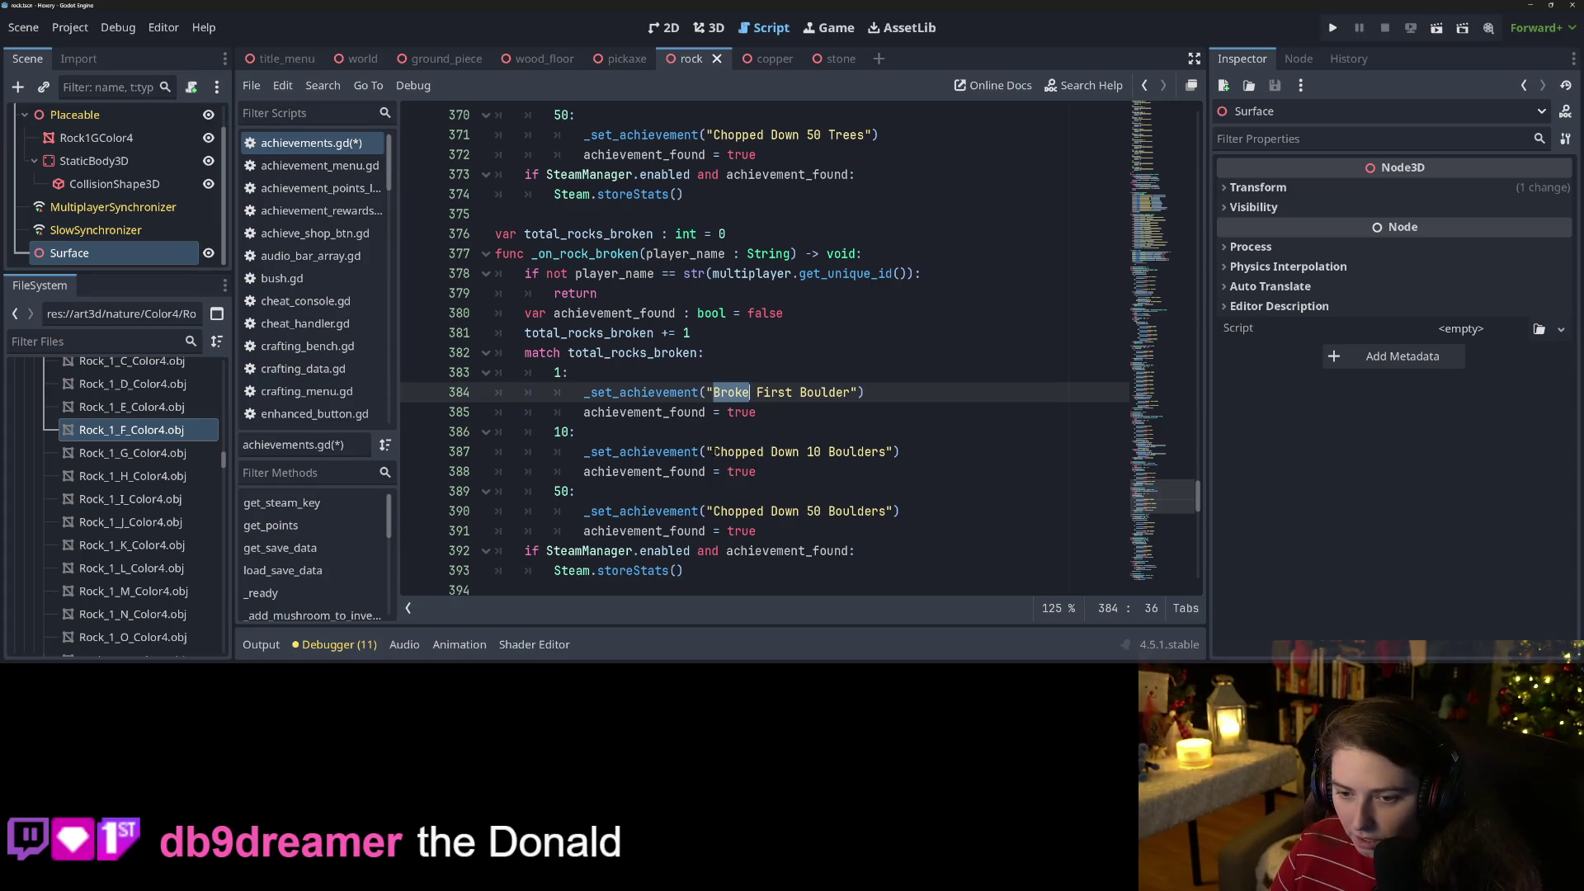
{"action": "double_click", "coordinate": [735, 452]}
{"action": "left_click", "coordinate": [745, 393]}
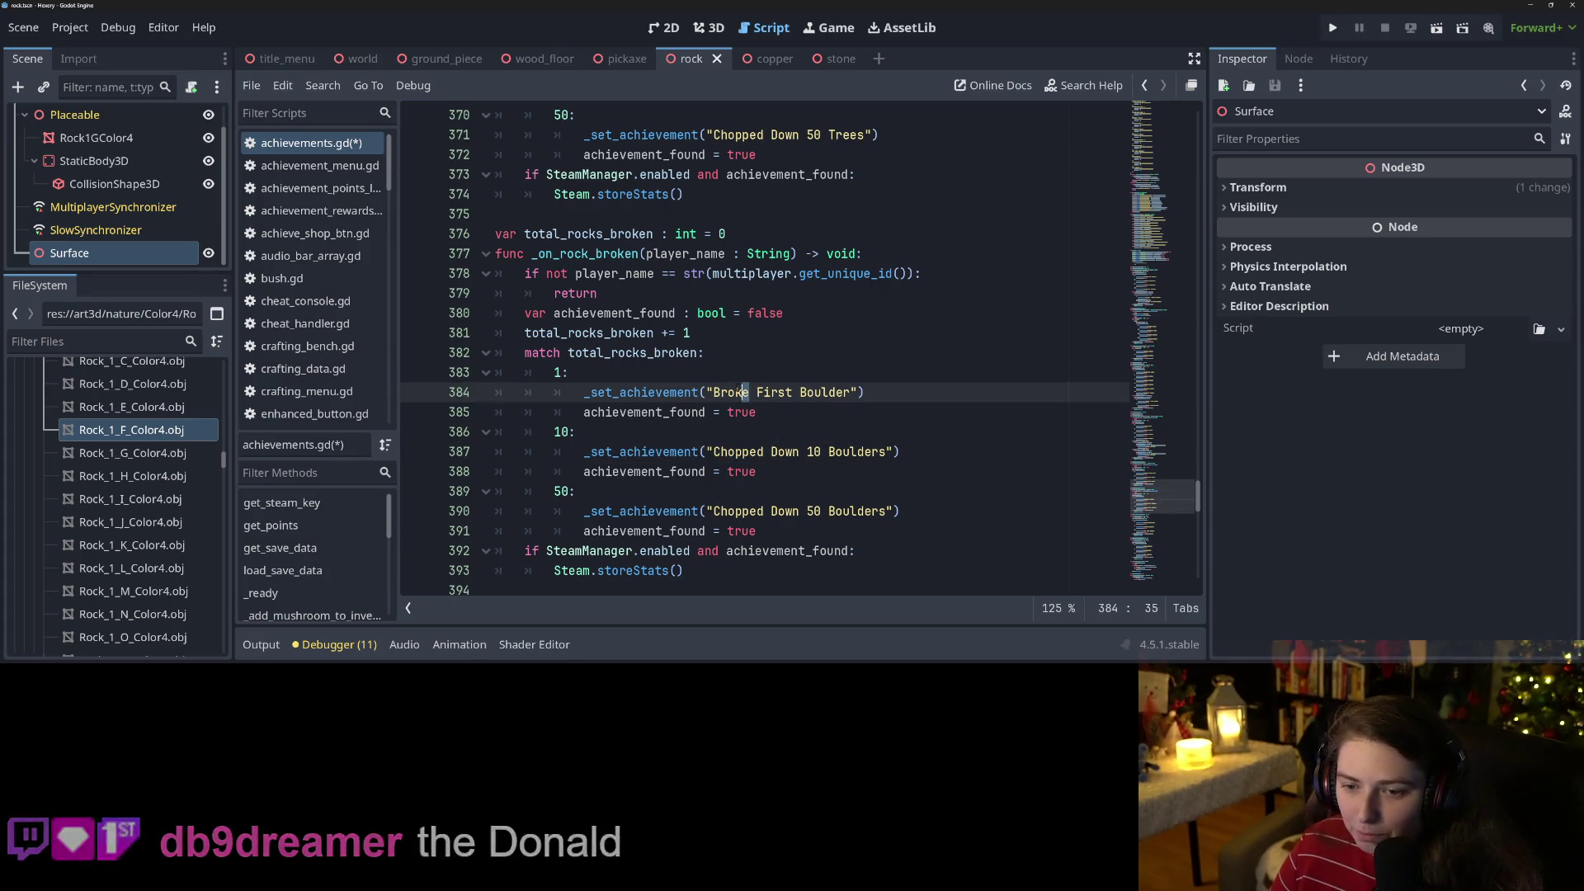
{"action": "double_click", "coordinate": [745, 392]}
{"action": "type", "text": "Busted"}
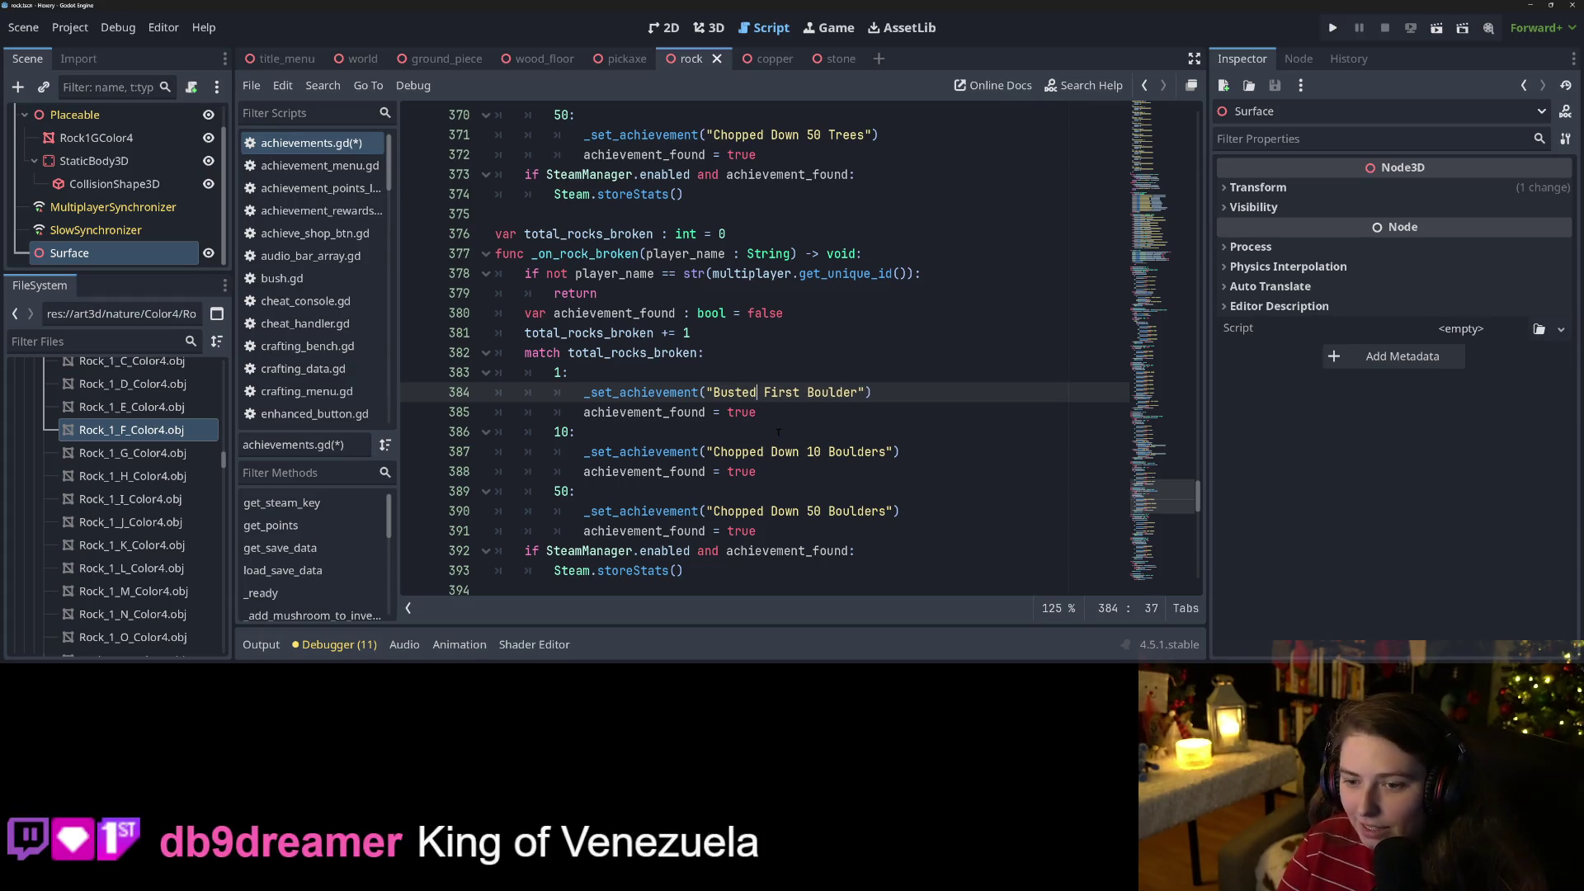
{"action": "key", "text": "ctrl+shift+Left"}
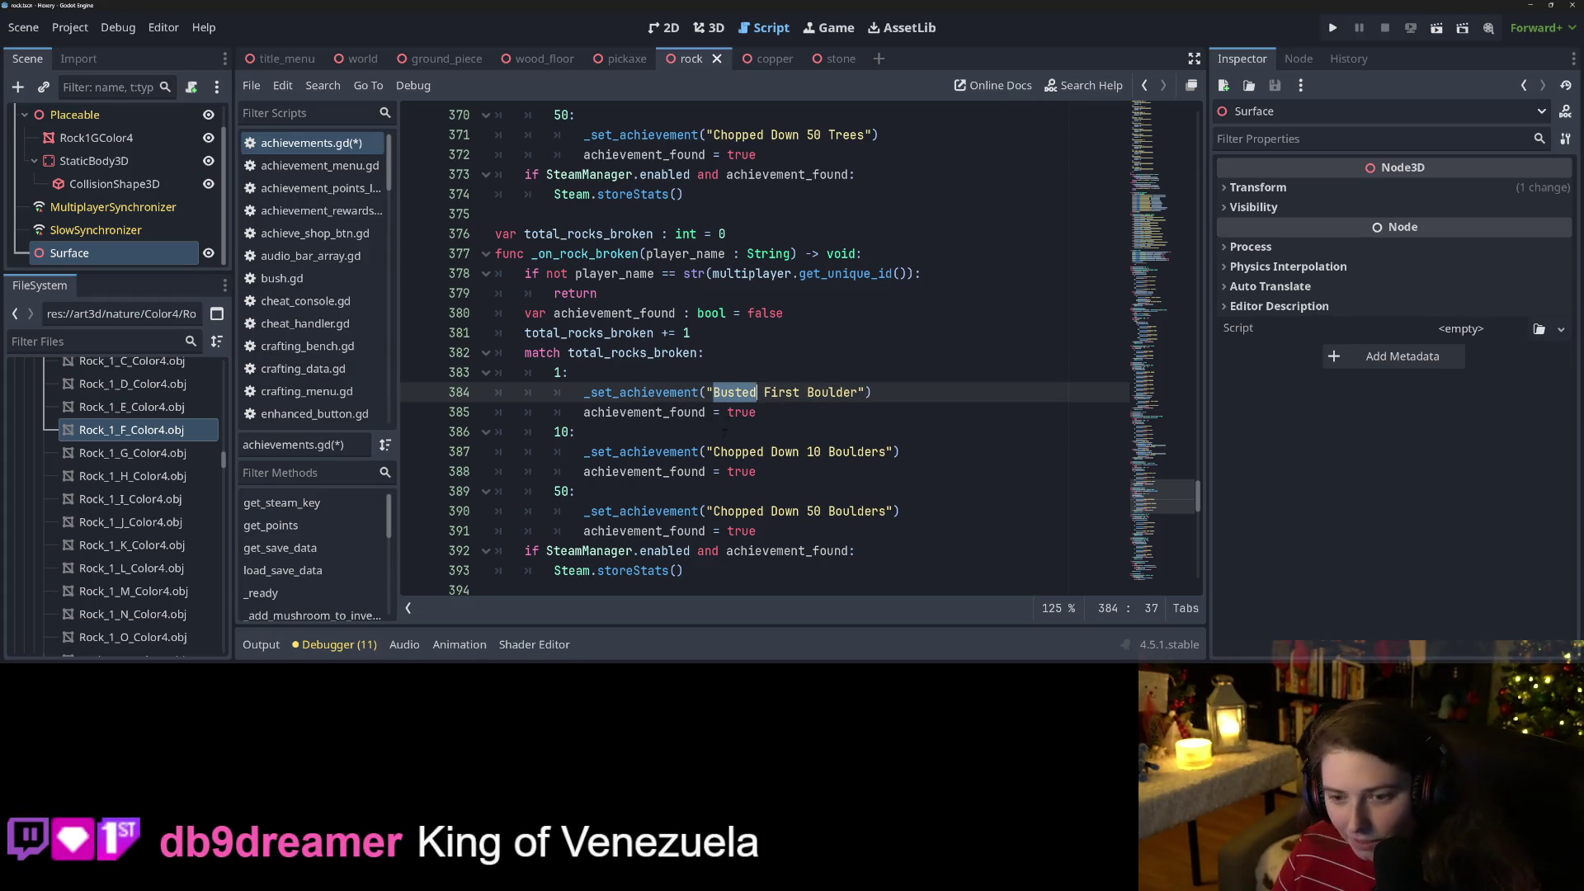
{"action": "left_click_drag", "start_coordinate": [714, 452], "coordinate": [800, 452]}
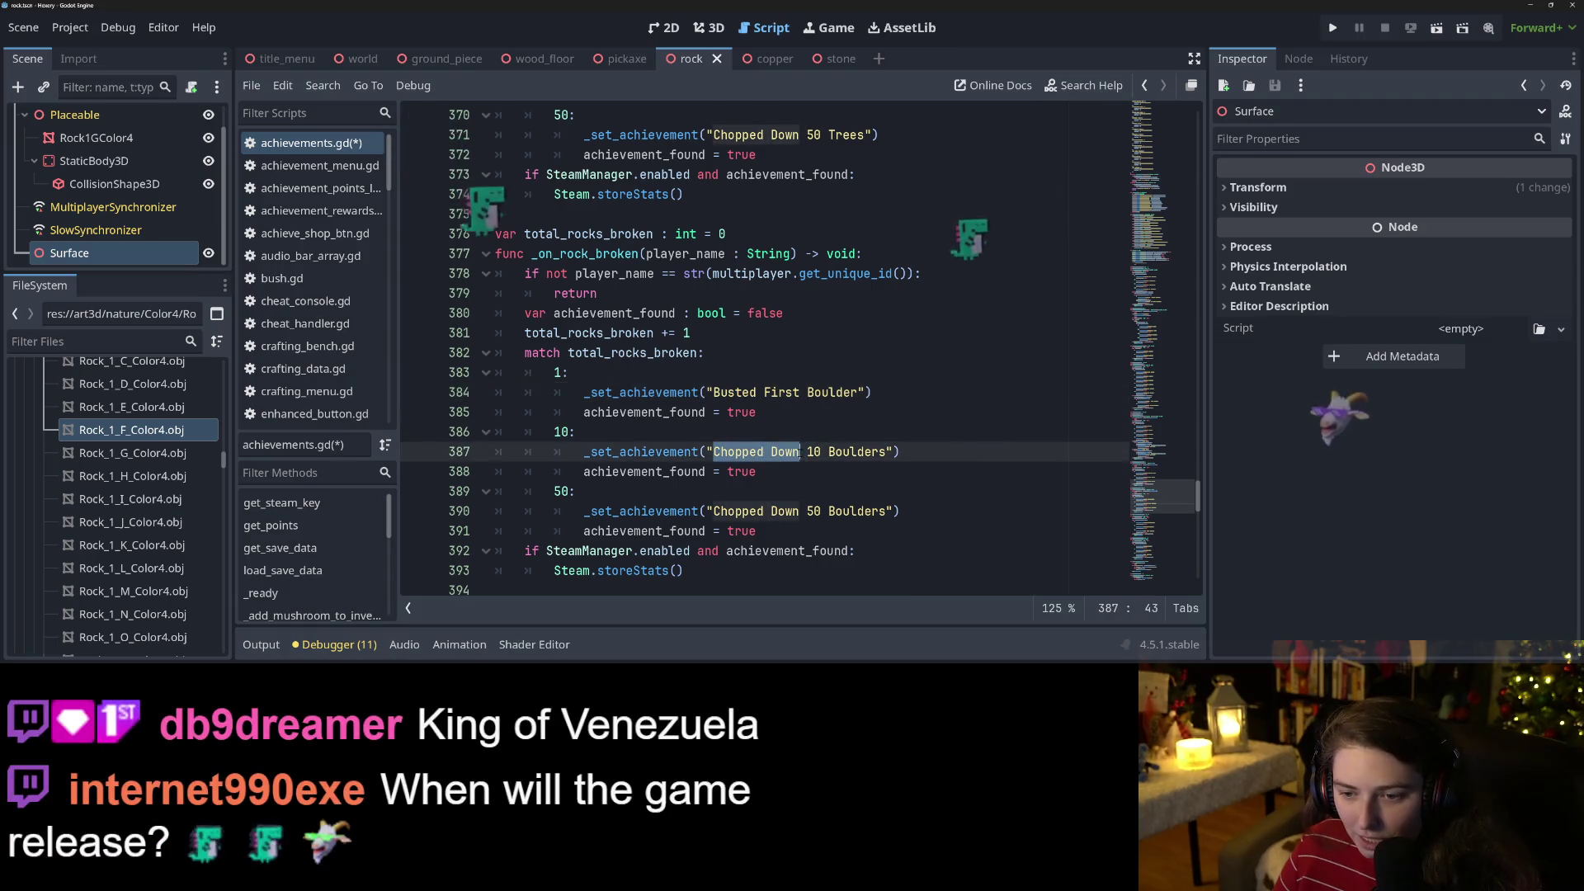
{"action": "key", "text": "ctrl+v"}
{"action": "left_click_drag", "start_coordinate": [714, 510], "coordinate": [798, 511]}
{"action": "key", "text": "ctrl+v"}
{"action": "key", "text": "ctrl+s"}
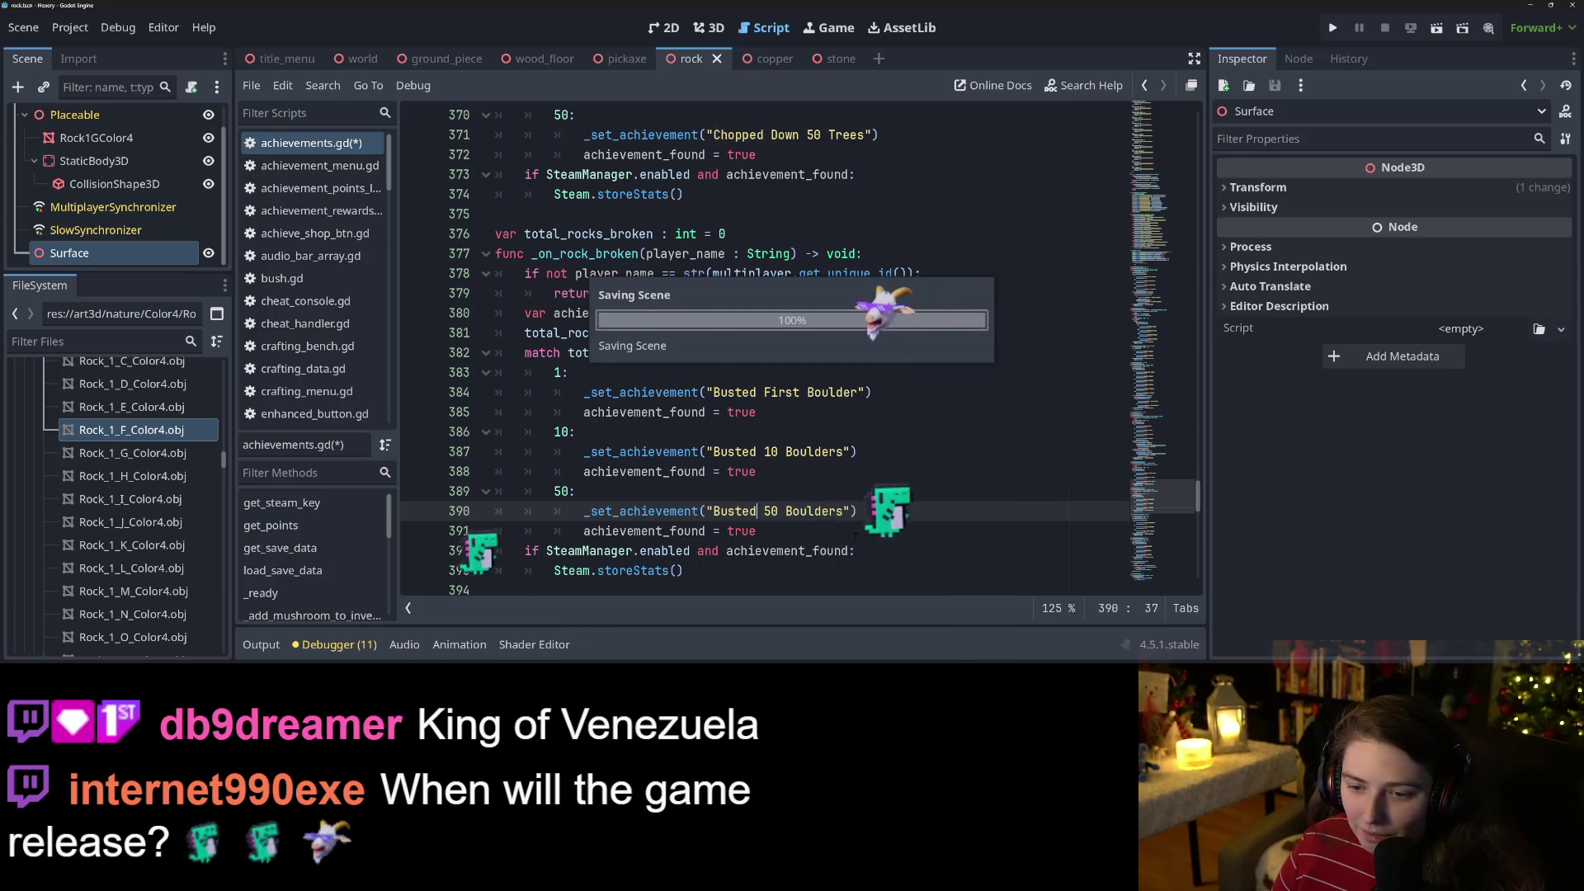
{"action": "left_click", "coordinate": [733, 550]}
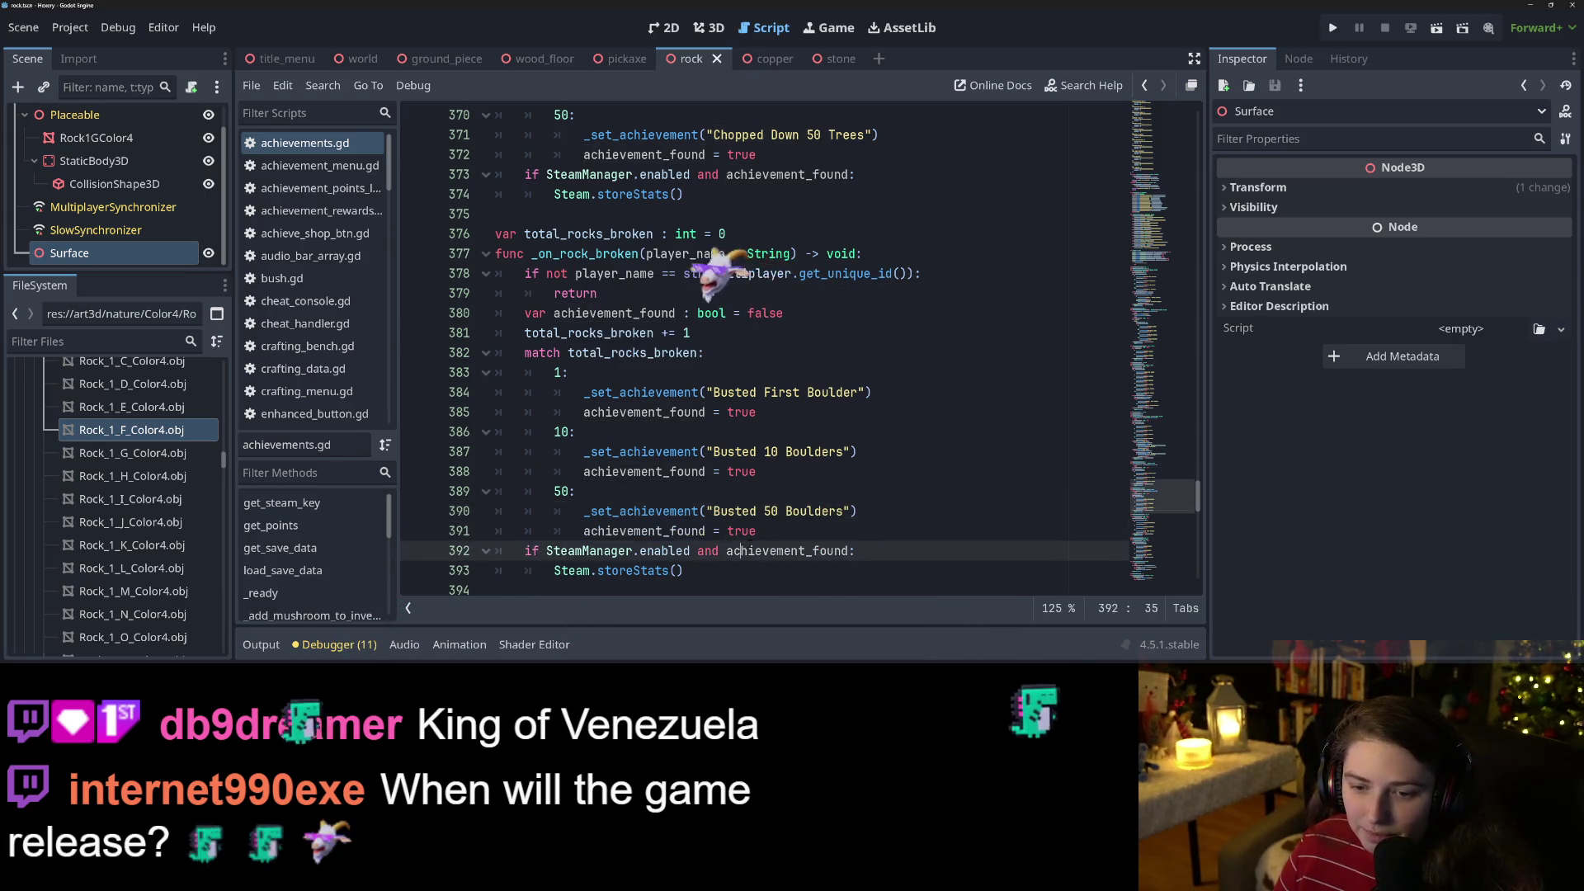
{"action": "left_click_drag", "start_coordinate": [714, 392], "coordinate": [858, 392]}
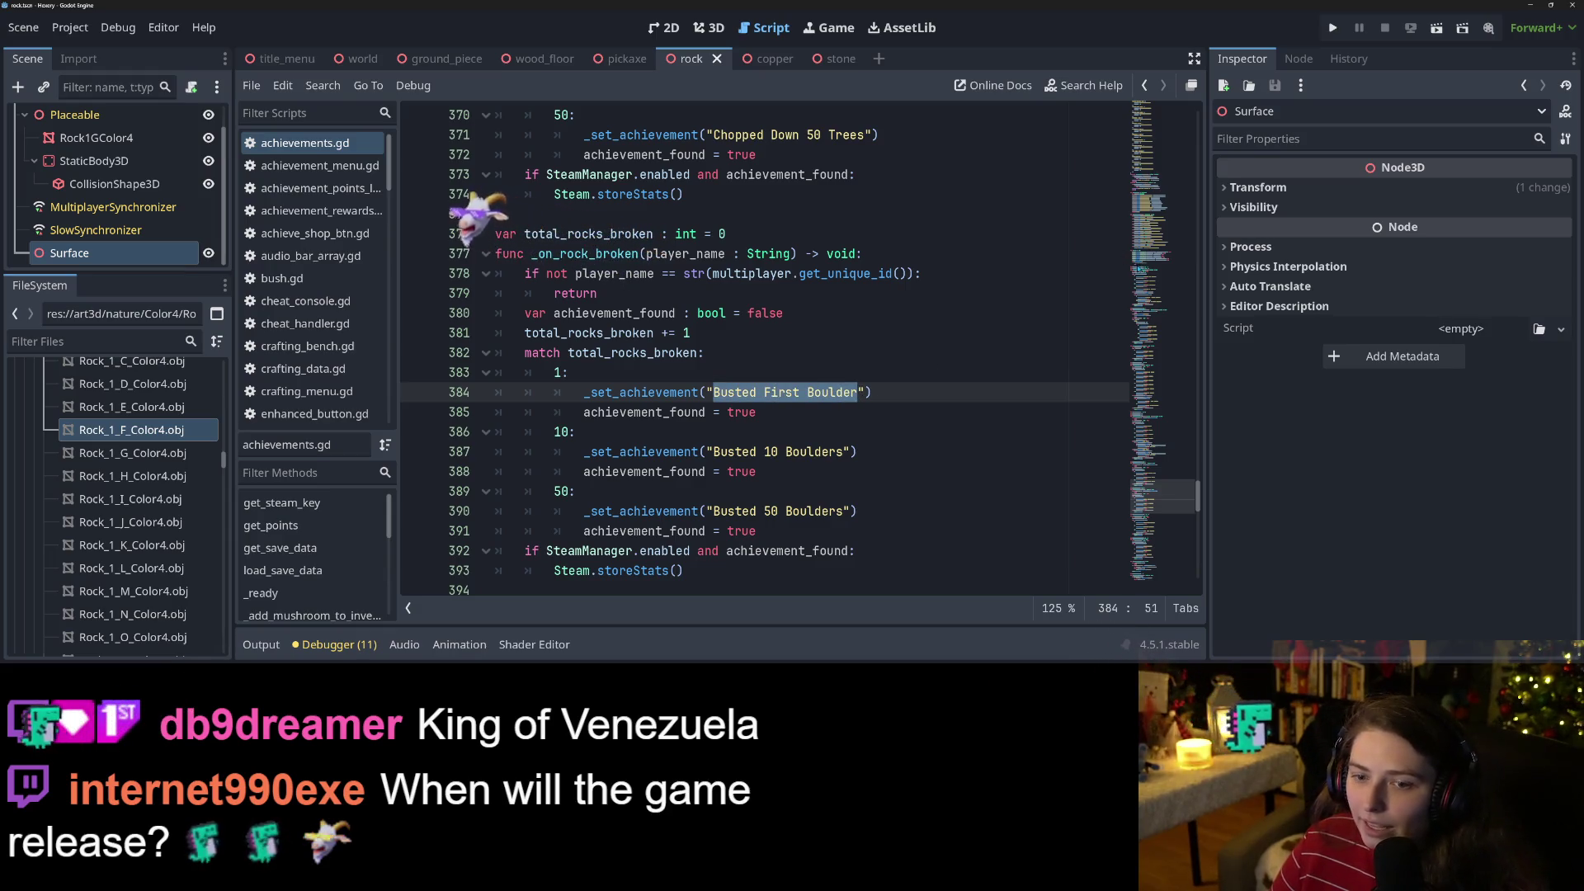
Add a new "Busted First Boulder" entry after the Chopped Down 50 Trees achievement.
{"action": "scroll", "coordinate": [763, 347], "scroll_direction": "up", "scroll_amount": 20}
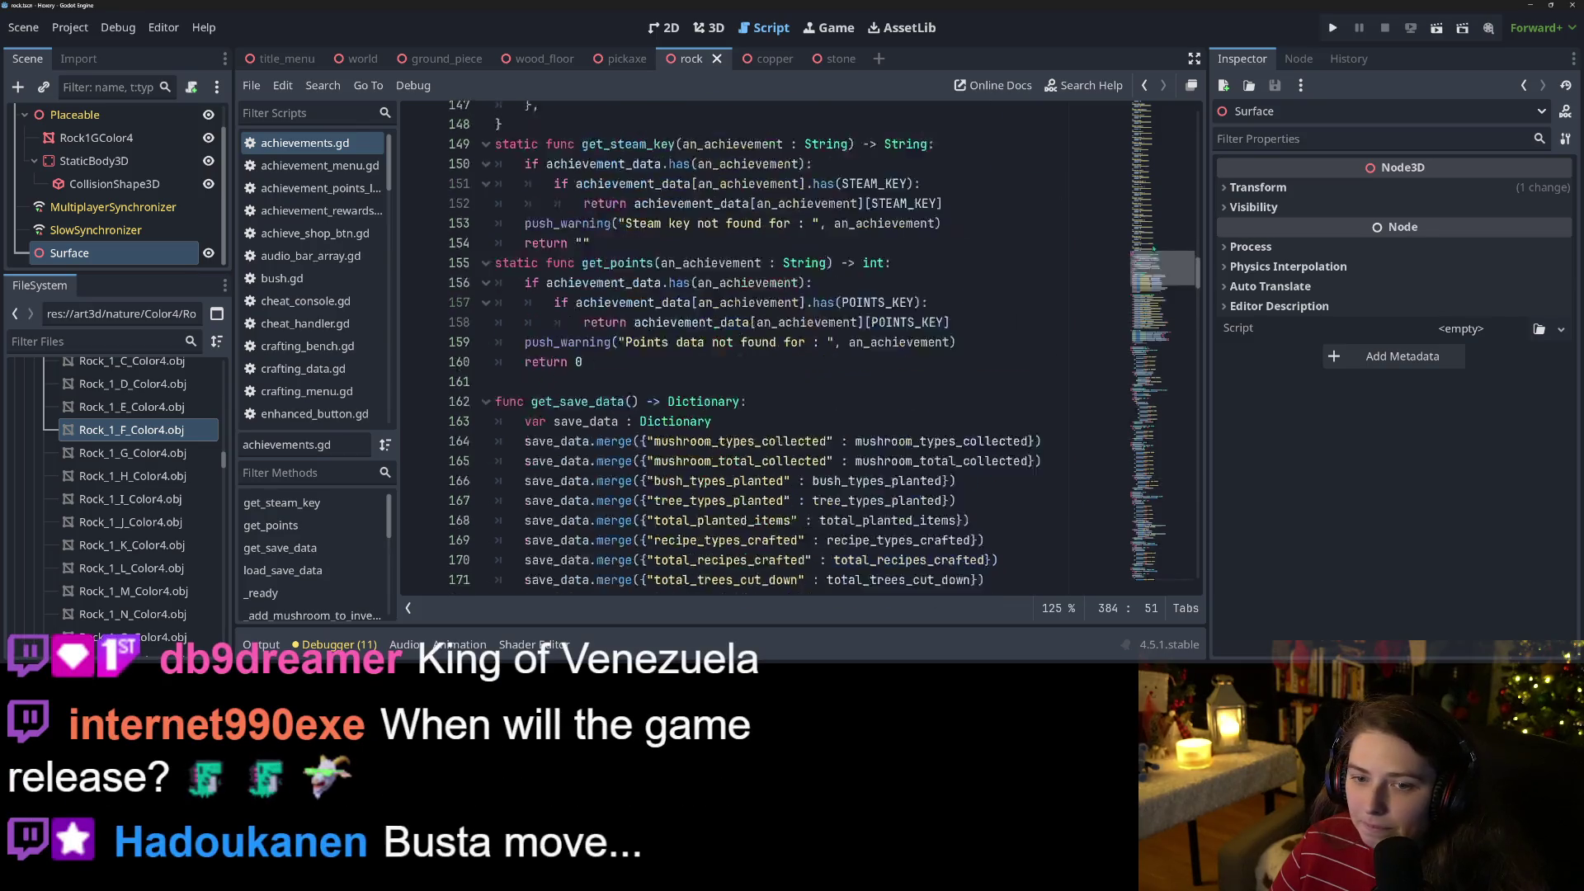
{"action": "scroll", "coordinate": [1152, 248], "scroll_direction": "up", "scroll_amount": 15}
{"action": "scroll", "coordinate": [1148, 255], "scroll_direction": "down", "scroll_amount": 10}
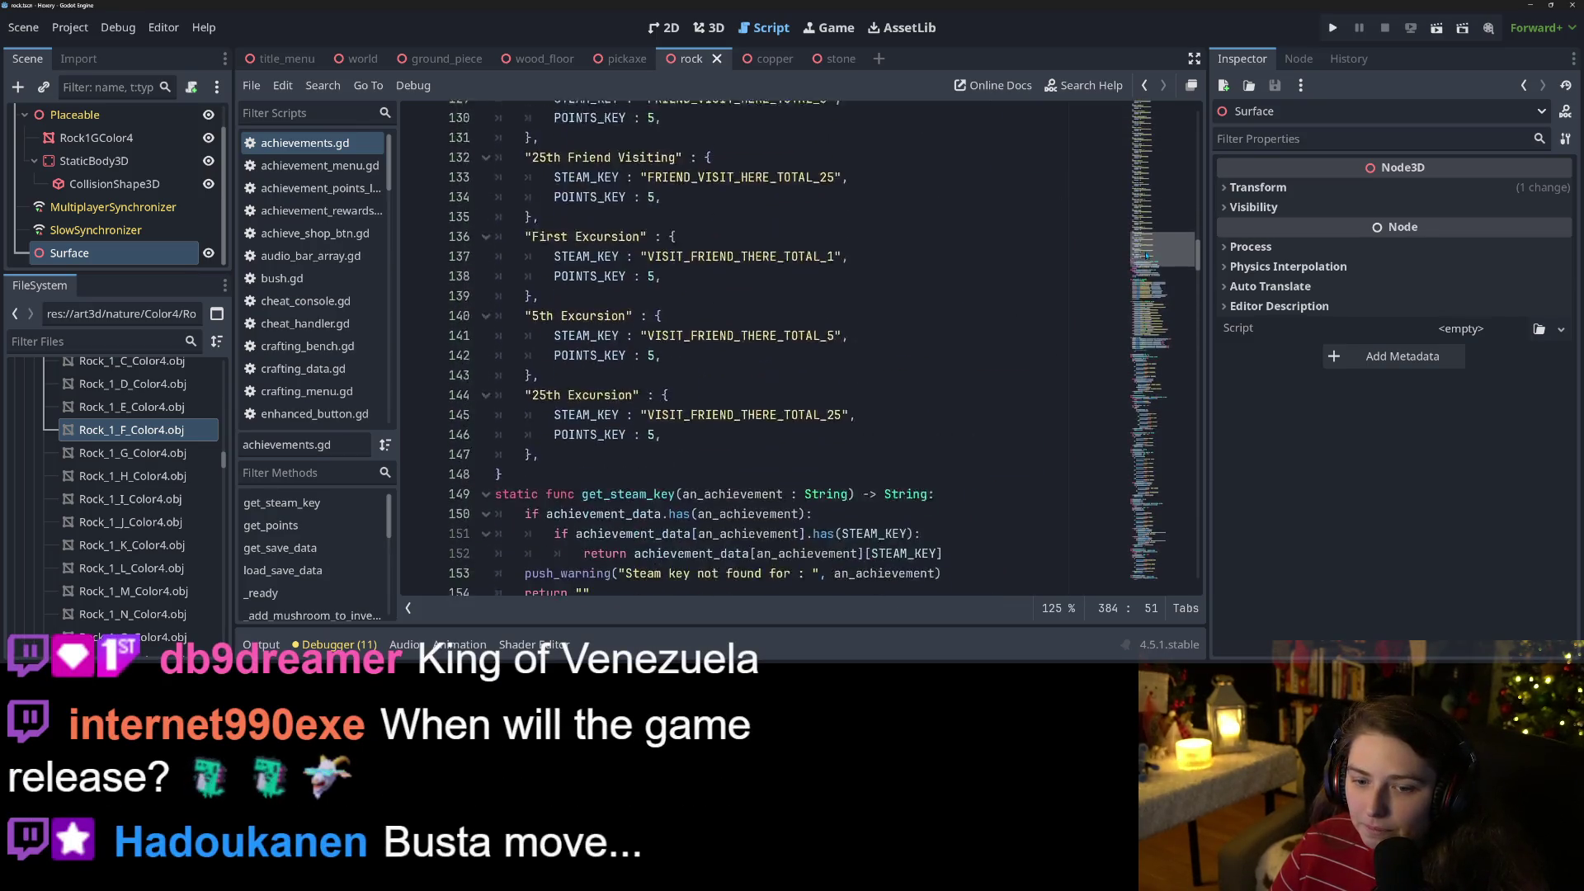
{"action": "scroll", "coordinate": [1148, 255], "scroll_direction": "up", "scroll_amount": 10}
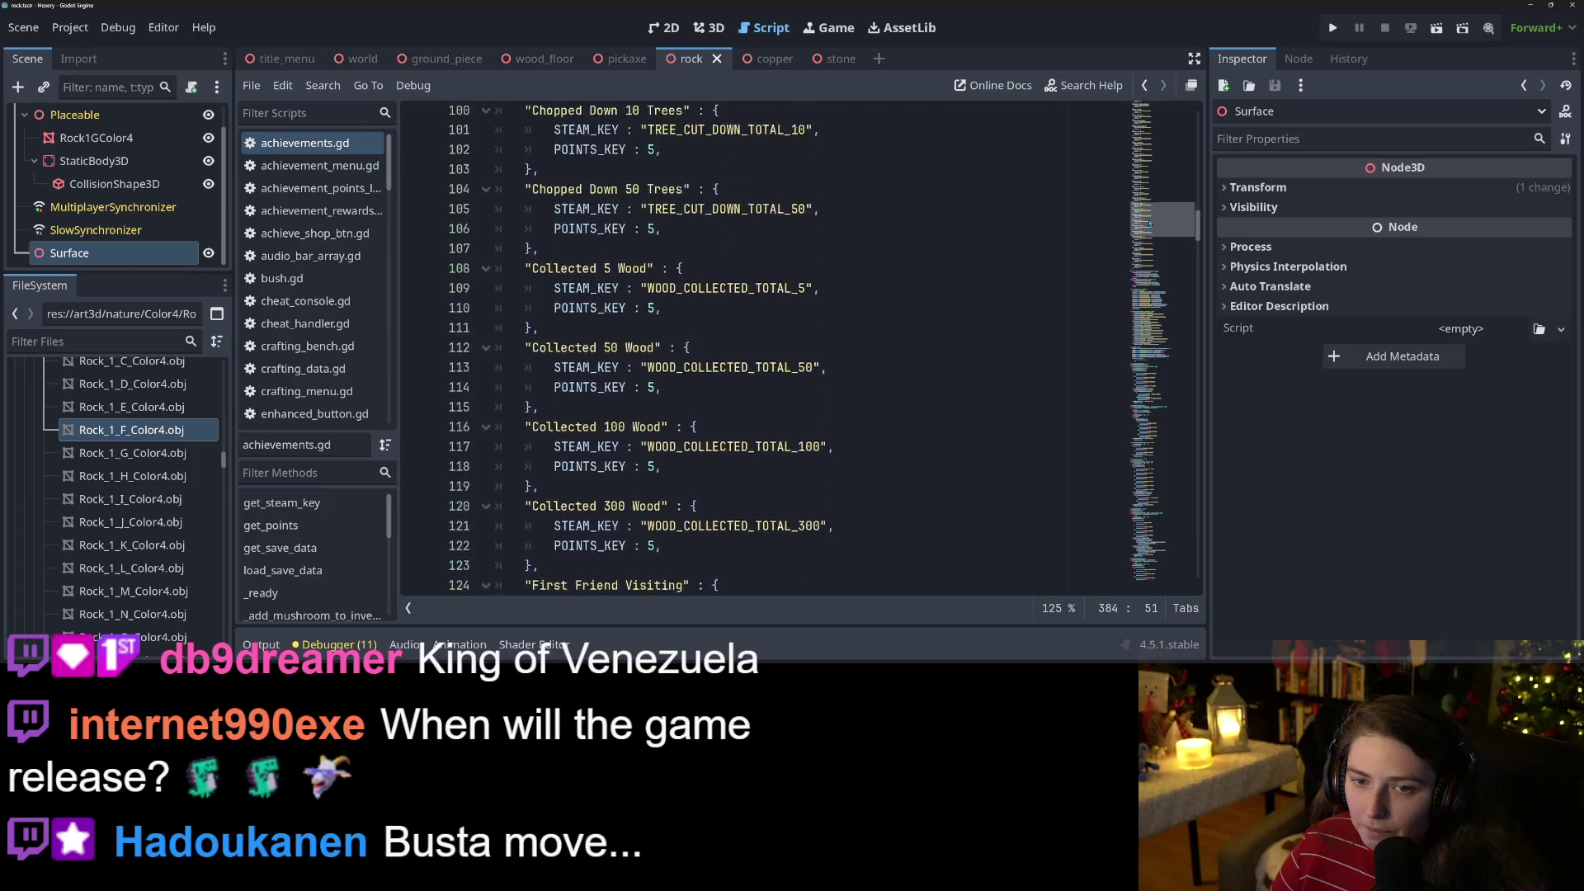
{"action": "scroll", "coordinate": [1149, 223], "scroll_direction": "up", "scroll_amount": 2}
{"action": "left_click", "coordinate": [718, 393]}
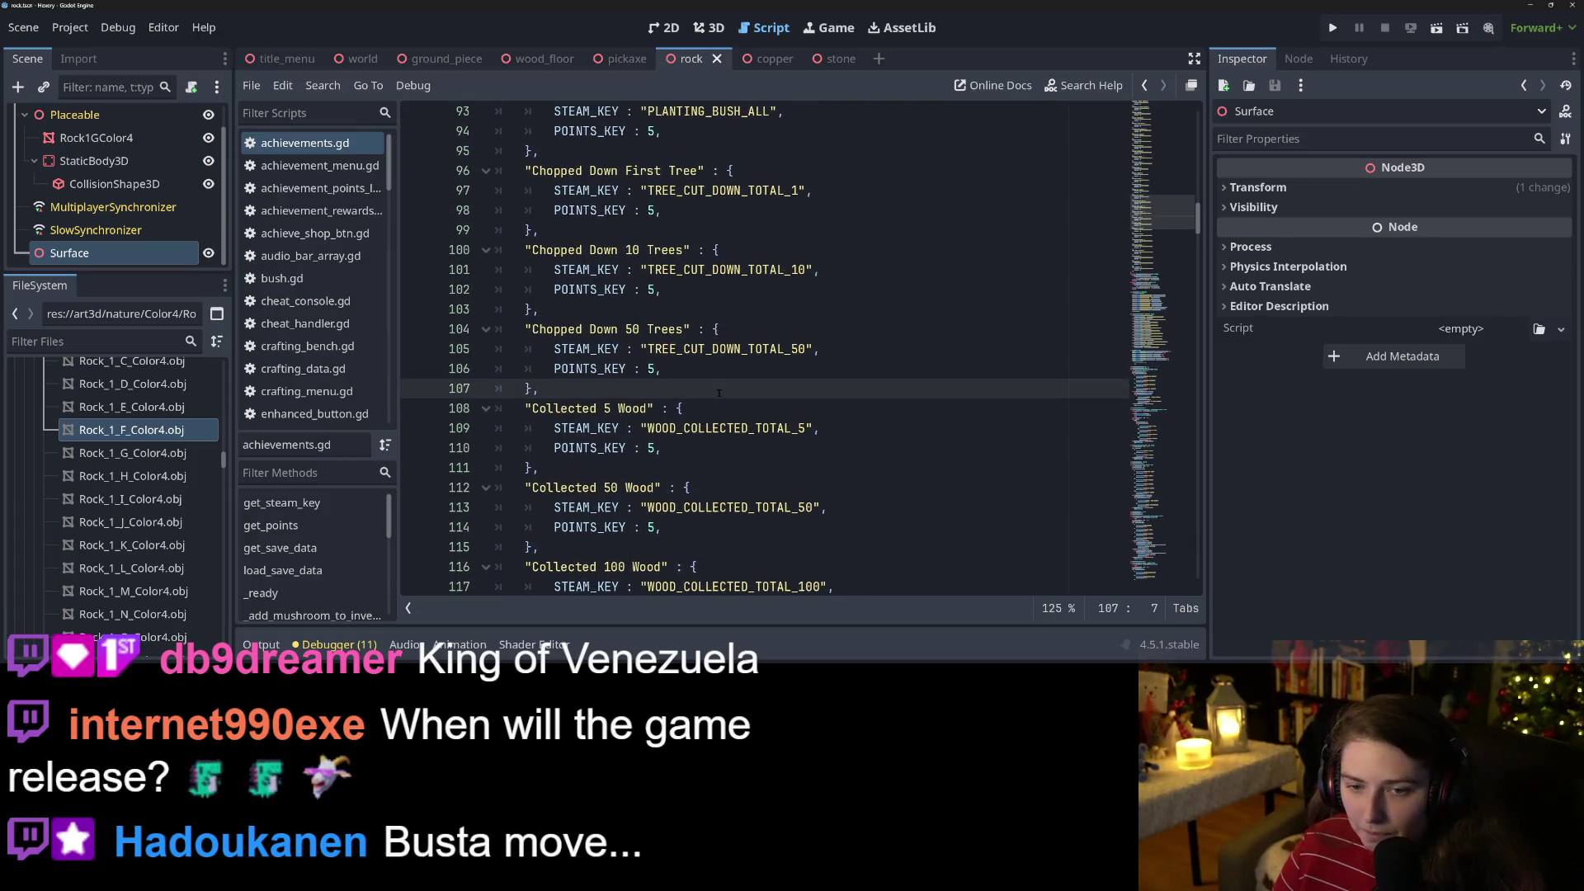
{"action": "key", "text": "Return"}
{"action": "type", "text": "\"Busted First Boulder"}
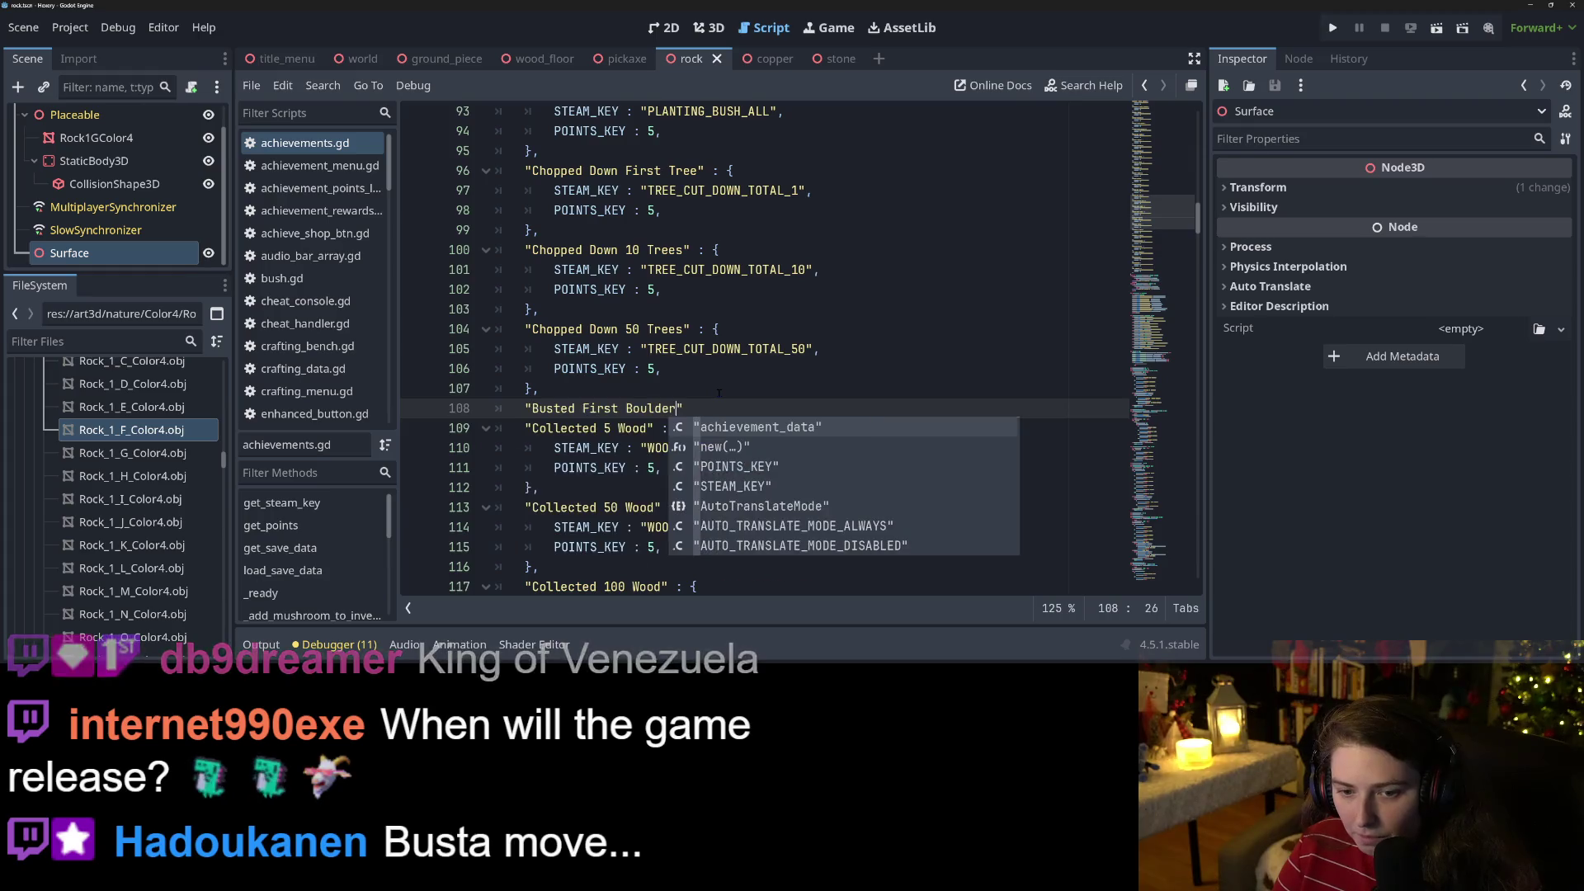
{"action": "type", "text": "\" "}
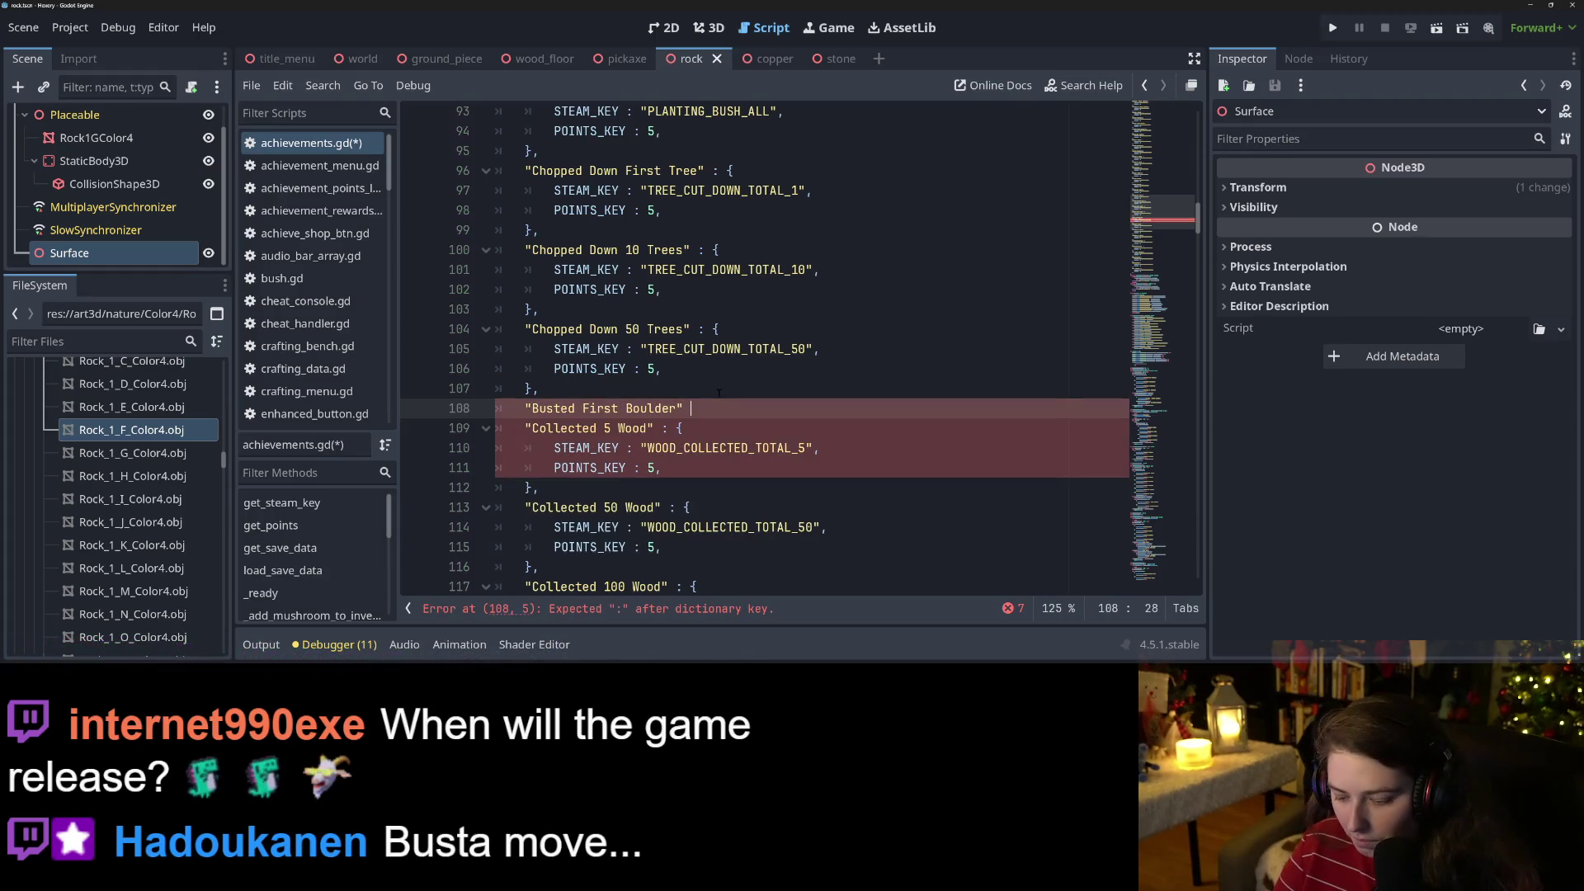
{"action": "type", "text": ": {"}
{"action": "key", "text": "Return"}
{"action": "key", "text": "Down"}
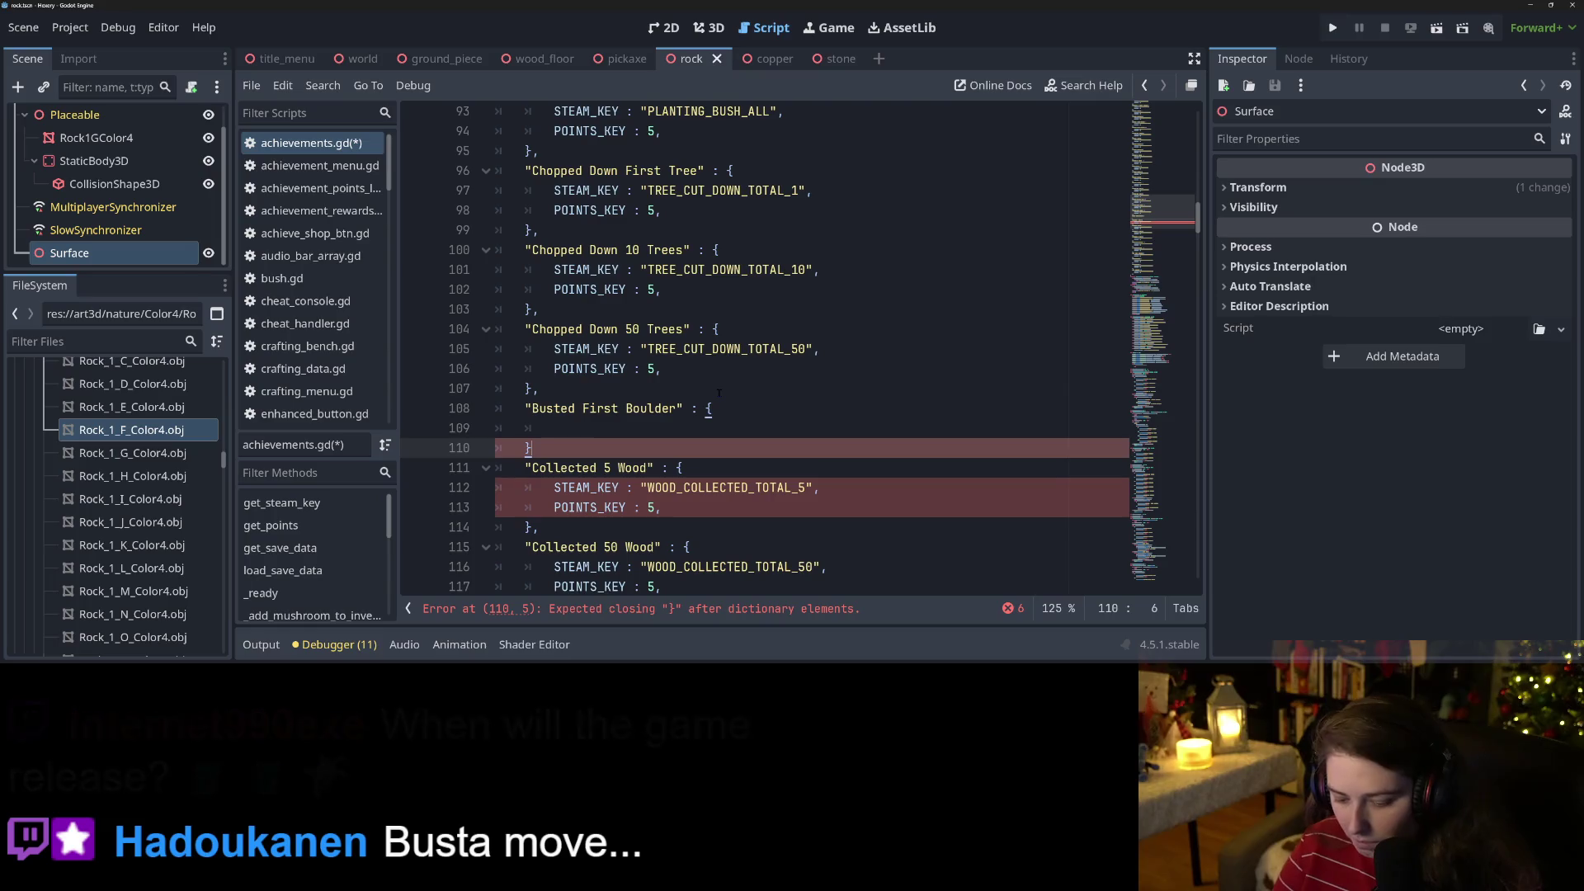
{"action": "type", "text": ","}
{"action": "key", "text": "Escape"}
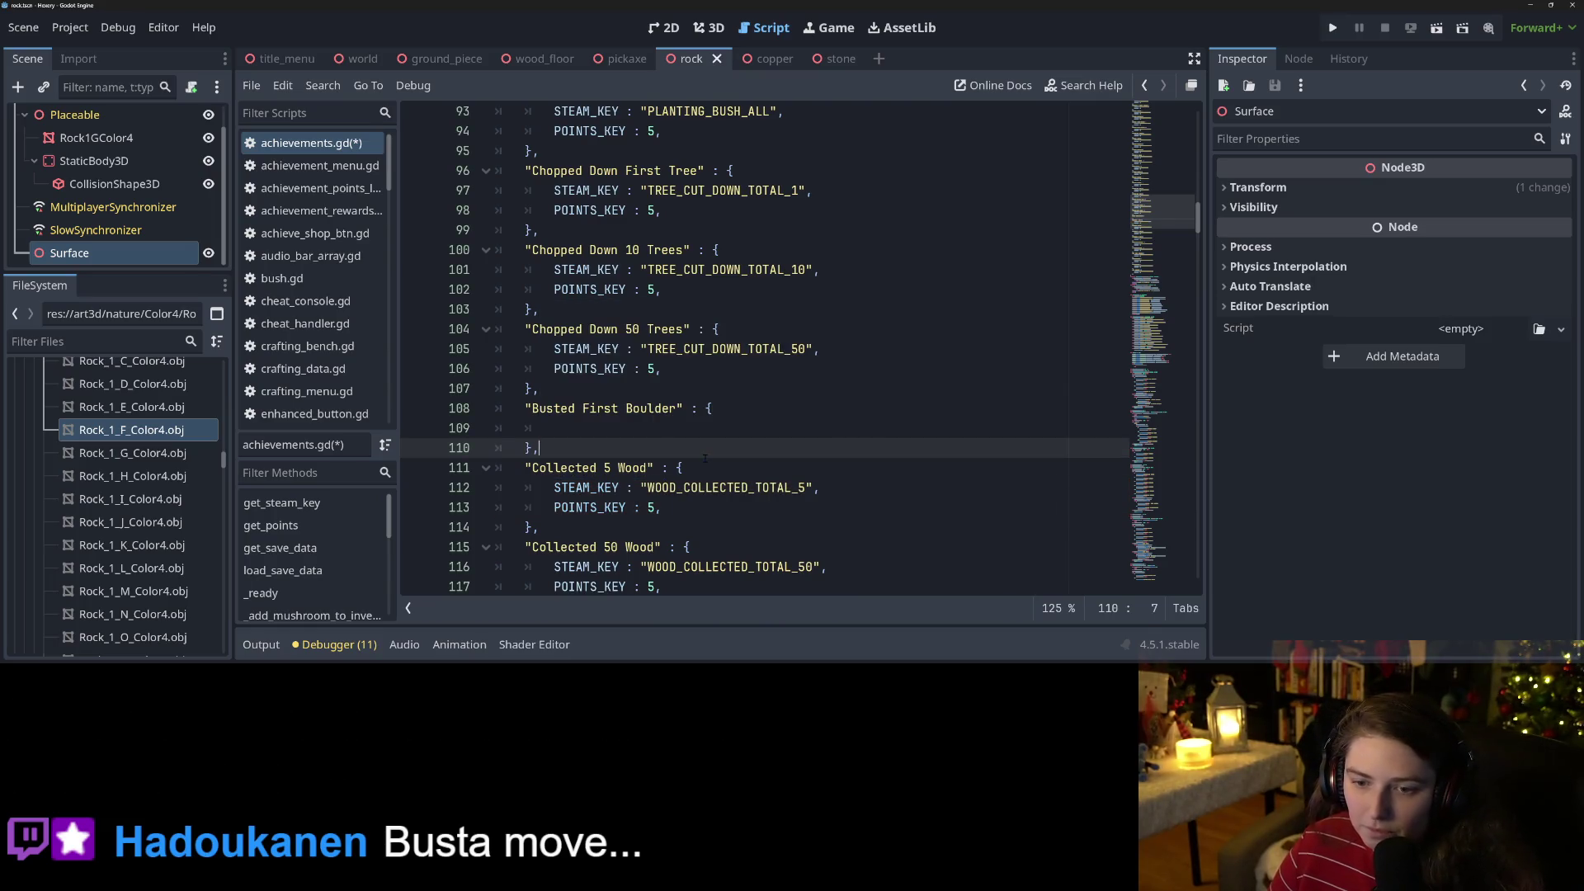
Copy the POINTS_KEY : 5 line into the Busted First Boulder entry.
{"action": "mouse_move", "coordinate": [554, 349]}
{"action": "left_mouse_down"}
{"action": "mouse_move", "coordinate": [825, 350]}
{"action": "mouse_move", "coordinate": [699, 375]}
{"action": "left_mouse_up"}
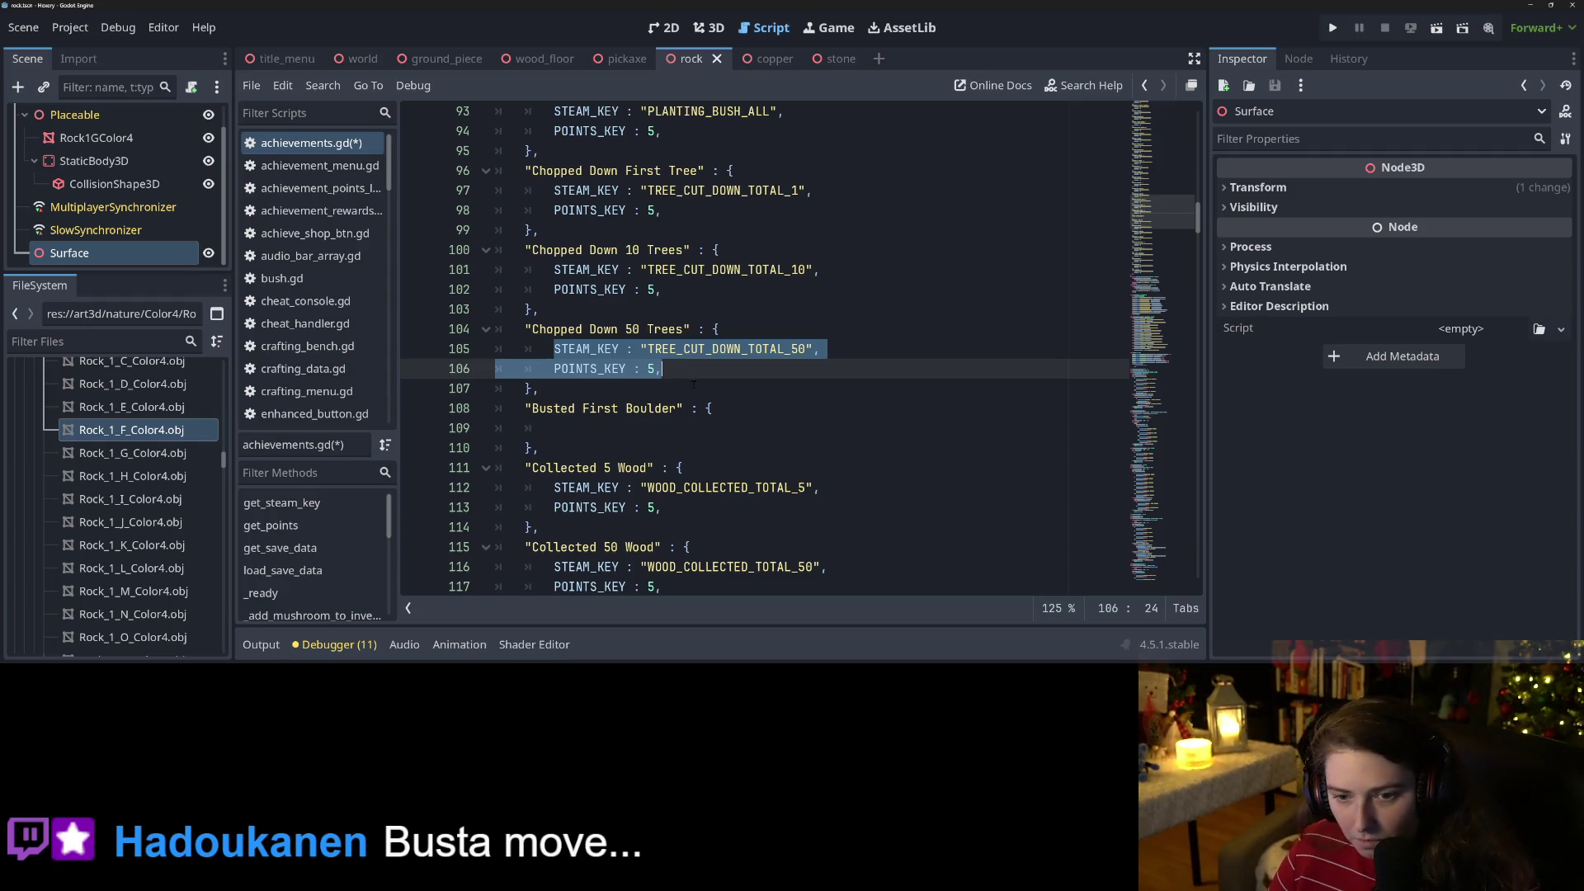
{"action": "left_click", "coordinate": [648, 348]}
{"action": "left_click_drag", "start_coordinate": [553, 368], "coordinate": [695, 375]}
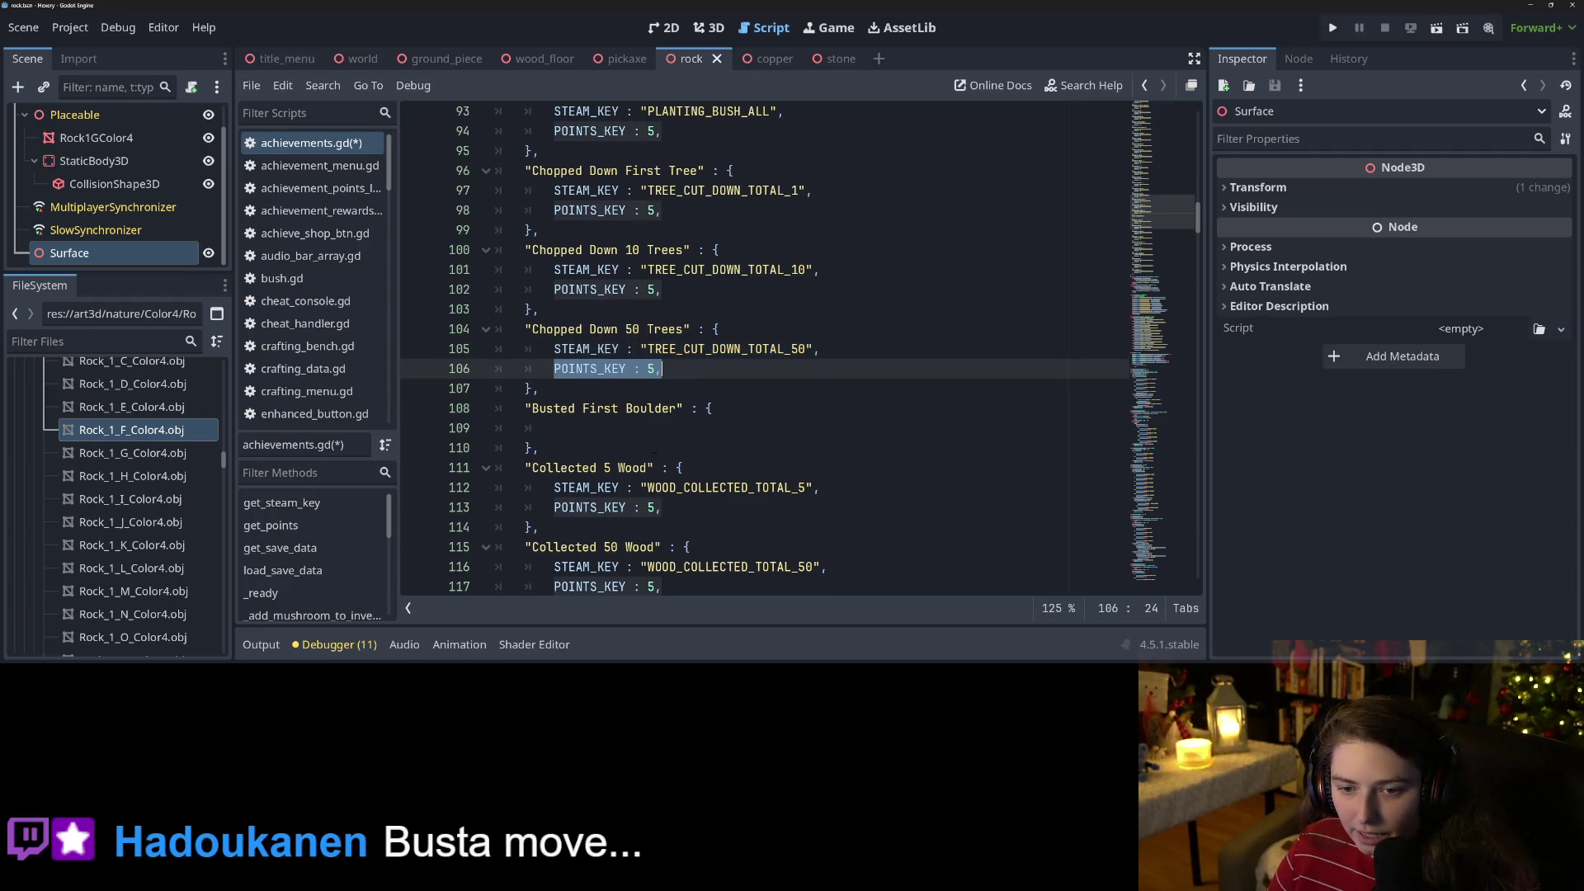
{"action": "key", "text": "ctrl+c"}
{"action": "left_click", "coordinate": [677, 428]}
{"action": "key", "text": "ctrl+v"}
Duplicate the Busted First Boulder entry twice below itself.
{"action": "left_click_drag", "start_coordinate": [529, 407], "coordinate": [664, 429]}
{"action": "left_click", "coordinate": [566, 448]}
{"action": "key", "text": "Return"}
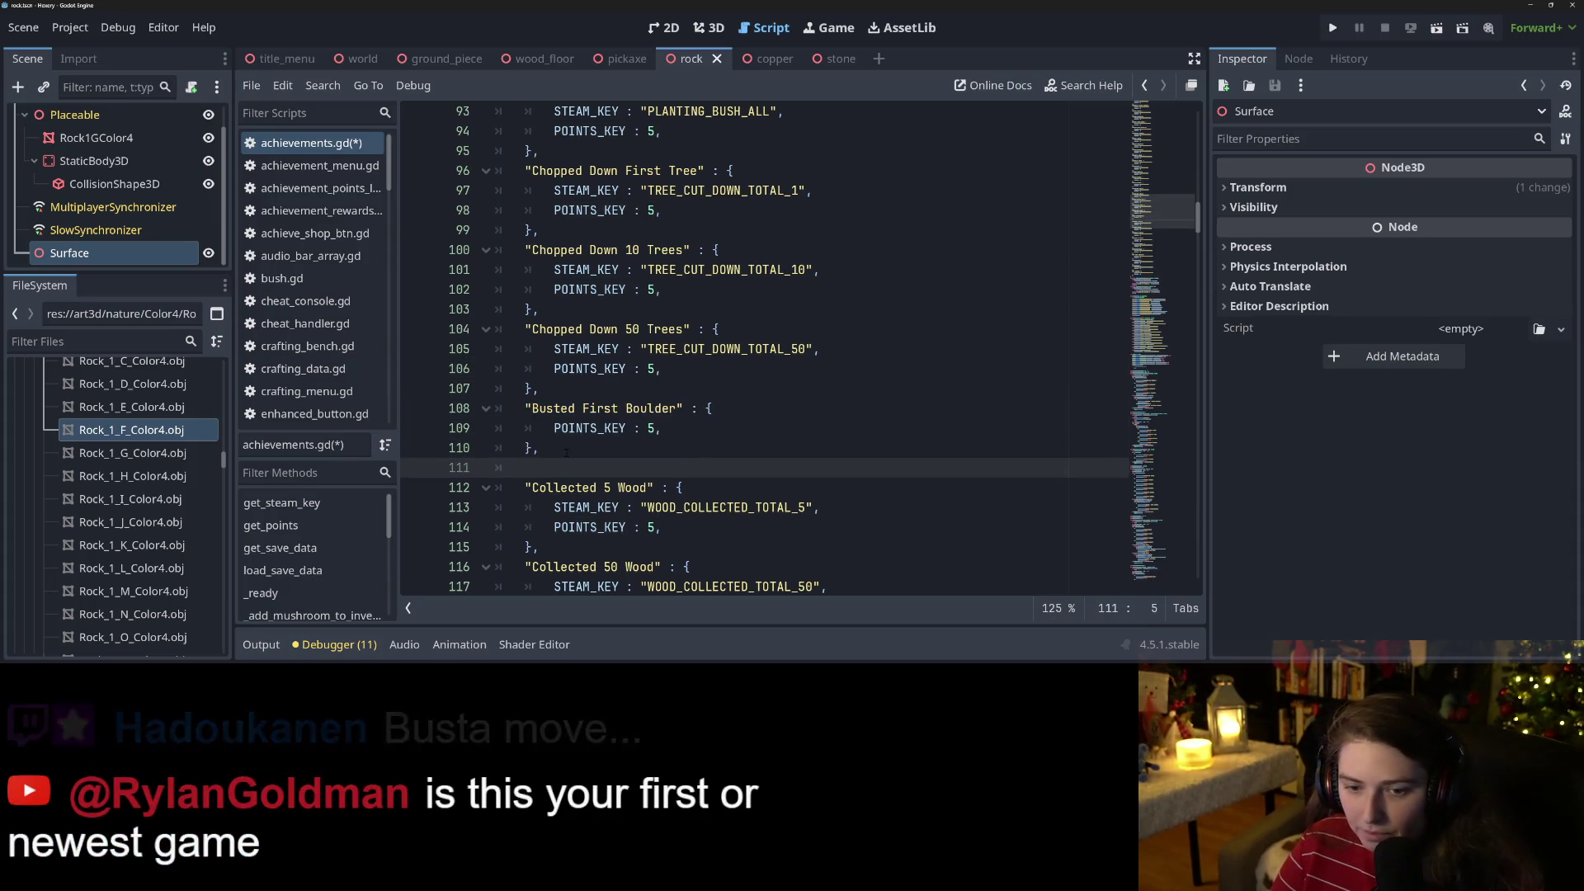
{"action": "key", "text": "ctrl+v"}
{"action": "key", "text": "Return"}
{"action": "key", "text": "ctrl+v"}
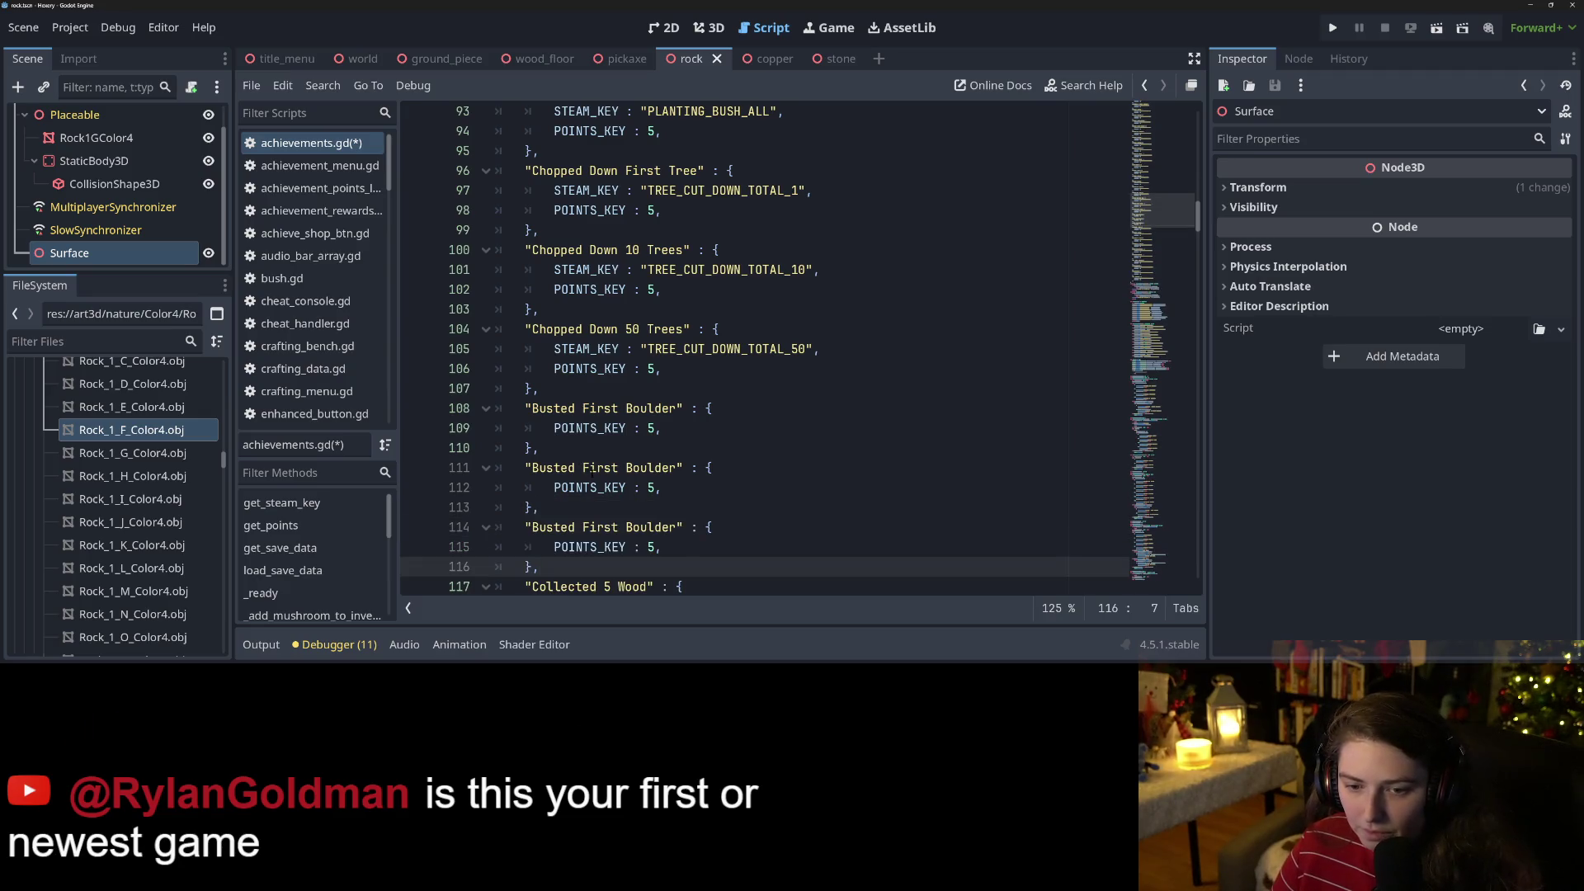
Rename the copies to Busted 10 Boulders and Busted 50 Boulders, then save achievements.gd.
{"action": "double_click", "coordinate": [593, 468]}
{"action": "type", "text": "10"}
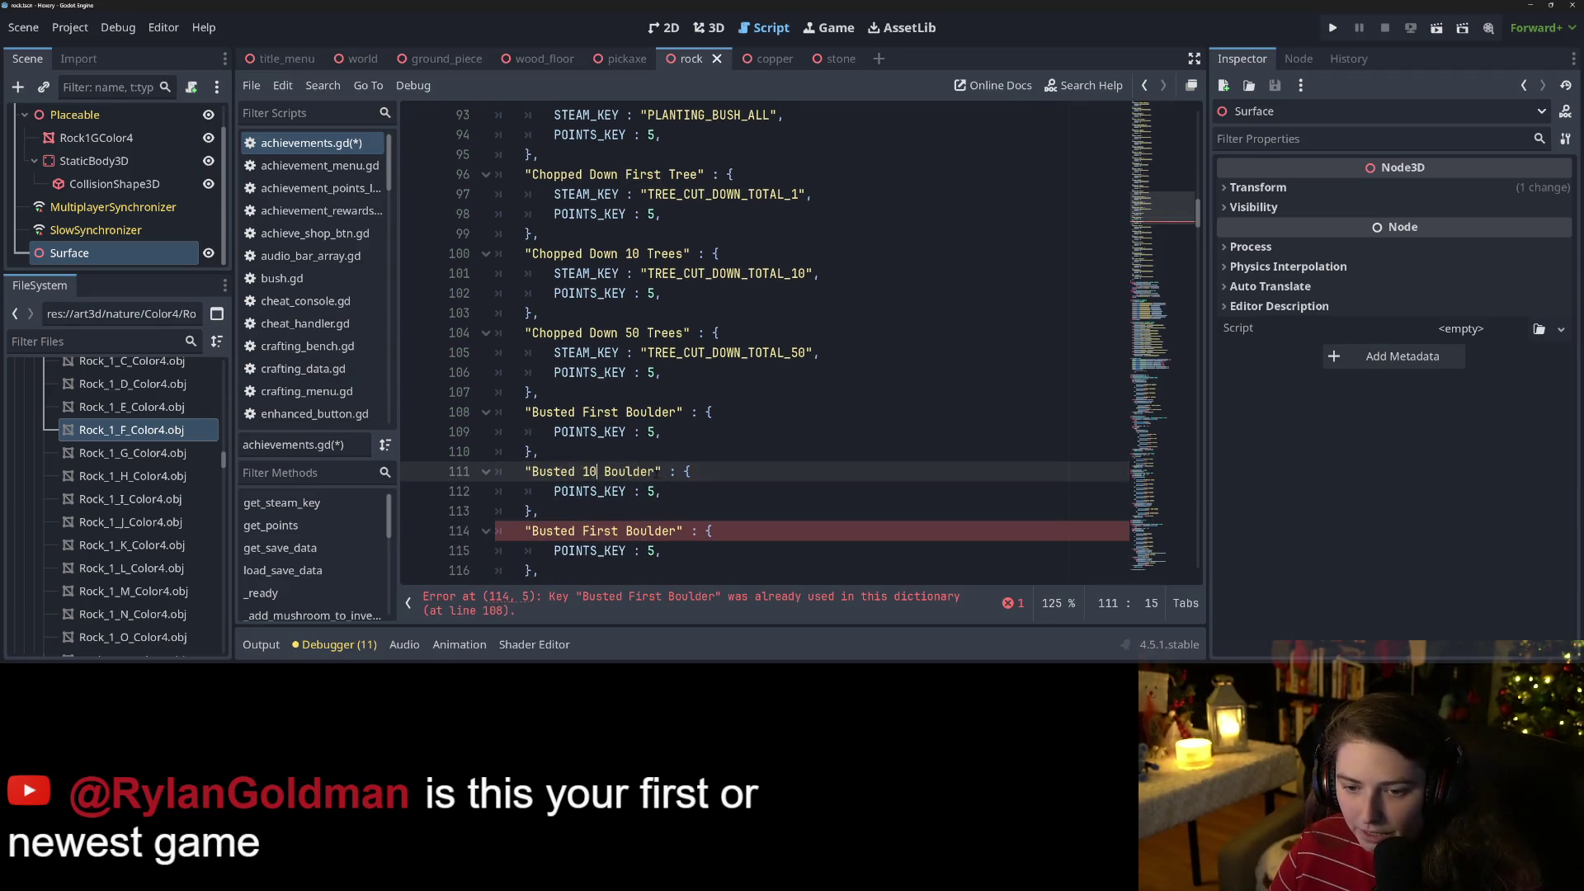
{"action": "left_click", "coordinate": [656, 471]}
{"action": "type", "text": "s"}
{"action": "double_click", "coordinate": [600, 530]}
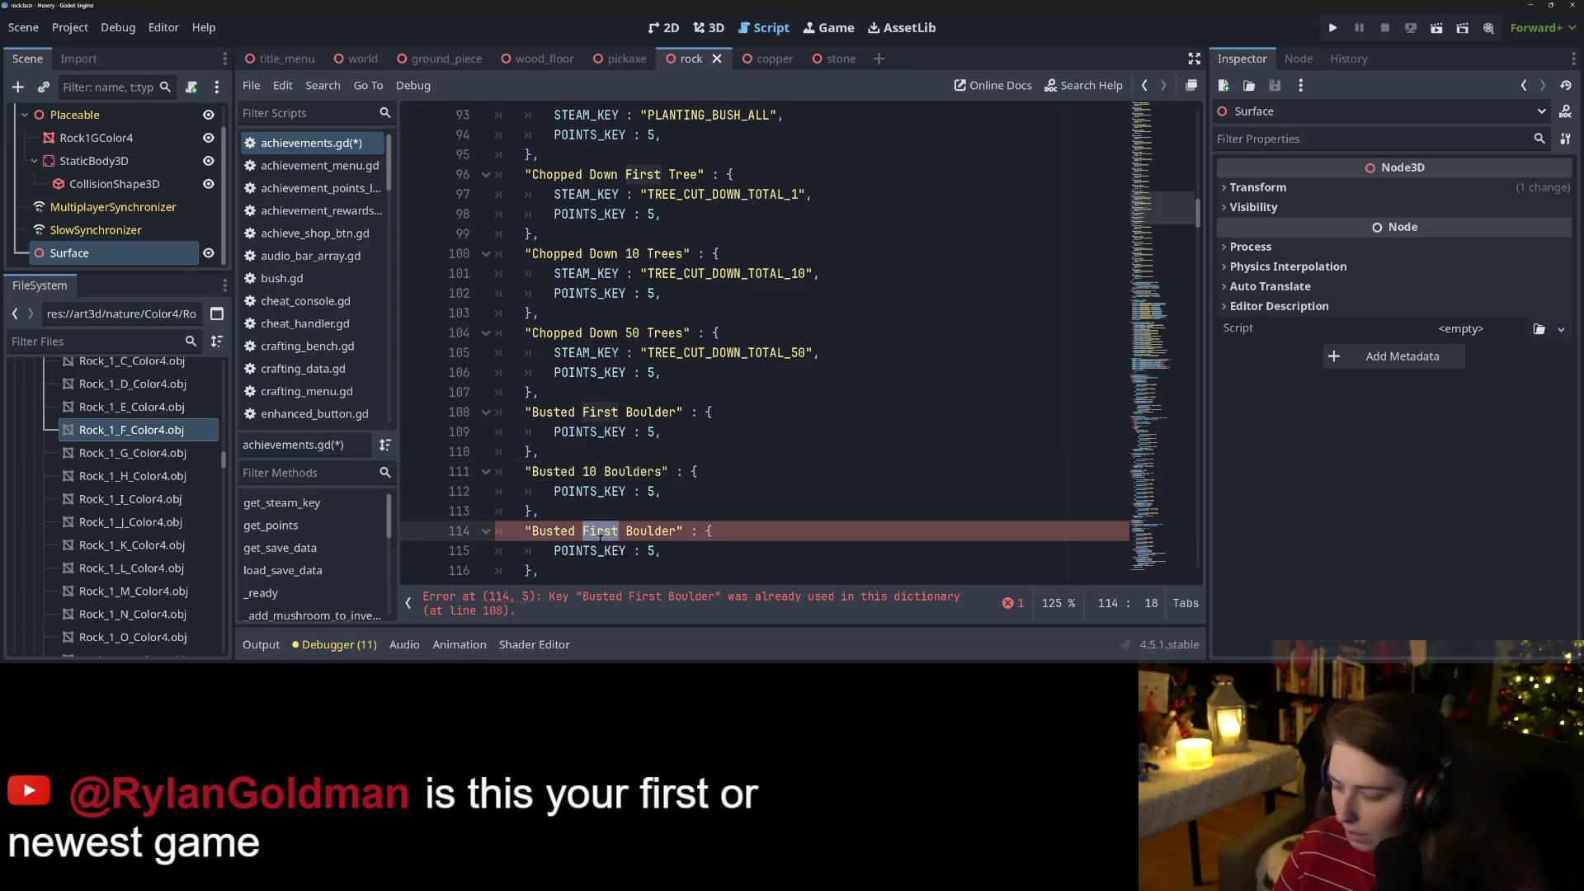
{"action": "type", "text": "50"}
{"action": "scroll", "coordinate": [800, 533], "scroll_direction": "down", "scroll_amount": 1}
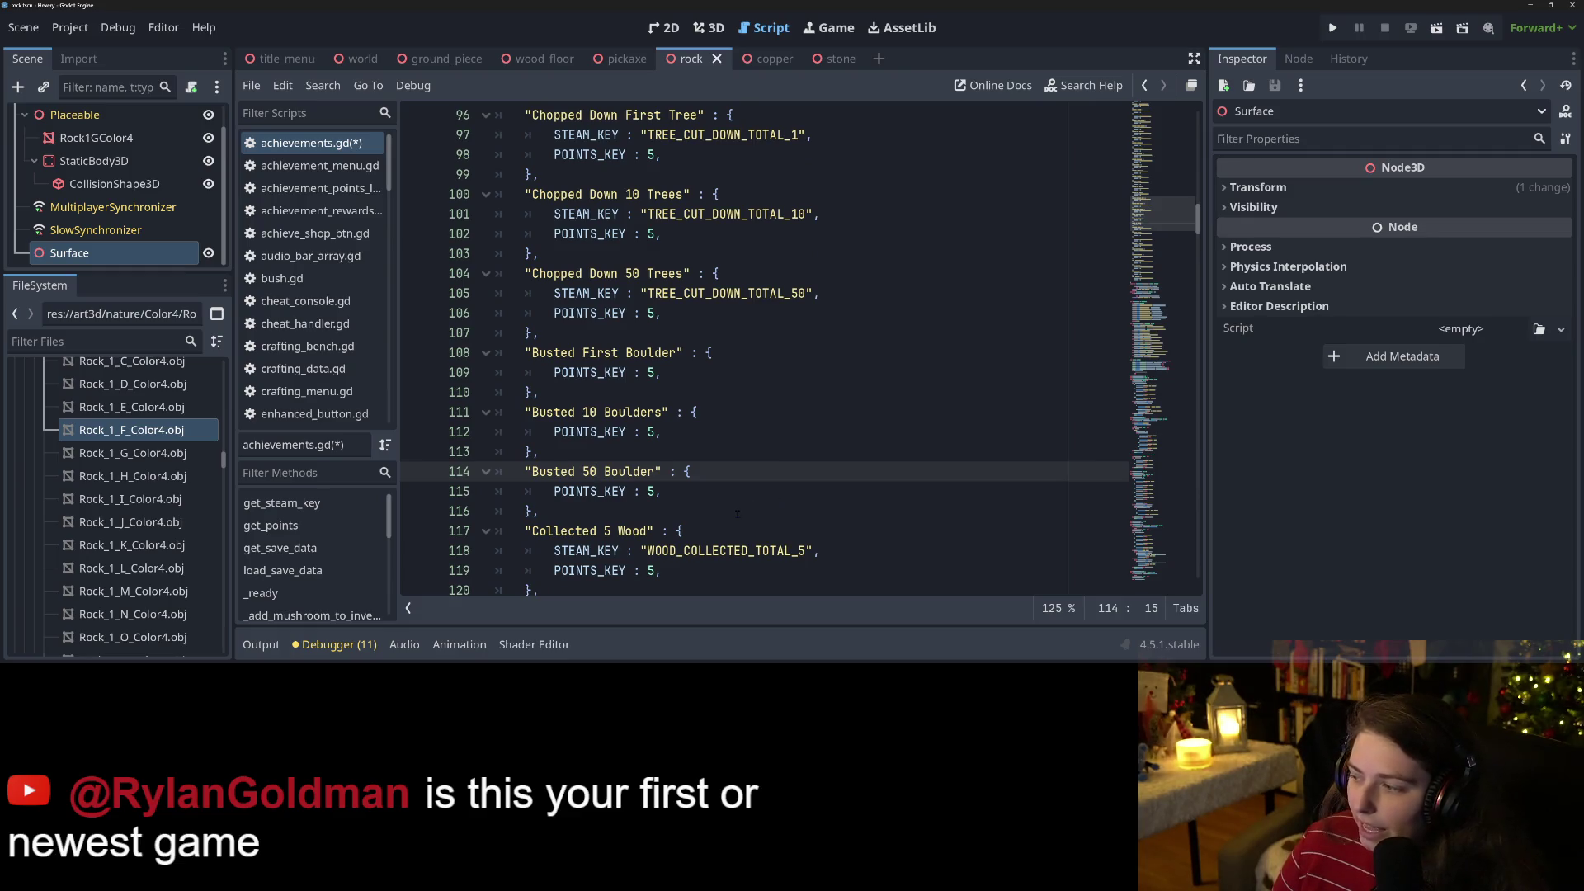
{"action": "left_click", "coordinate": [657, 471]}
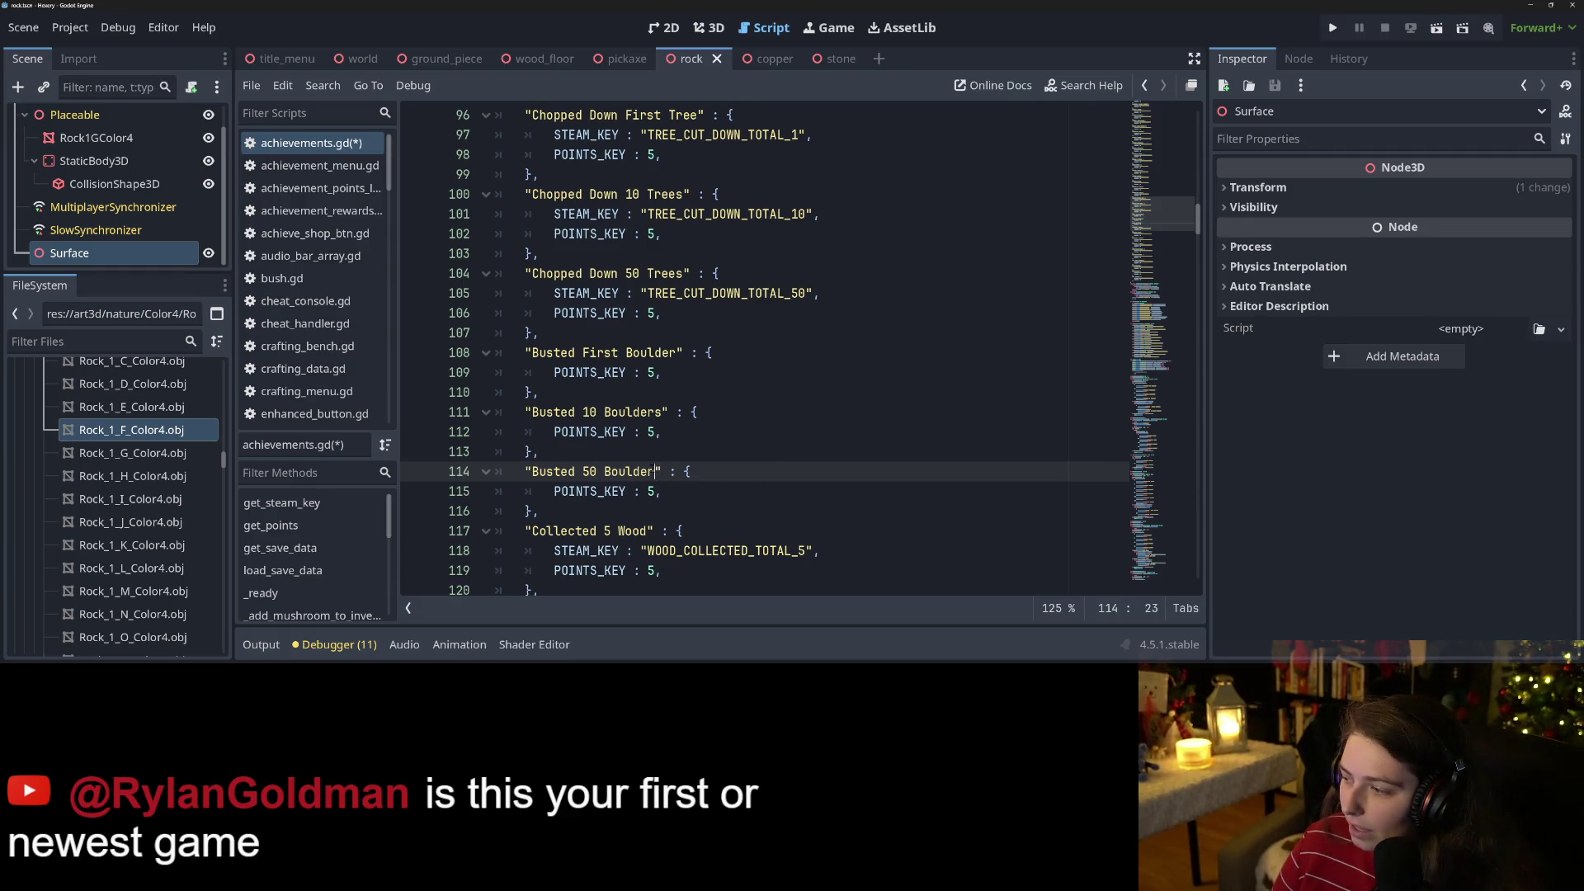
{"action": "type", "text": "s"}
{"action": "key", "text": "ctrl+s"}
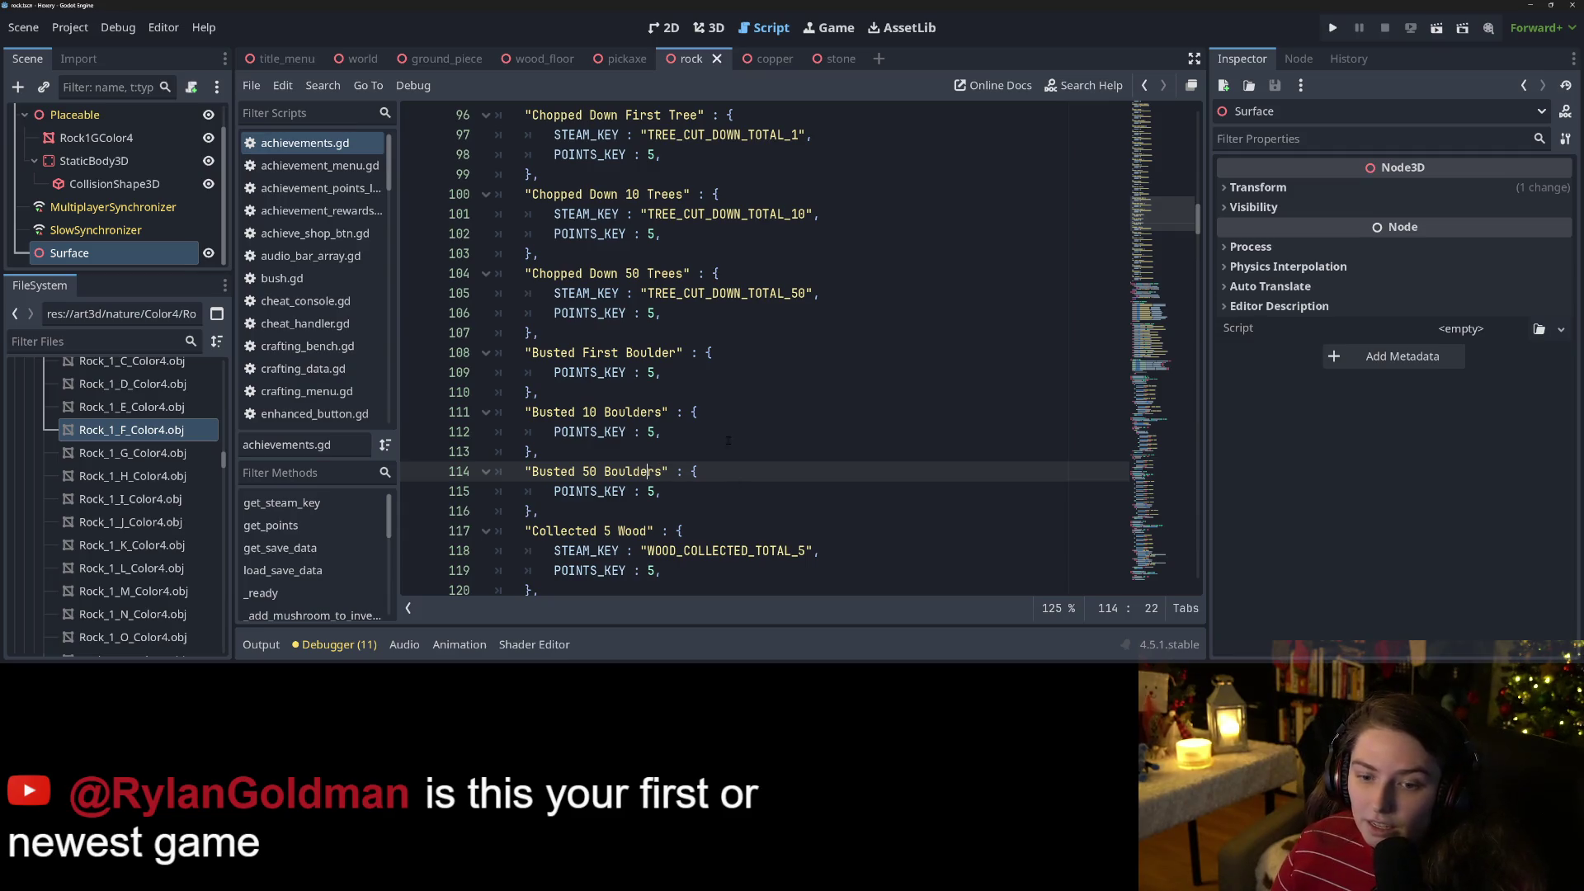
{"action": "left_click_drag", "start_coordinate": [530, 472], "coordinate": [660, 471]}
{"action": "key", "text": "ctrl+f"}
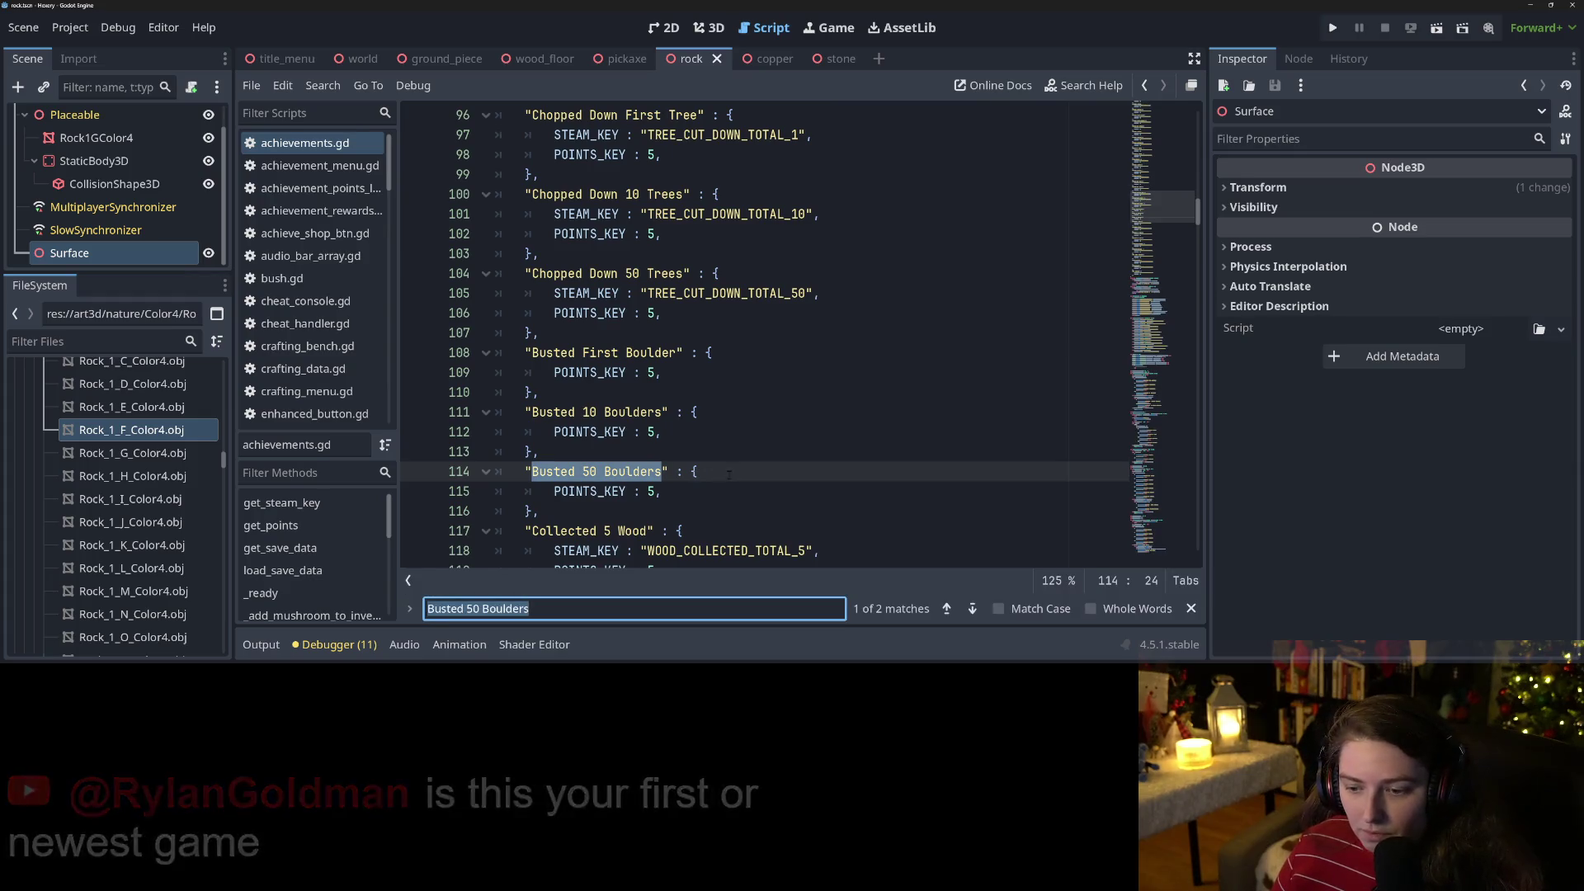
{"action": "key", "text": "Escape"}
{"action": "key", "text": "F3"}
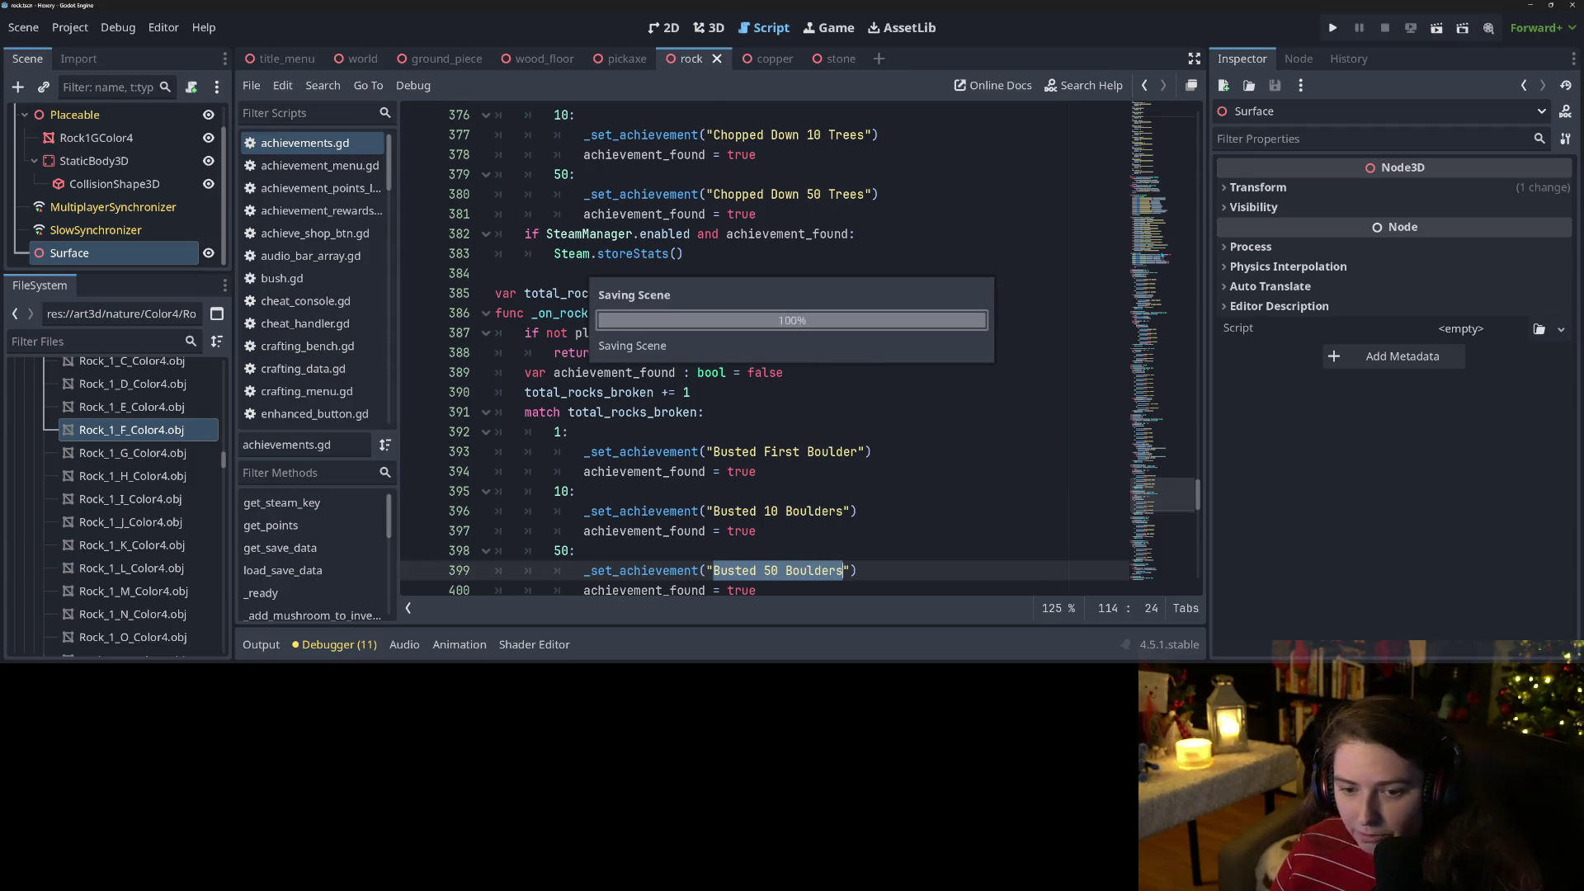
{"action": "scroll", "coordinate": [796, 532], "scroll_direction": "down", "scroll_amount": 2}
{"action": "left_click", "coordinate": [730, 472]}
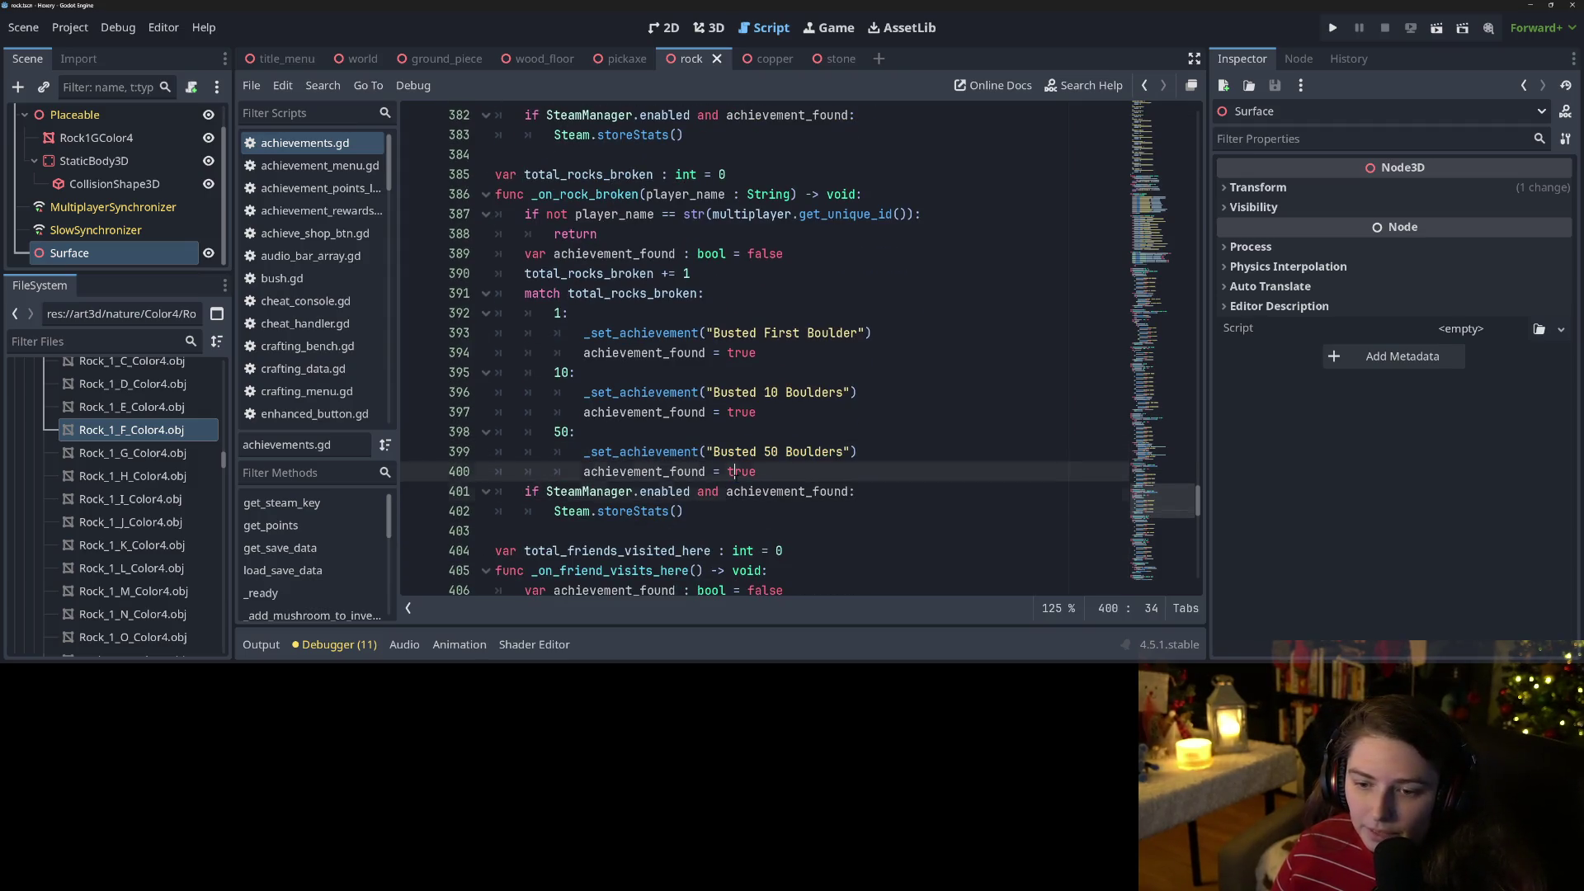
{"action": "left_click", "coordinate": [790, 491]}
{"action": "scroll", "coordinate": [785, 490], "scroll_direction": "up", "scroll_amount": 1}
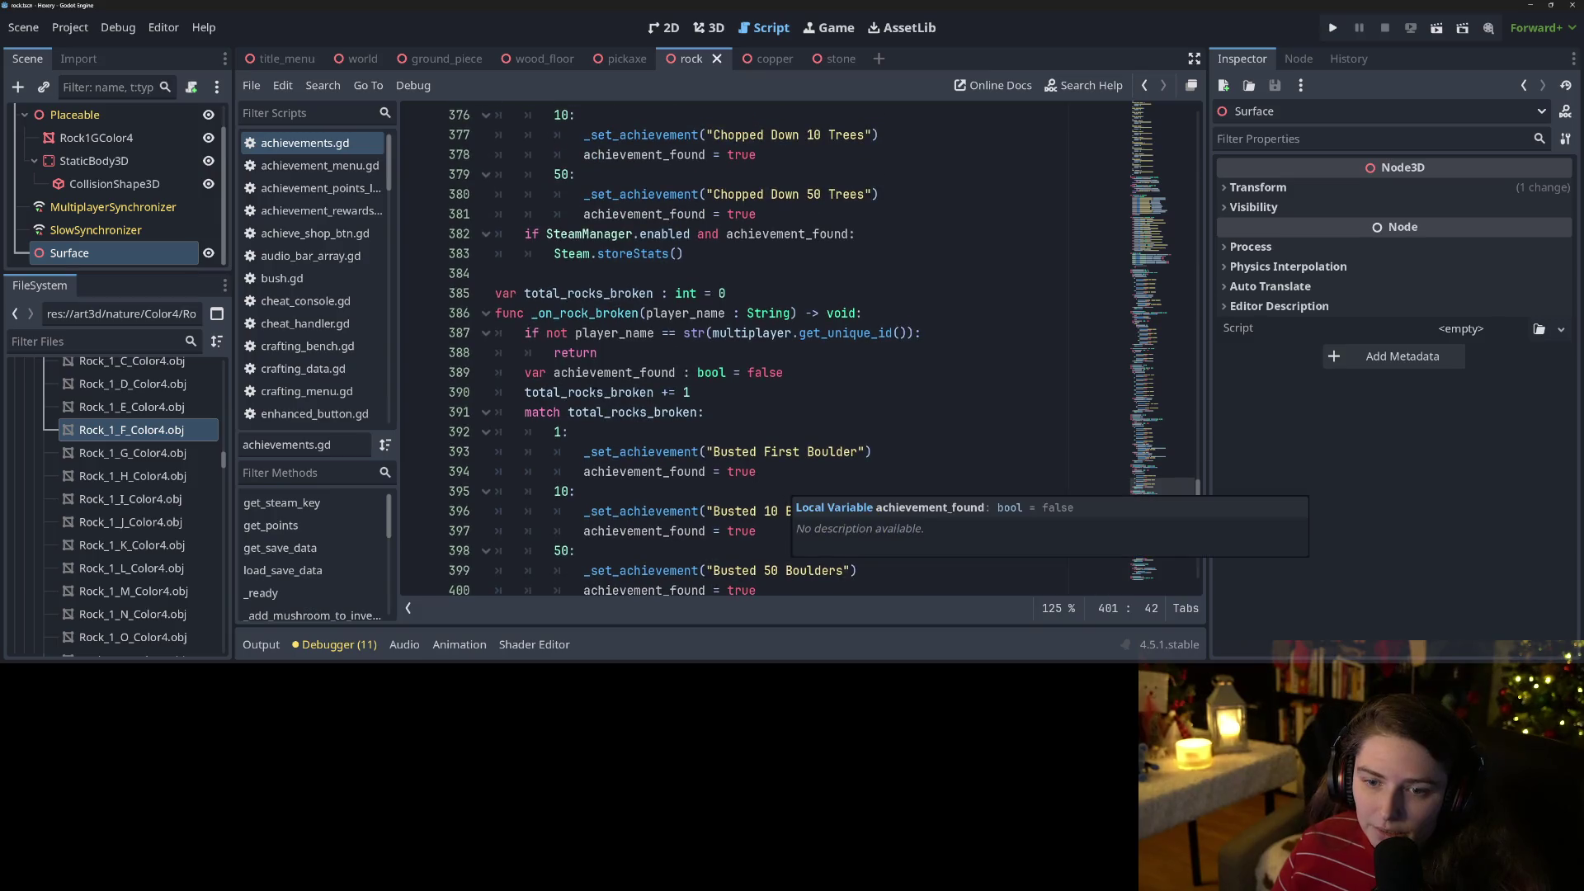
{"action": "double_click", "coordinate": [588, 293]}
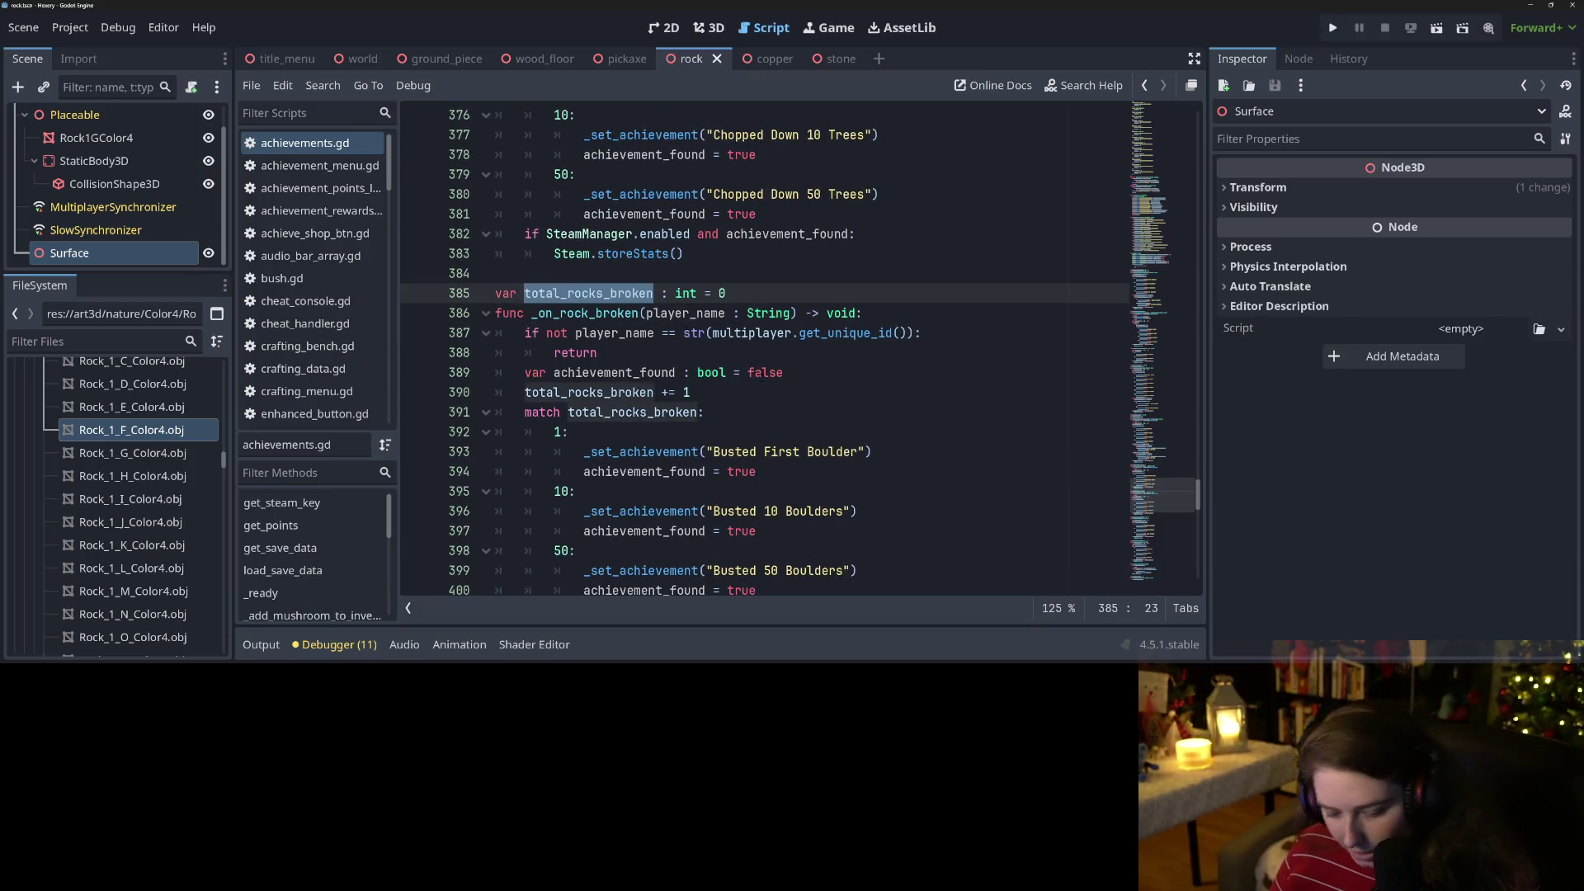
{"action": "scroll", "coordinate": [816, 413], "scroll_direction": "up", "scroll_amount": 15}
{"action": "scroll", "coordinate": [816, 412], "scroll_direction": "up", "scroll_amount": 20}
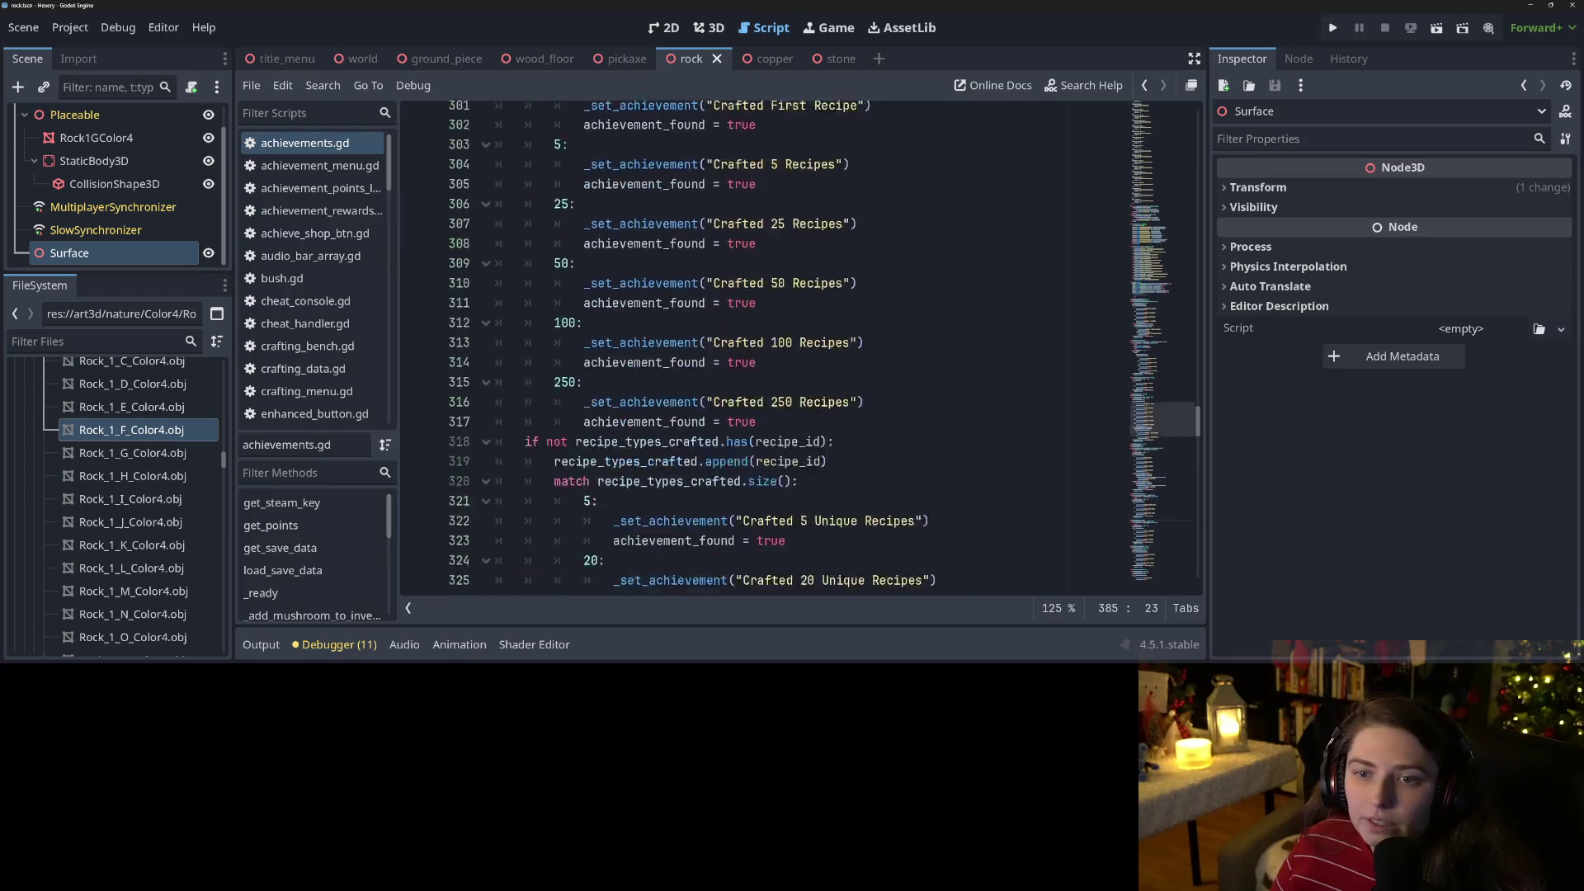
{"action": "scroll", "coordinate": [831, 425], "scroll_direction": "up", "scroll_amount": 12}
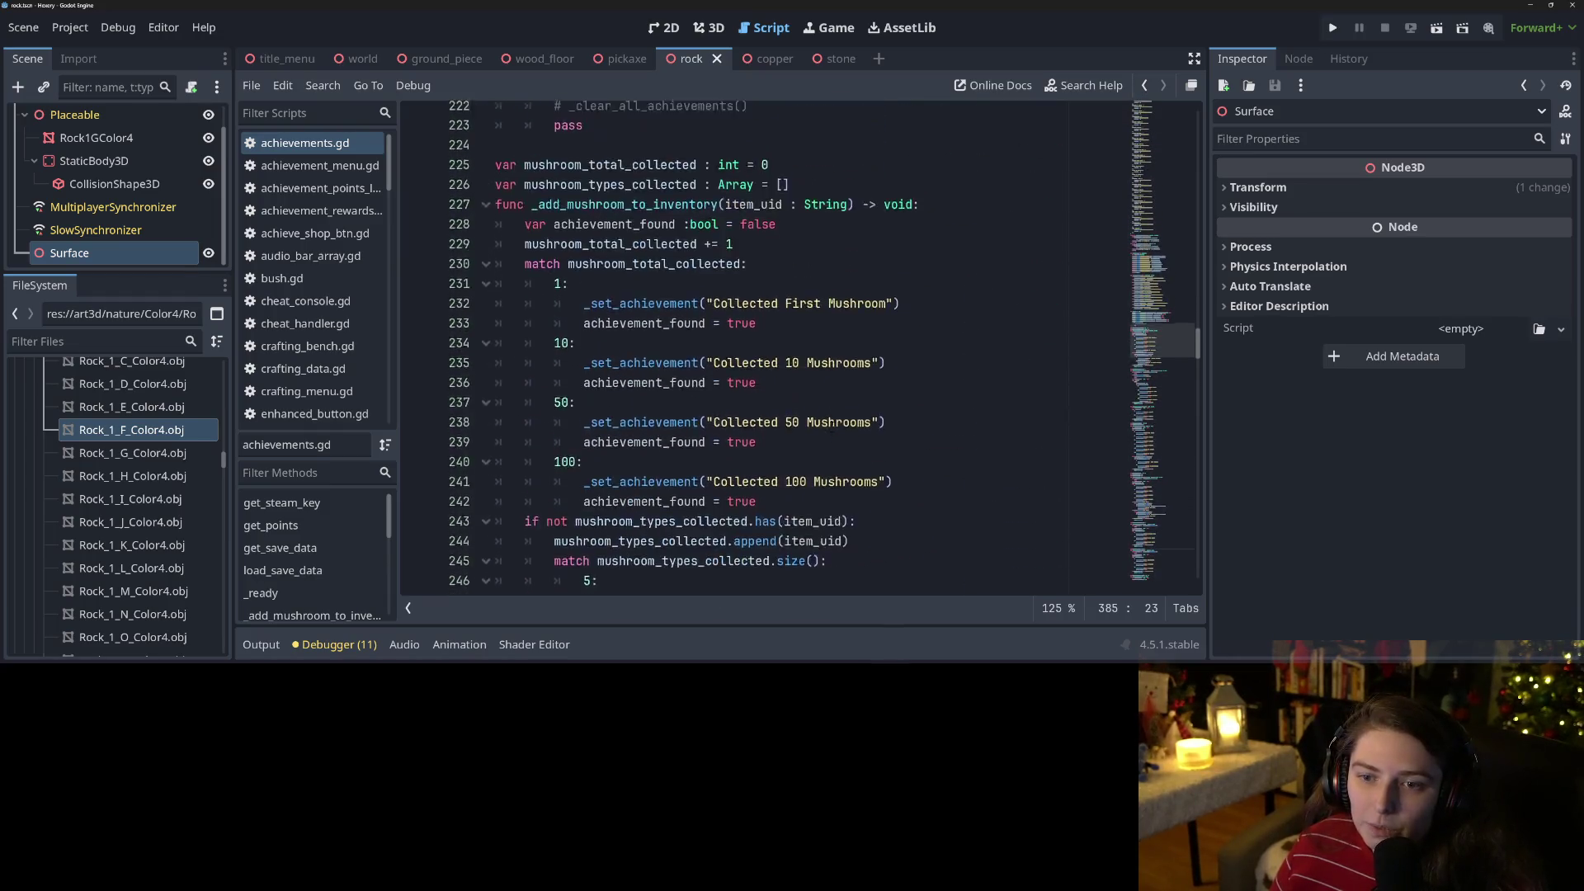
{"action": "scroll", "coordinate": [833, 427], "scroll_direction": "up", "scroll_amount": 3}
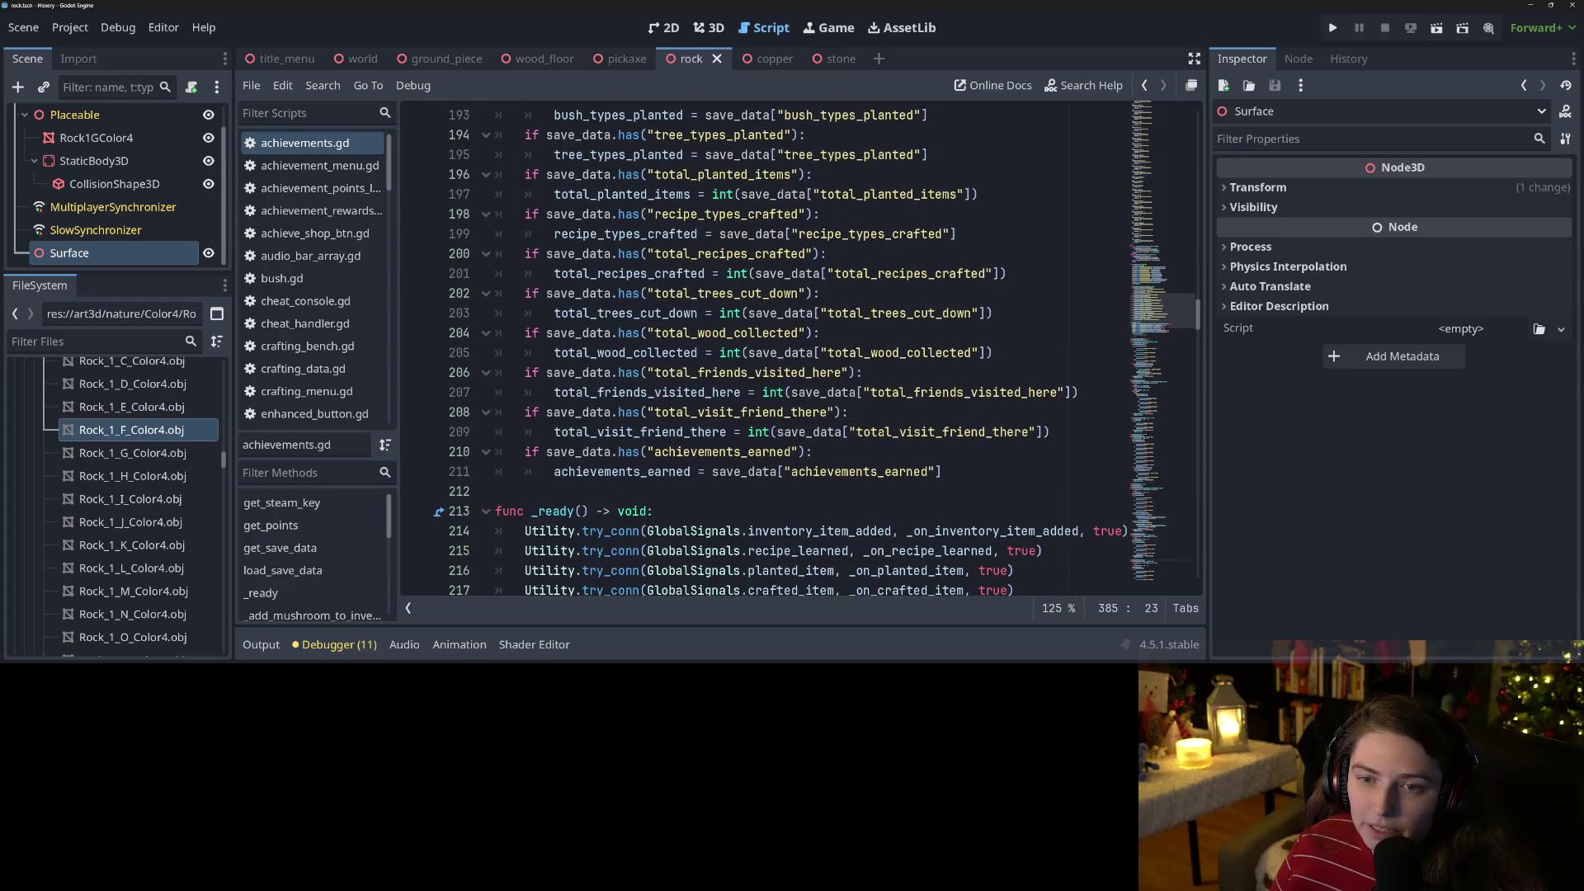
In get_save_data, add save_data.merge({"total_rocks_broken" : total_rocks_broken}) and save.
{"action": "left_click", "coordinate": [947, 471]}
{"action": "scroll", "coordinate": [947, 468], "scroll_direction": "up", "scroll_amount": 4}
{"action": "scroll", "coordinate": [948, 468], "scroll_direction": "up", "scroll_amount": 5}
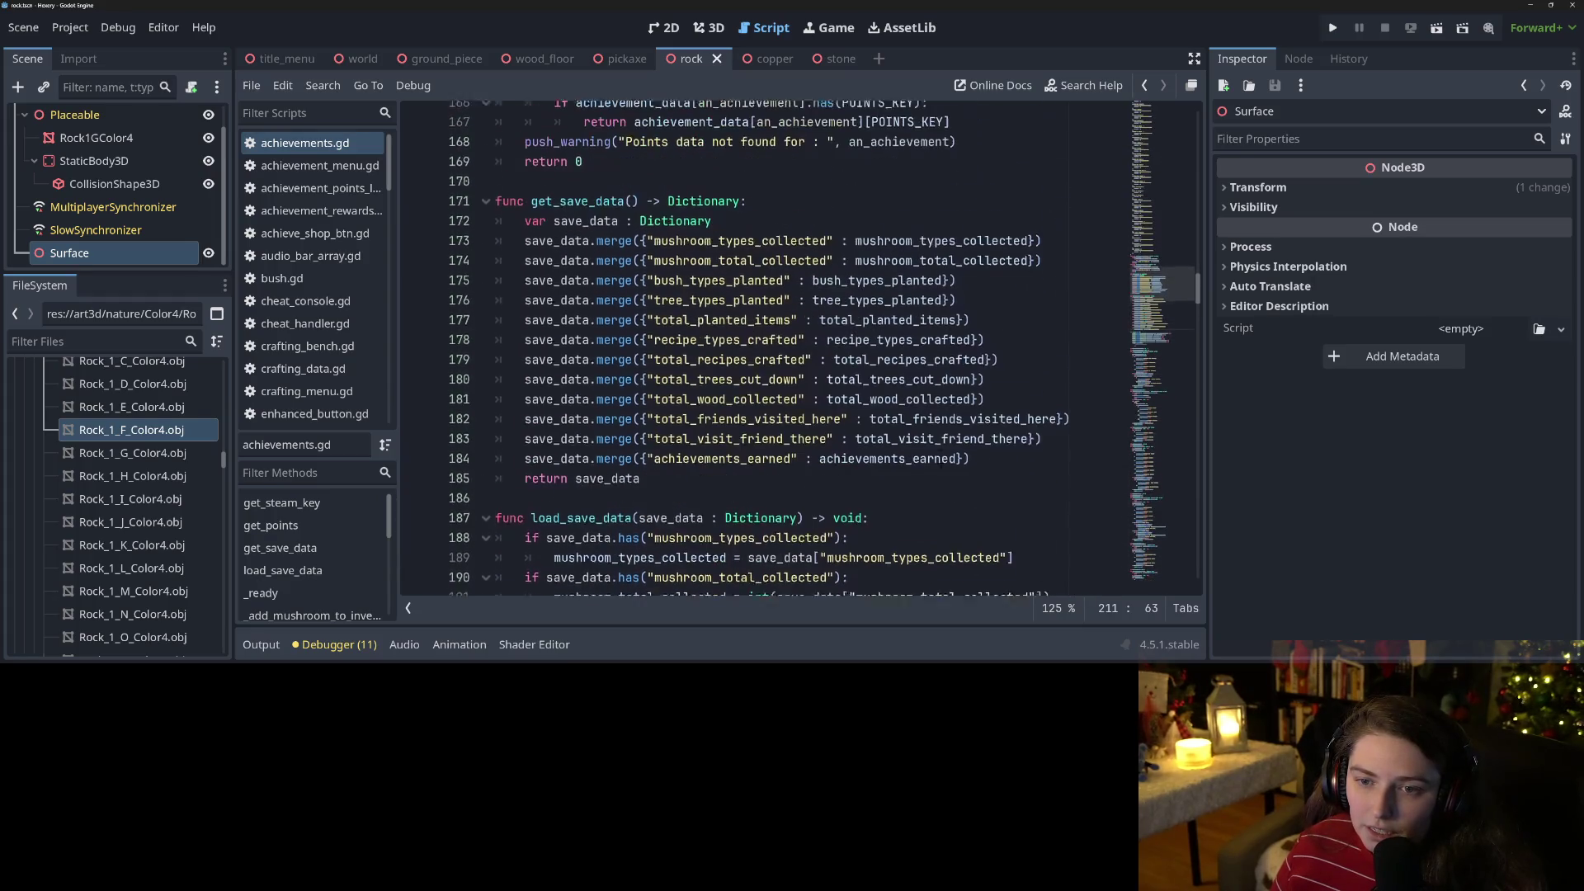
{"action": "left_click", "coordinate": [1007, 468]}
{"action": "key", "text": "Return"}
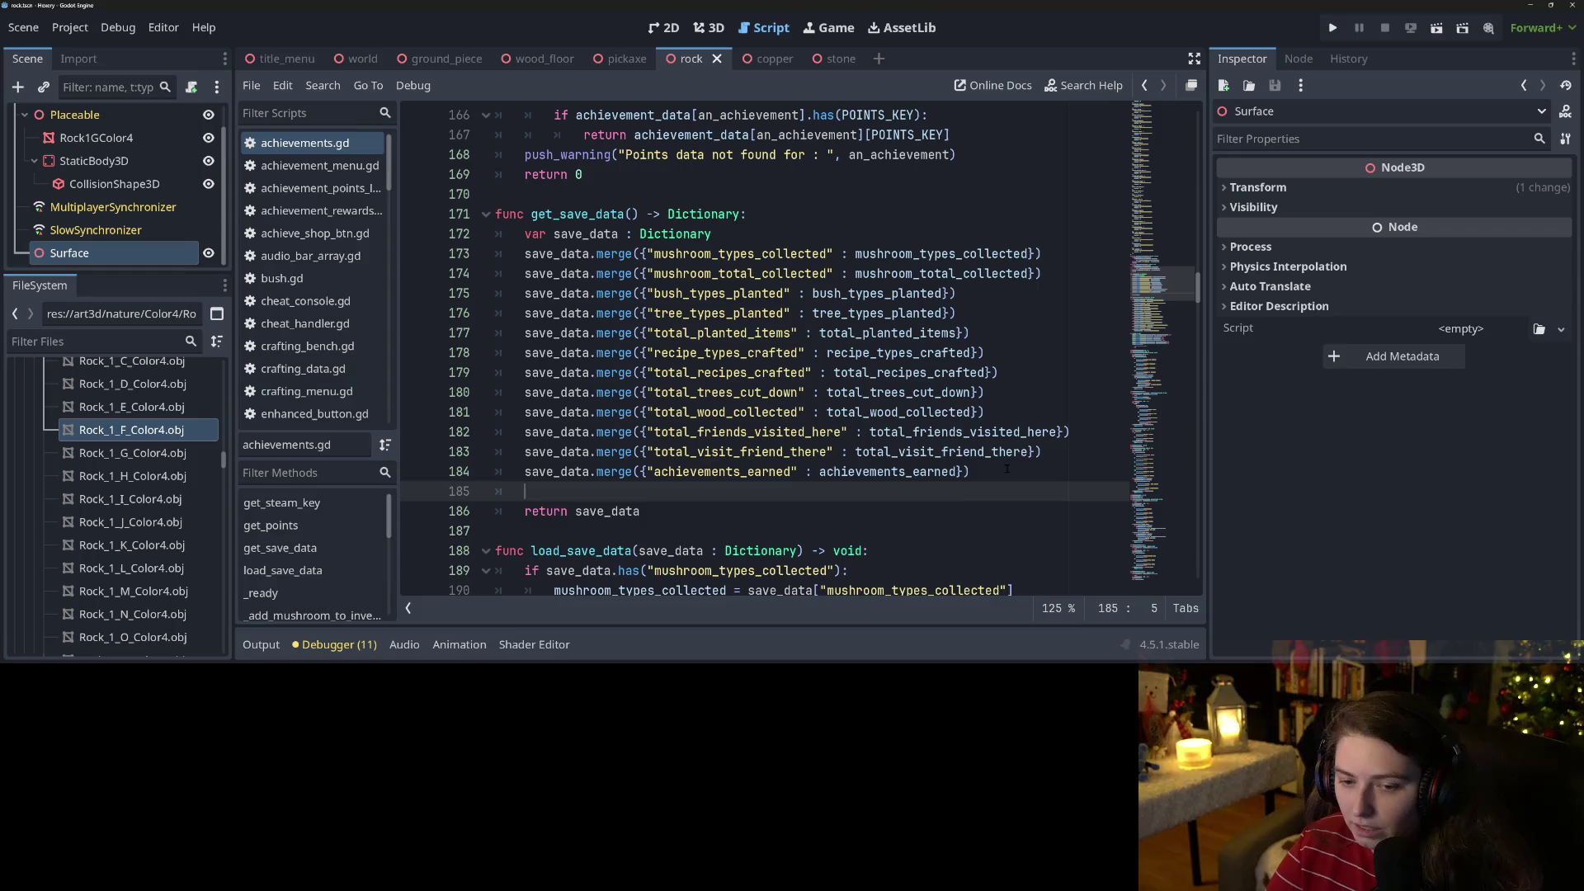
{"action": "type", "text": "save_da"}
{"action": "key", "text": "Return"}
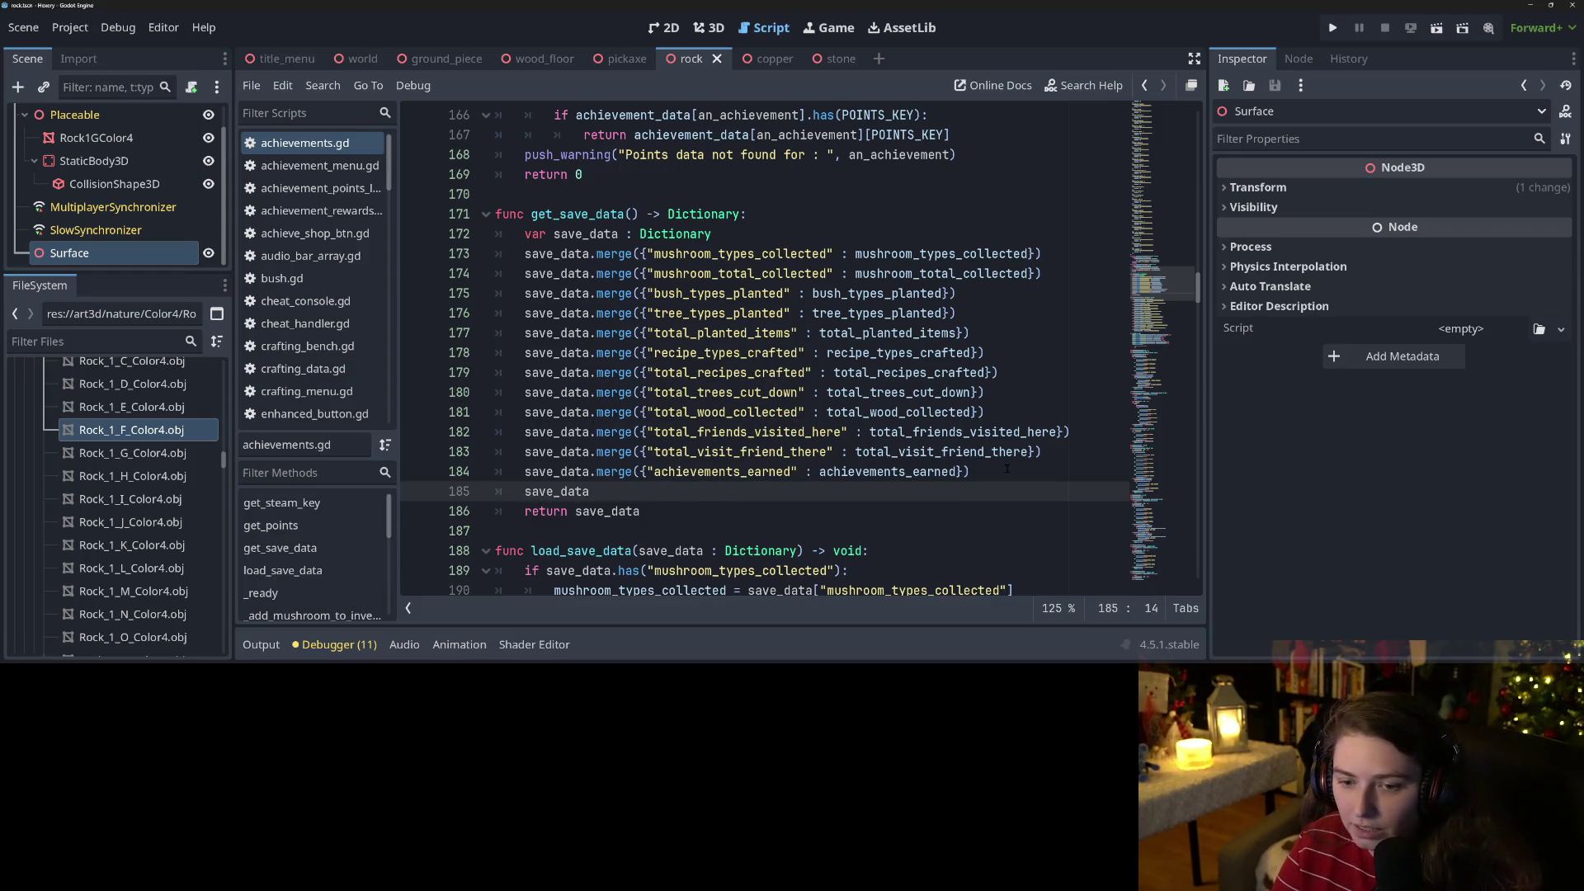
{"action": "type", "text": ".mer"}
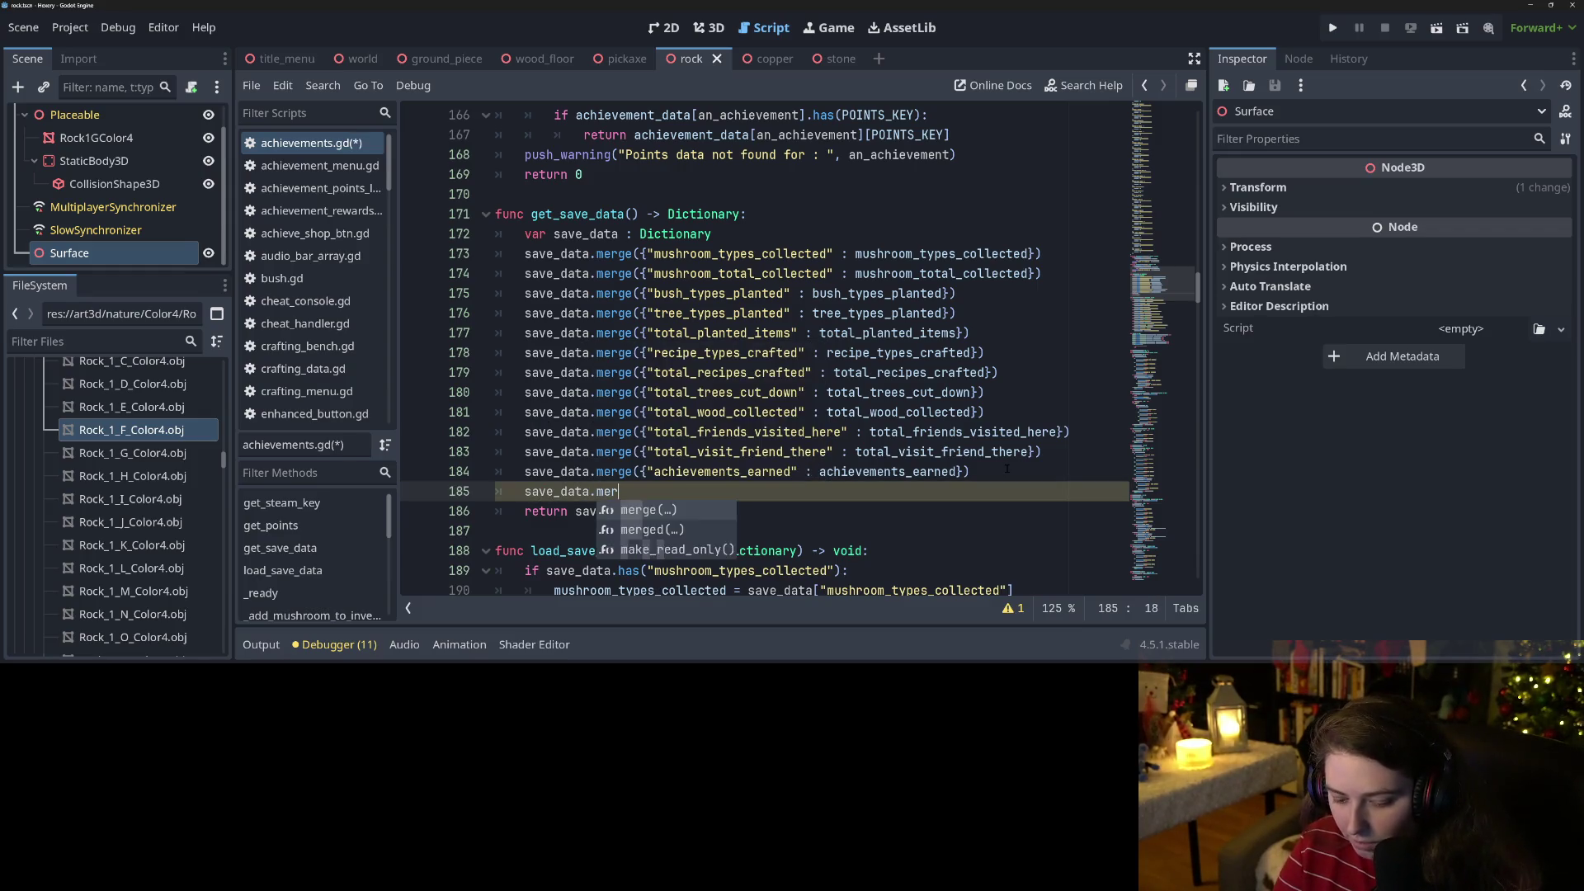
{"action": "type", "text": "ge({\"total_rocks_broken\""}
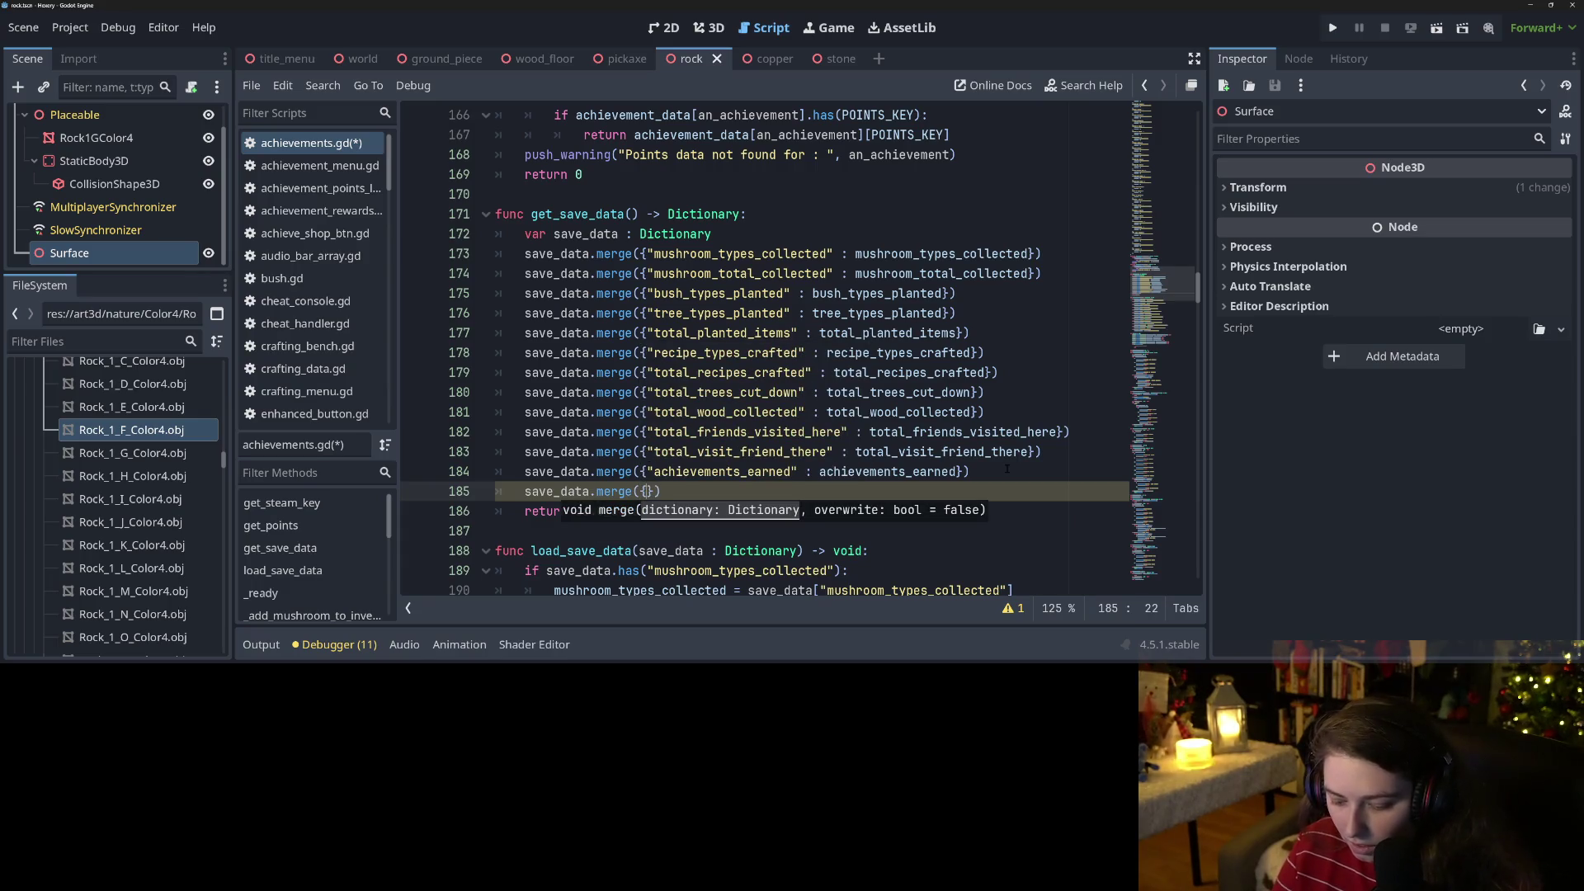
{"action": "type", "text": " : total_rocks_broken"}
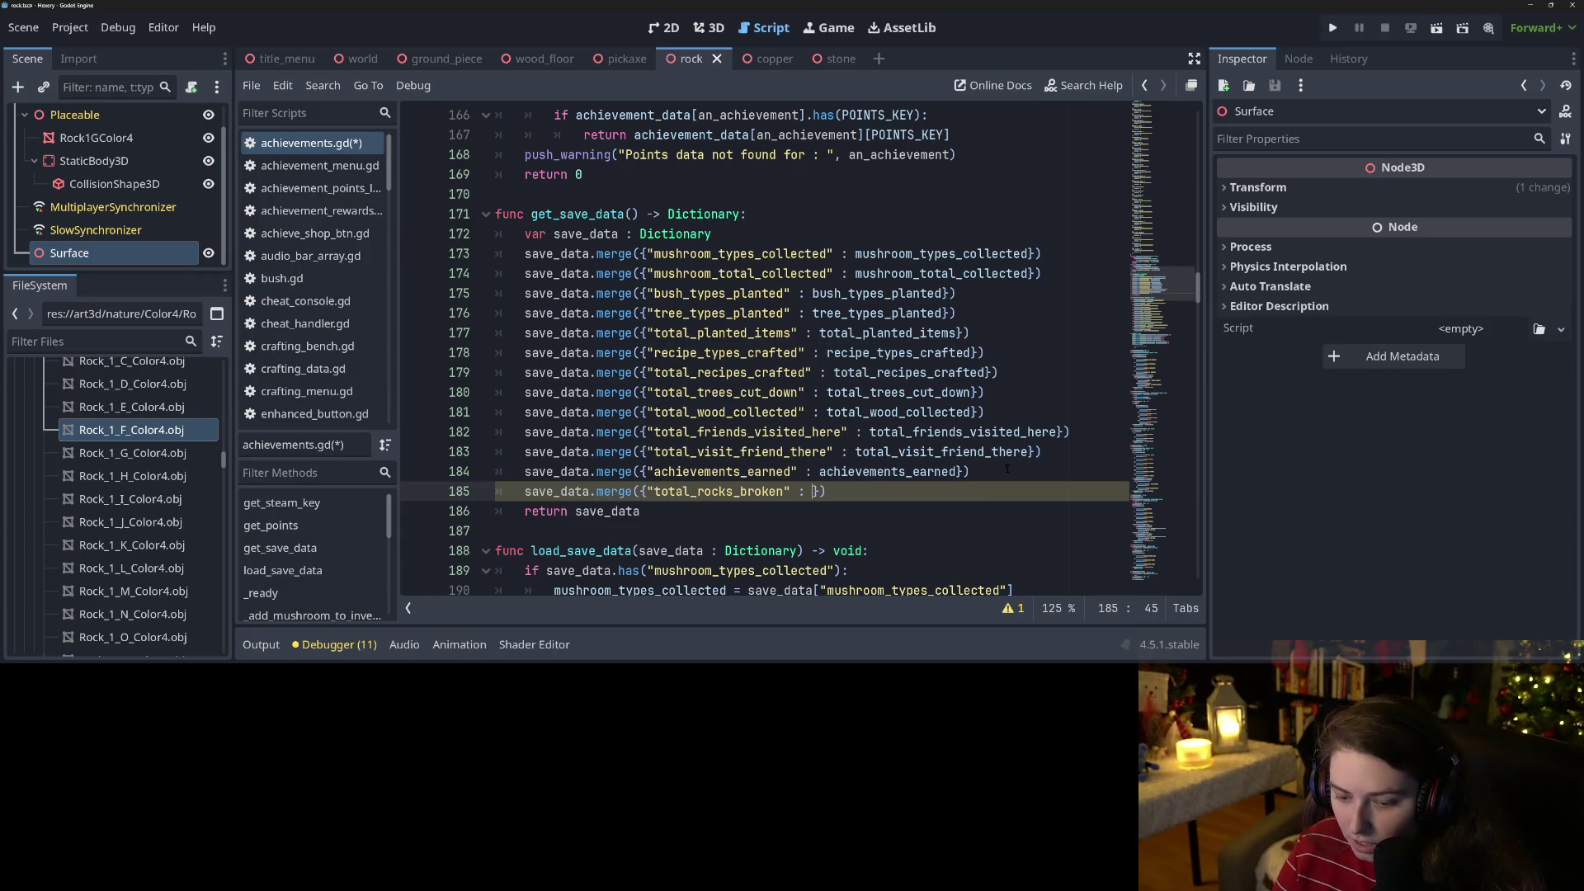
{"action": "key", "text": "ctrl+s"}
Duplicate the achievements_earned loading if-block in load_save_data.
{"action": "scroll", "coordinate": [939, 429], "scroll_direction": "down", "scroll_amount": 7}
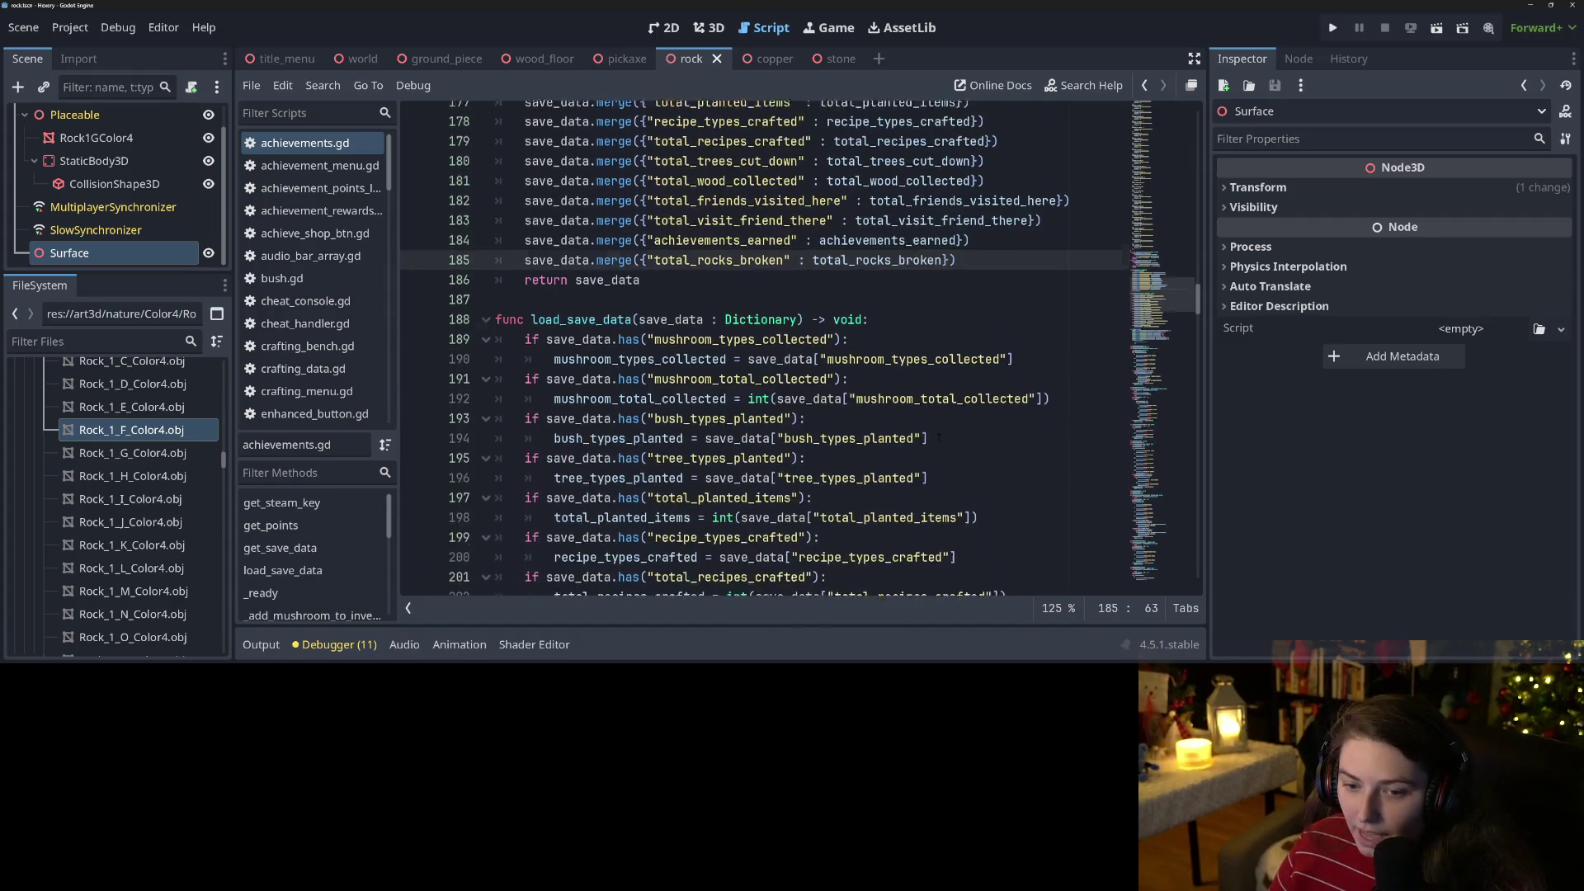
{"action": "scroll", "coordinate": [939, 428], "scroll_direction": "down", "scroll_amount": 3}
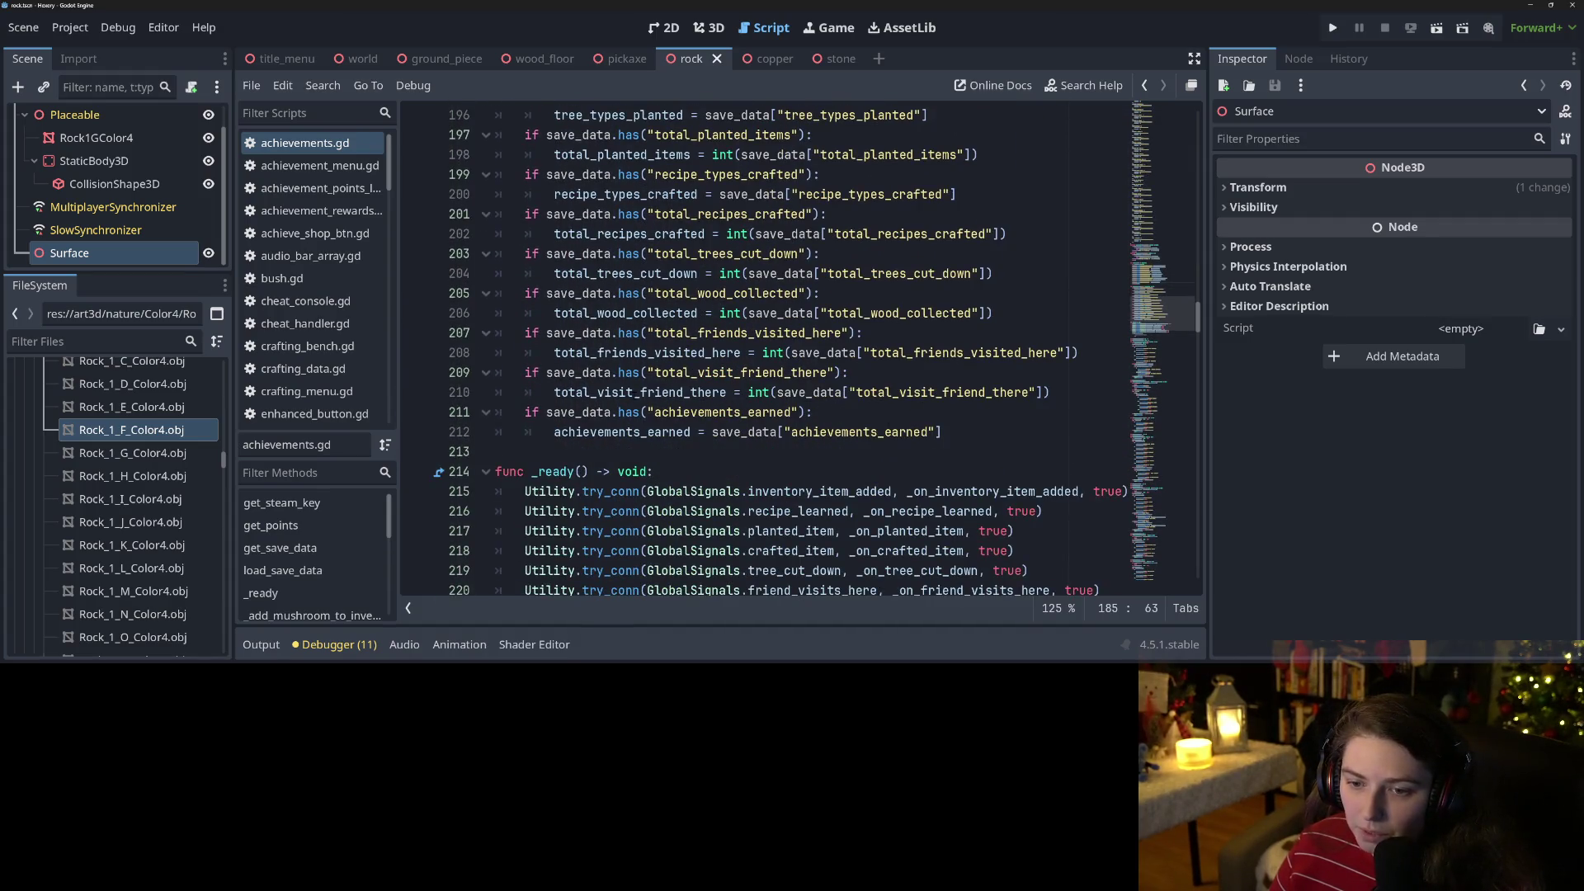
{"action": "scroll", "coordinate": [817, 346], "scroll_direction": "up", "scroll_amount": 1}
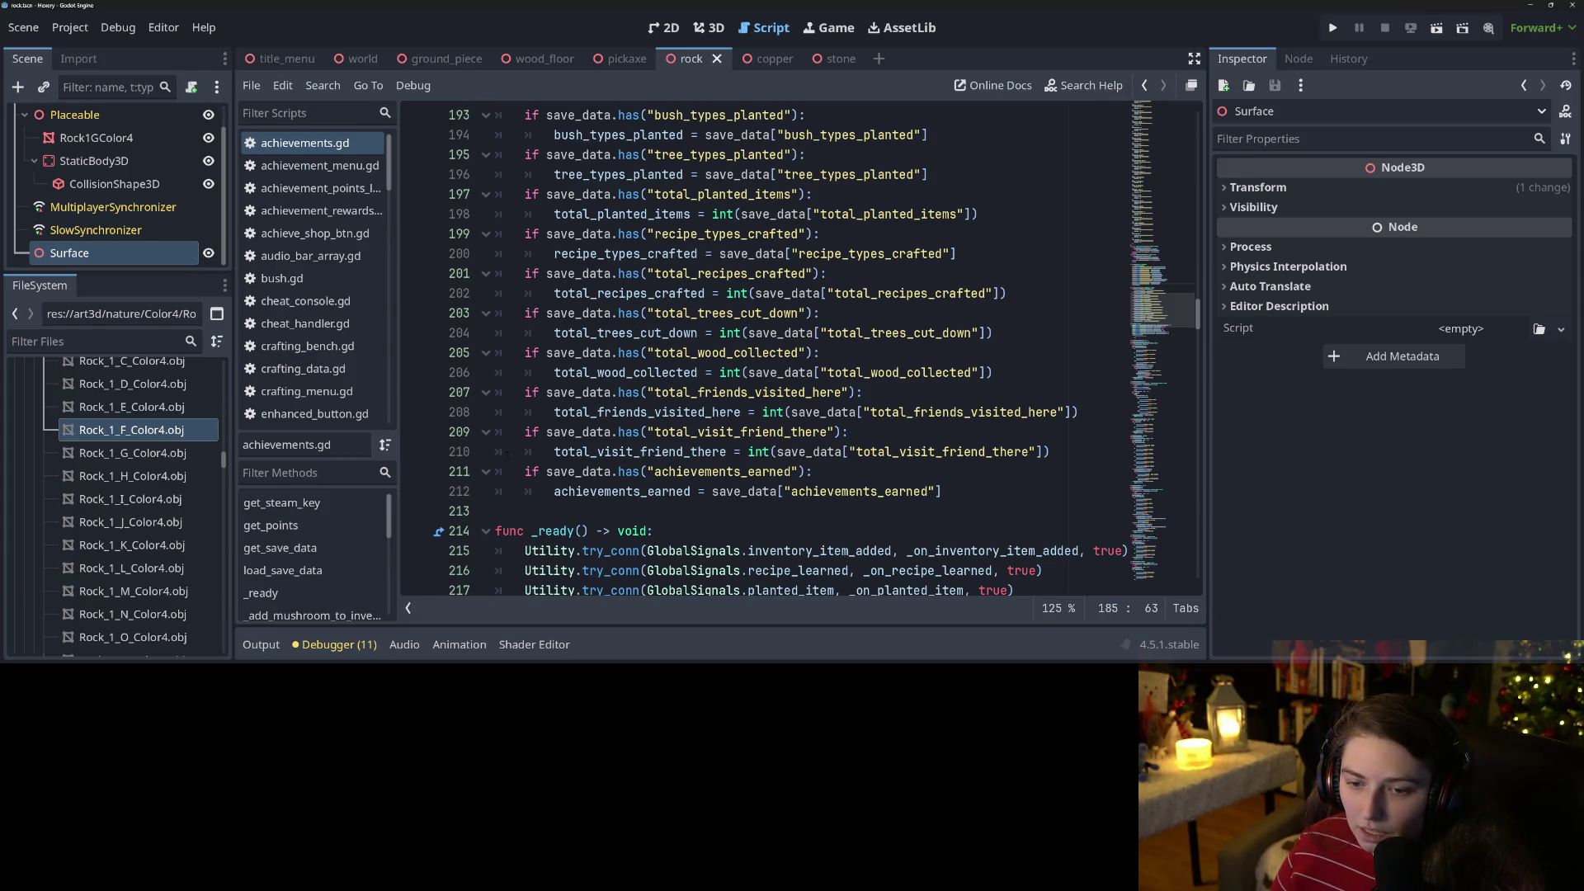
{"action": "left_click_drag", "start_coordinate": [518, 471], "coordinate": [943, 492]}
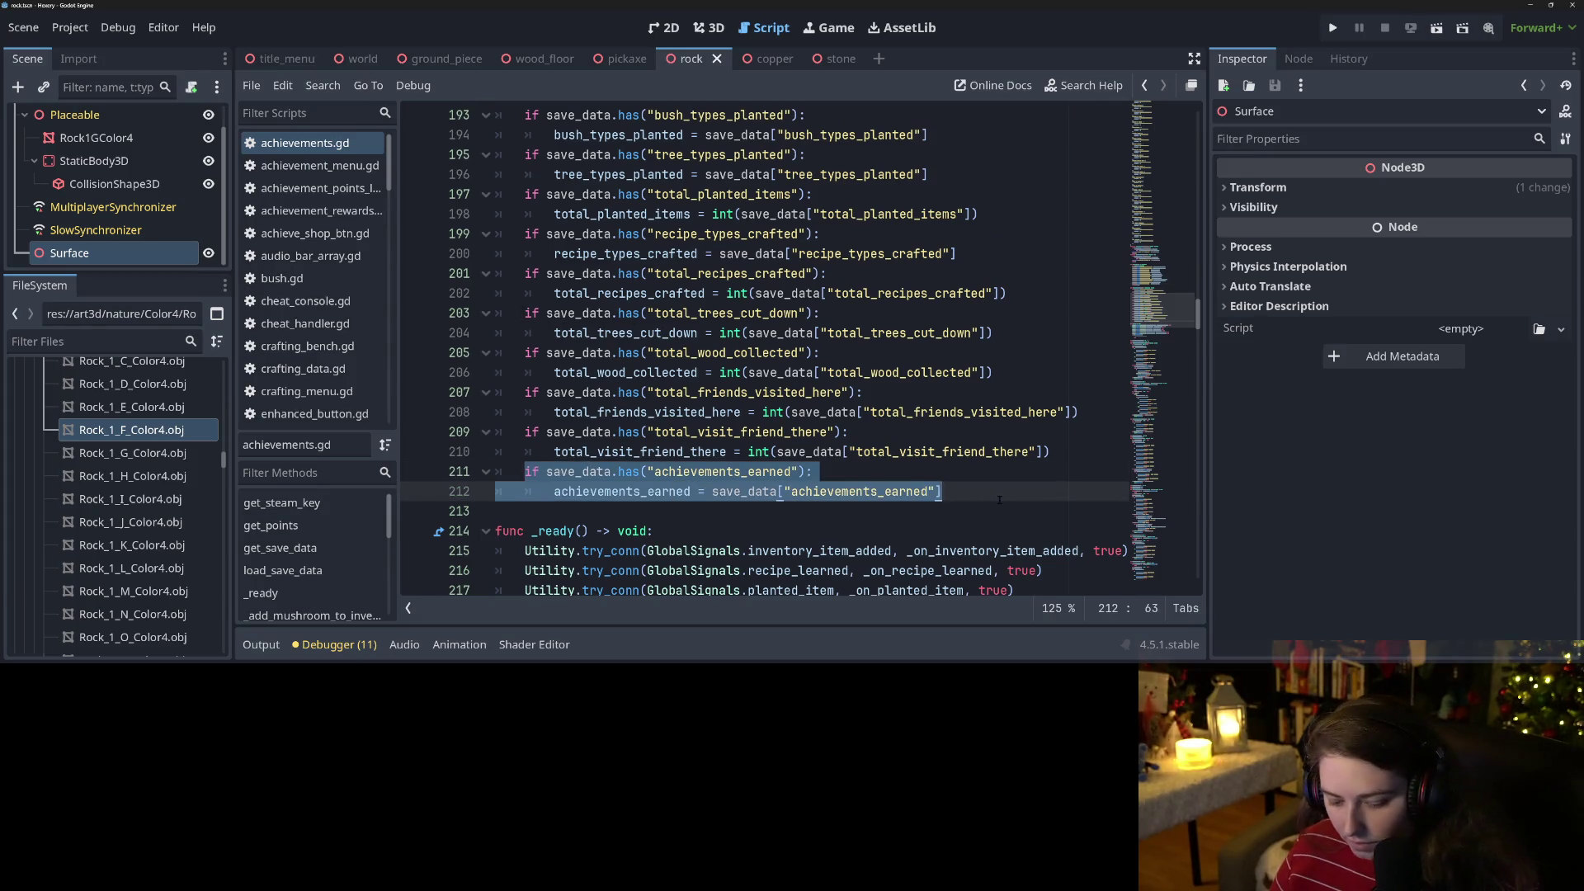
{"action": "left_click", "coordinate": [999, 500]}
{"action": "key", "text": "Return"}
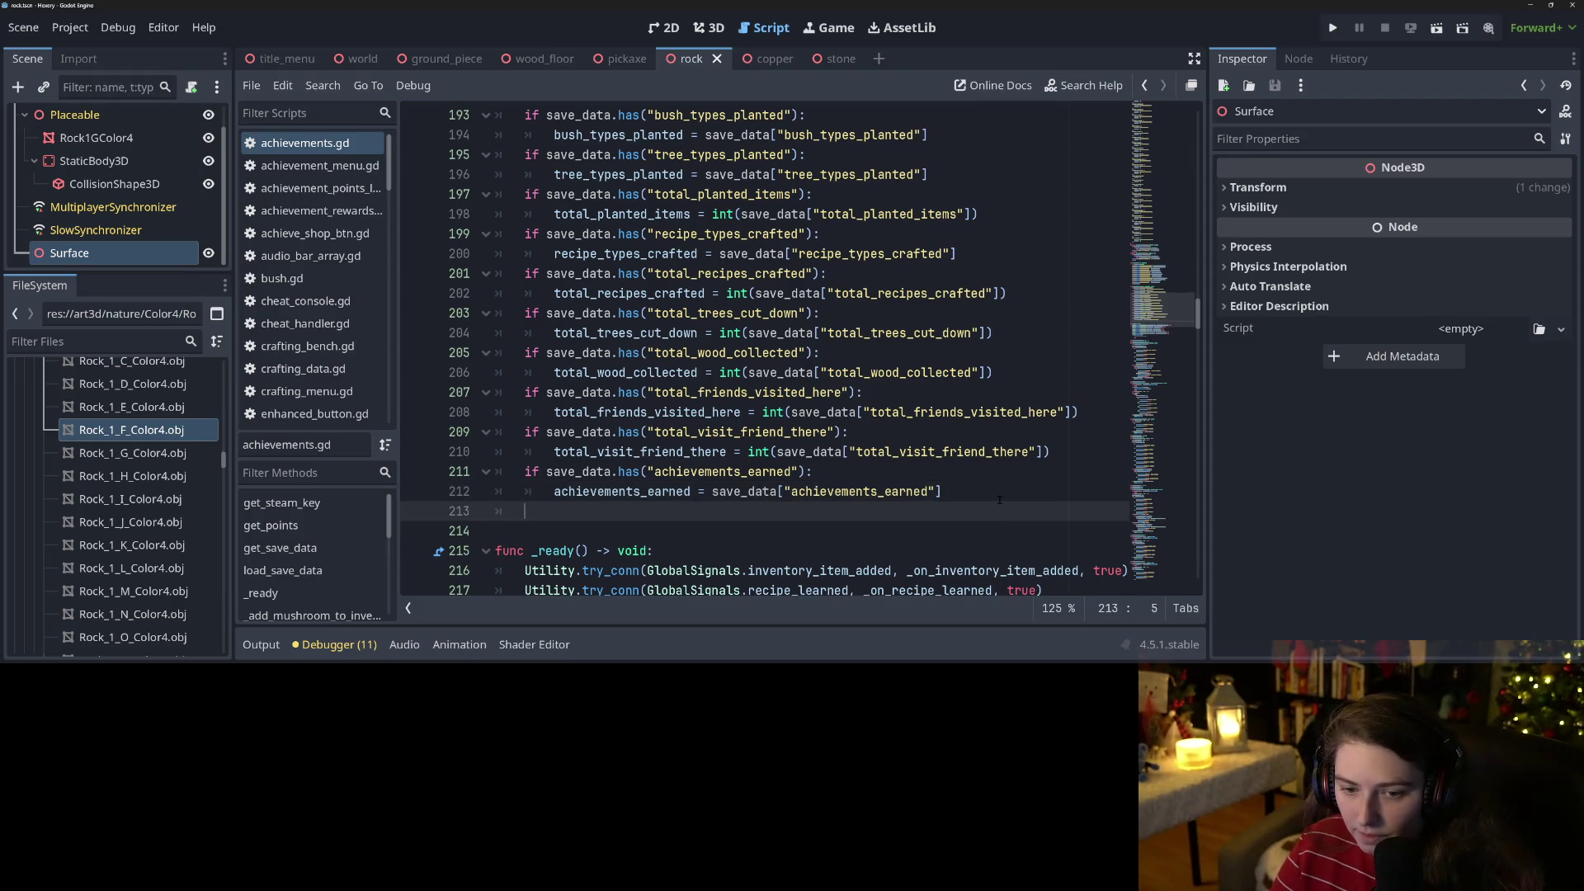
{"action": "type", "text": "if save_data.has(\"achievements_earned\"): \t\tachievements_earned = save_data[\"achievements_earned\"]"}
Change the copied block to load total_rocks_broken and save the script.
{"action": "double_click", "coordinate": [780, 510]}
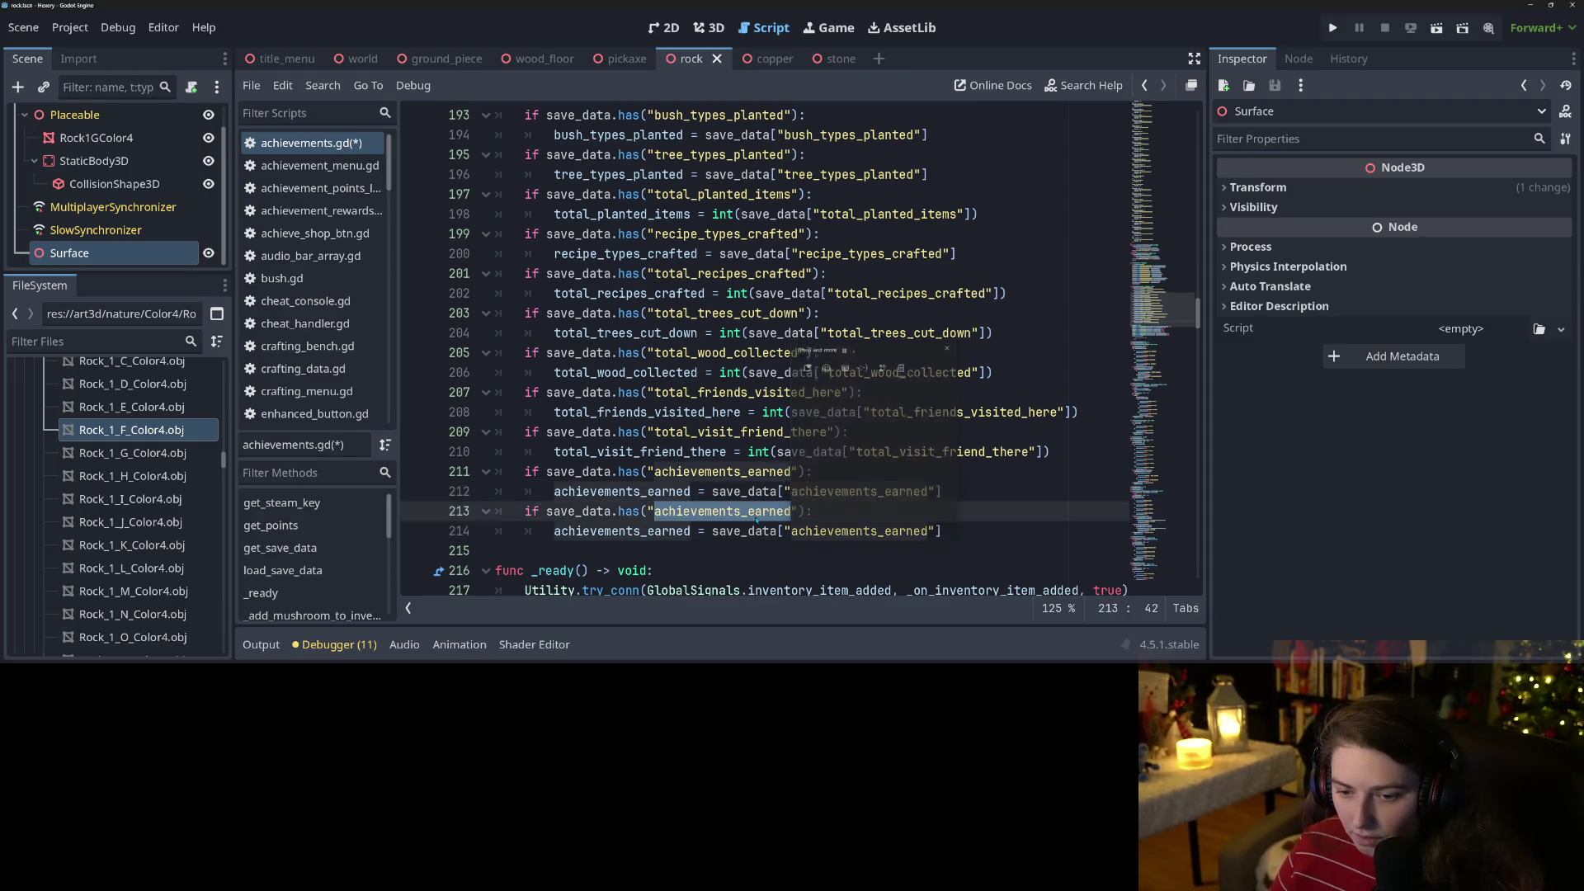
{"action": "type", "text": "total_rocks_broken"}
{"action": "left_click", "coordinate": [872, 458]}
{"action": "double_click", "coordinate": [858, 531]}
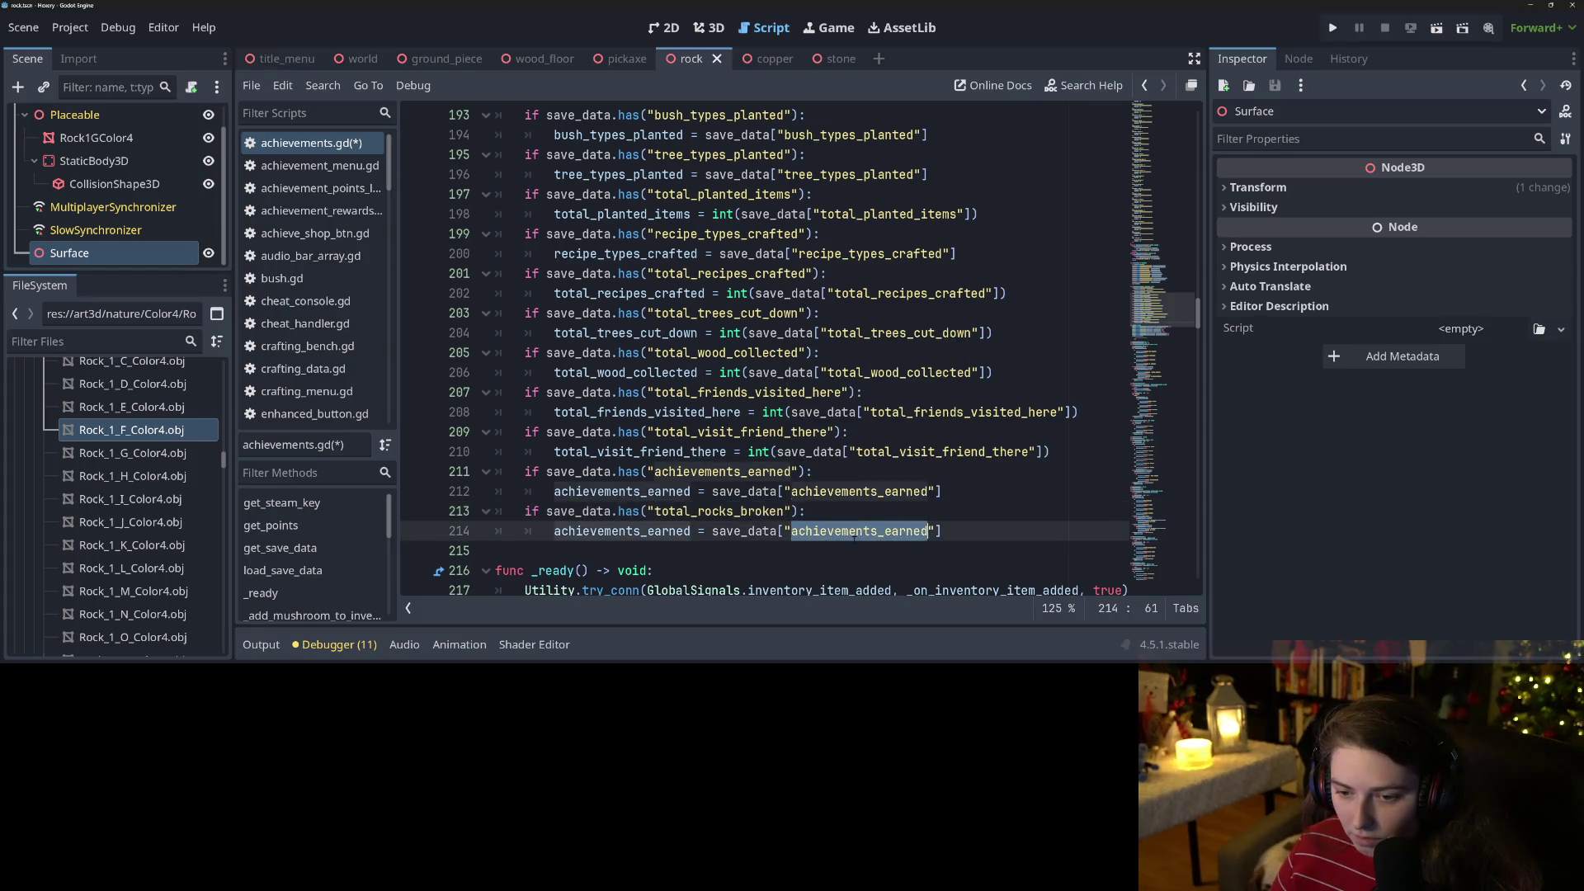
{"action": "type", "text": "total_rocks_broken"}
{"action": "left_click", "coordinate": [641, 530]}
{"action": "double_click", "coordinate": [641, 530]}
{"action": "type", "text": "total_rocks_broken"}
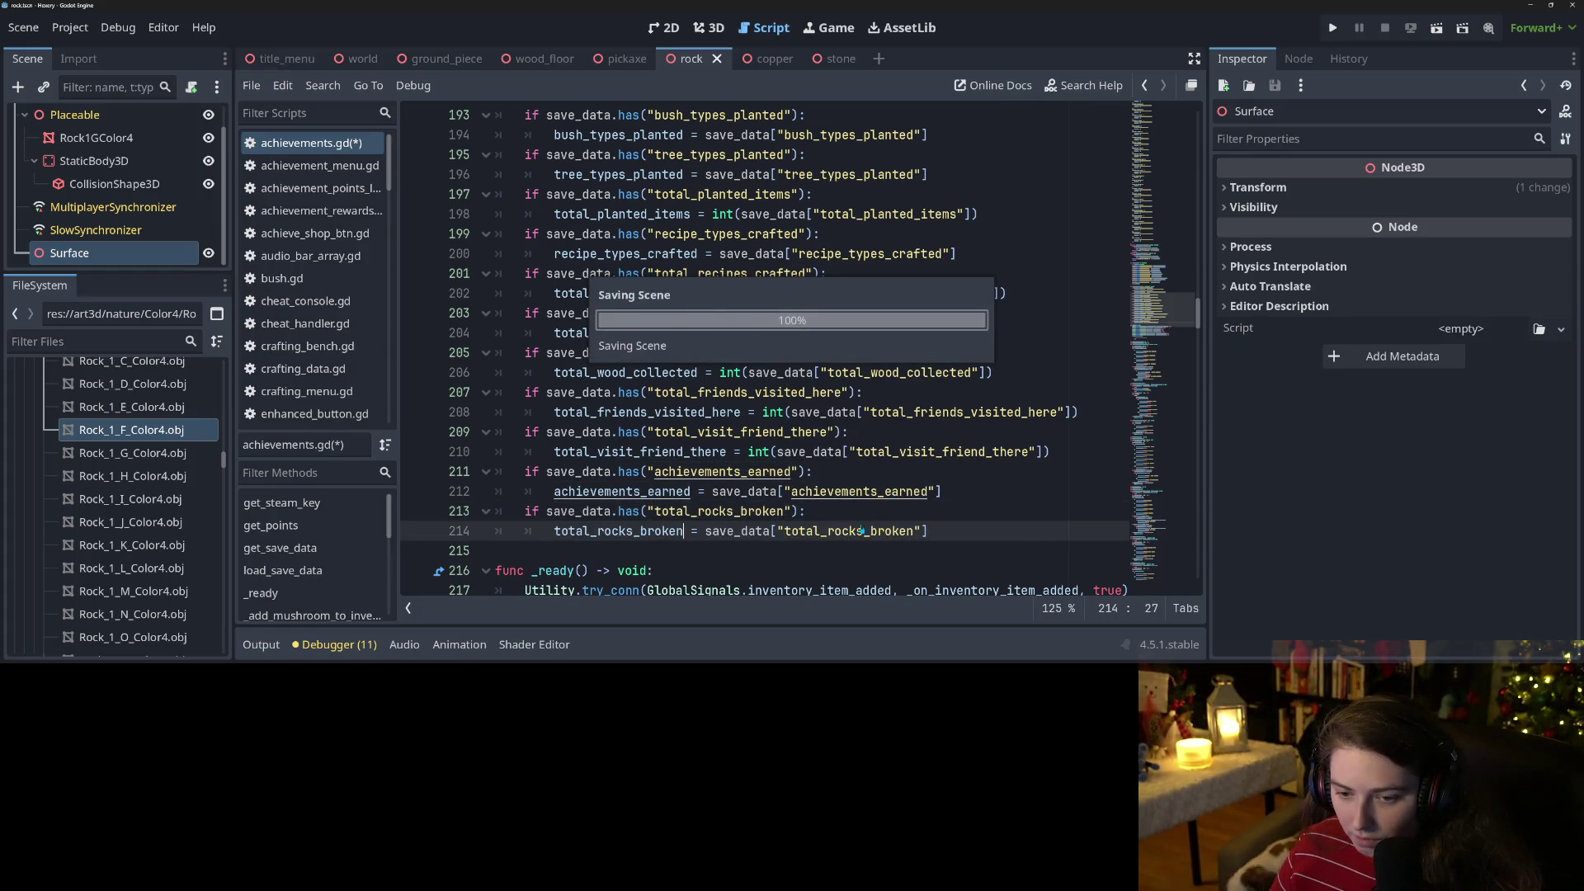
{"action": "left_click", "coordinate": [997, 507]}
{"action": "key", "text": "ctrl+s"}
{"action": "scroll", "coordinate": [996, 506], "scroll_direction": "down", "scroll_amount": 1}
{"action": "scroll", "coordinate": [997, 506], "scroll_direction": "down", "scroll_amount": 3}
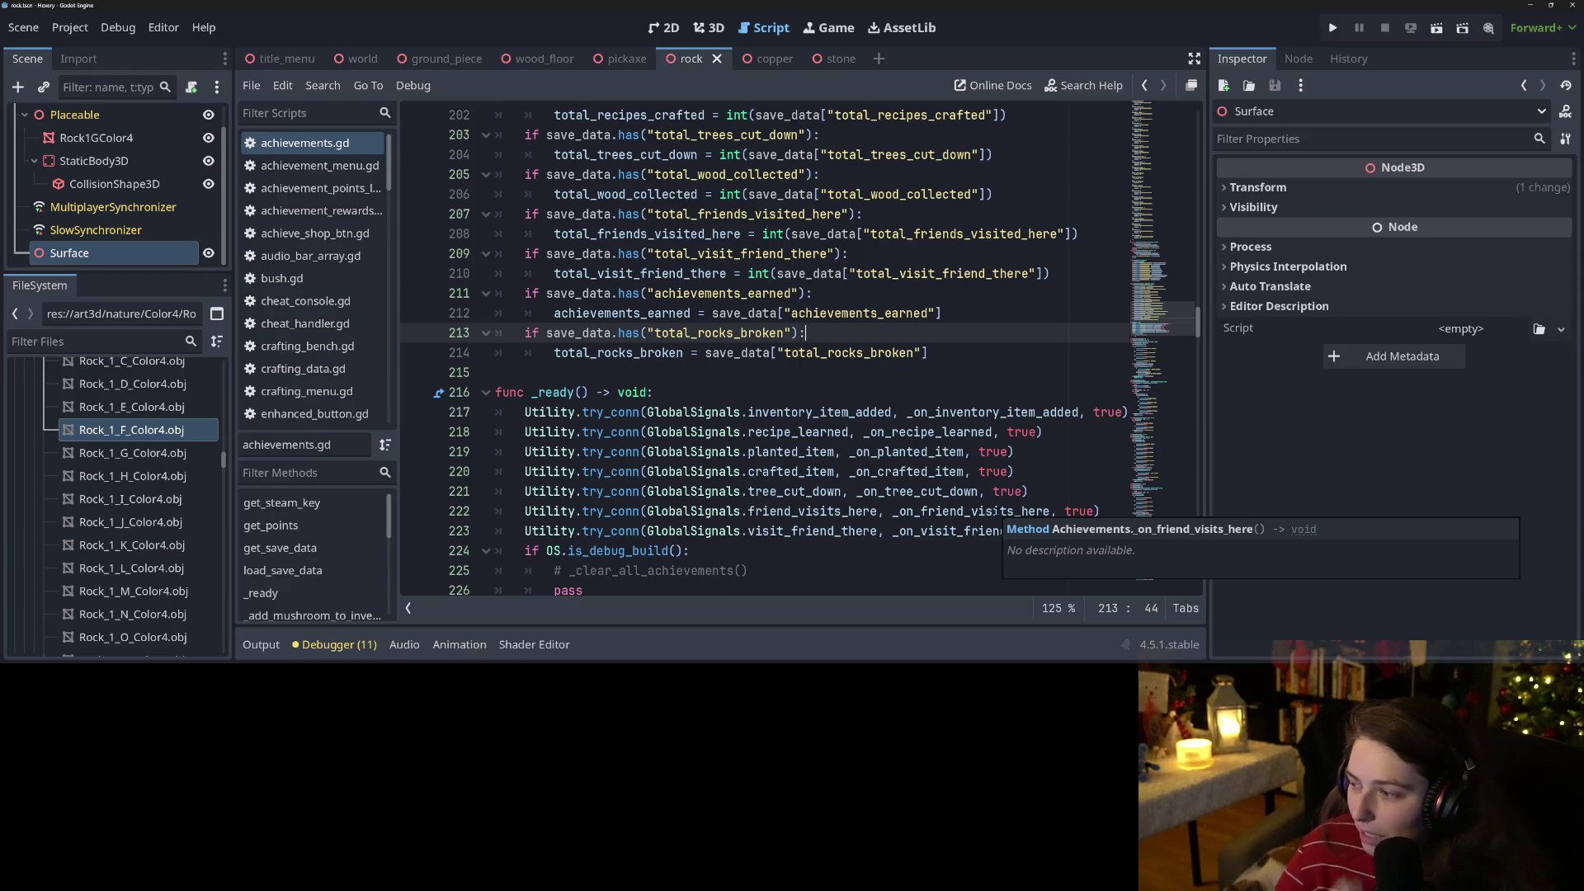
Close Search Help, skim the Node3D help page, and reopen achievements.gd.
{"action": "left_click", "coordinate": [1083, 85]}
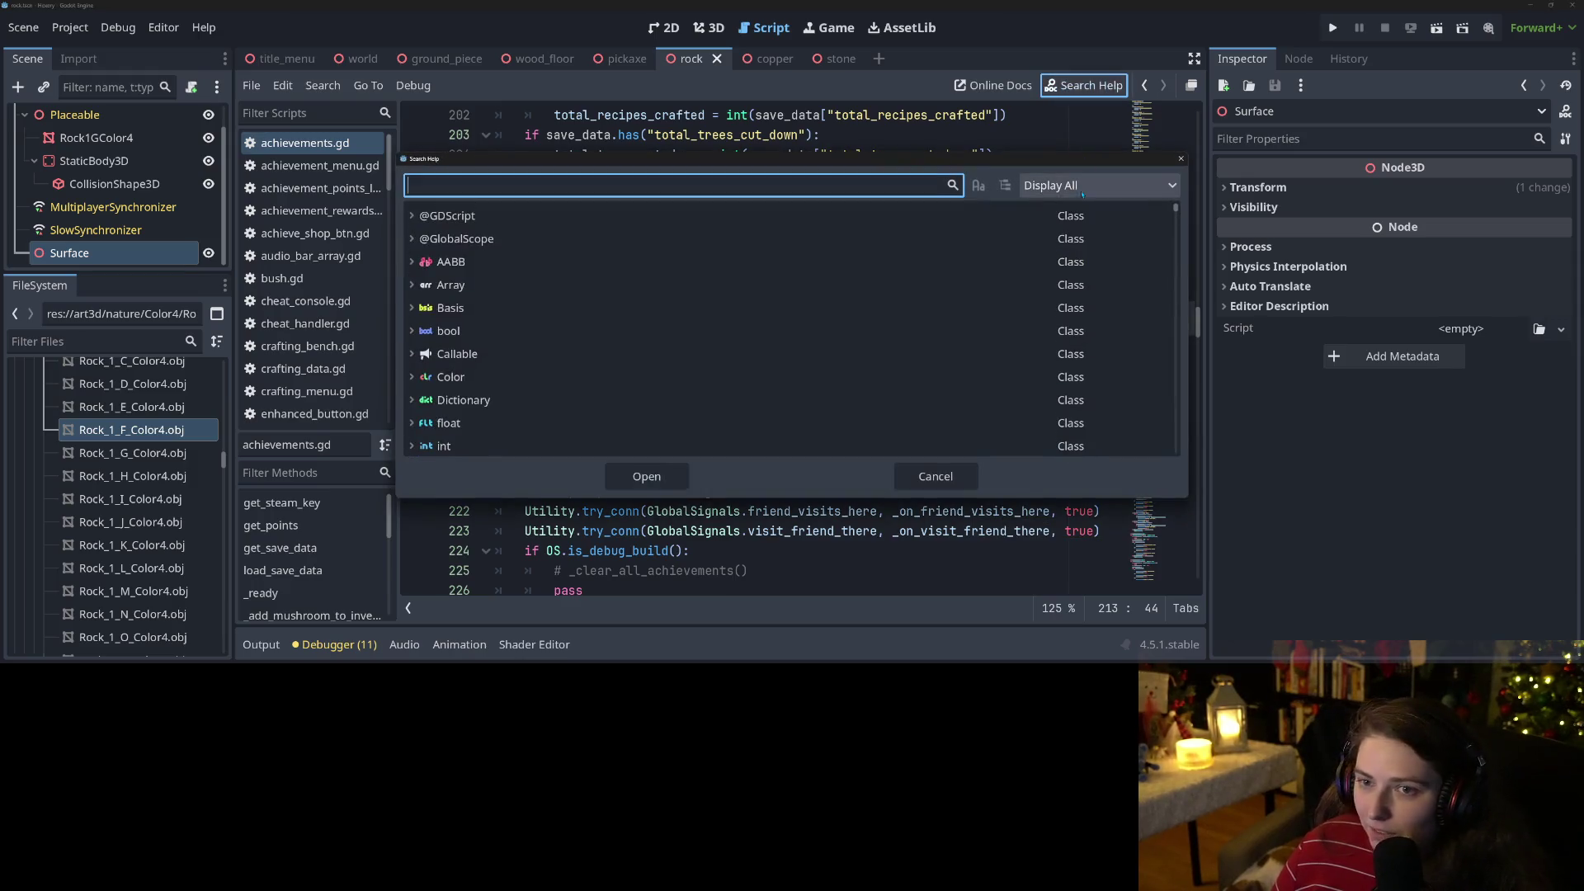
{"action": "left_click", "coordinate": [954, 479]}
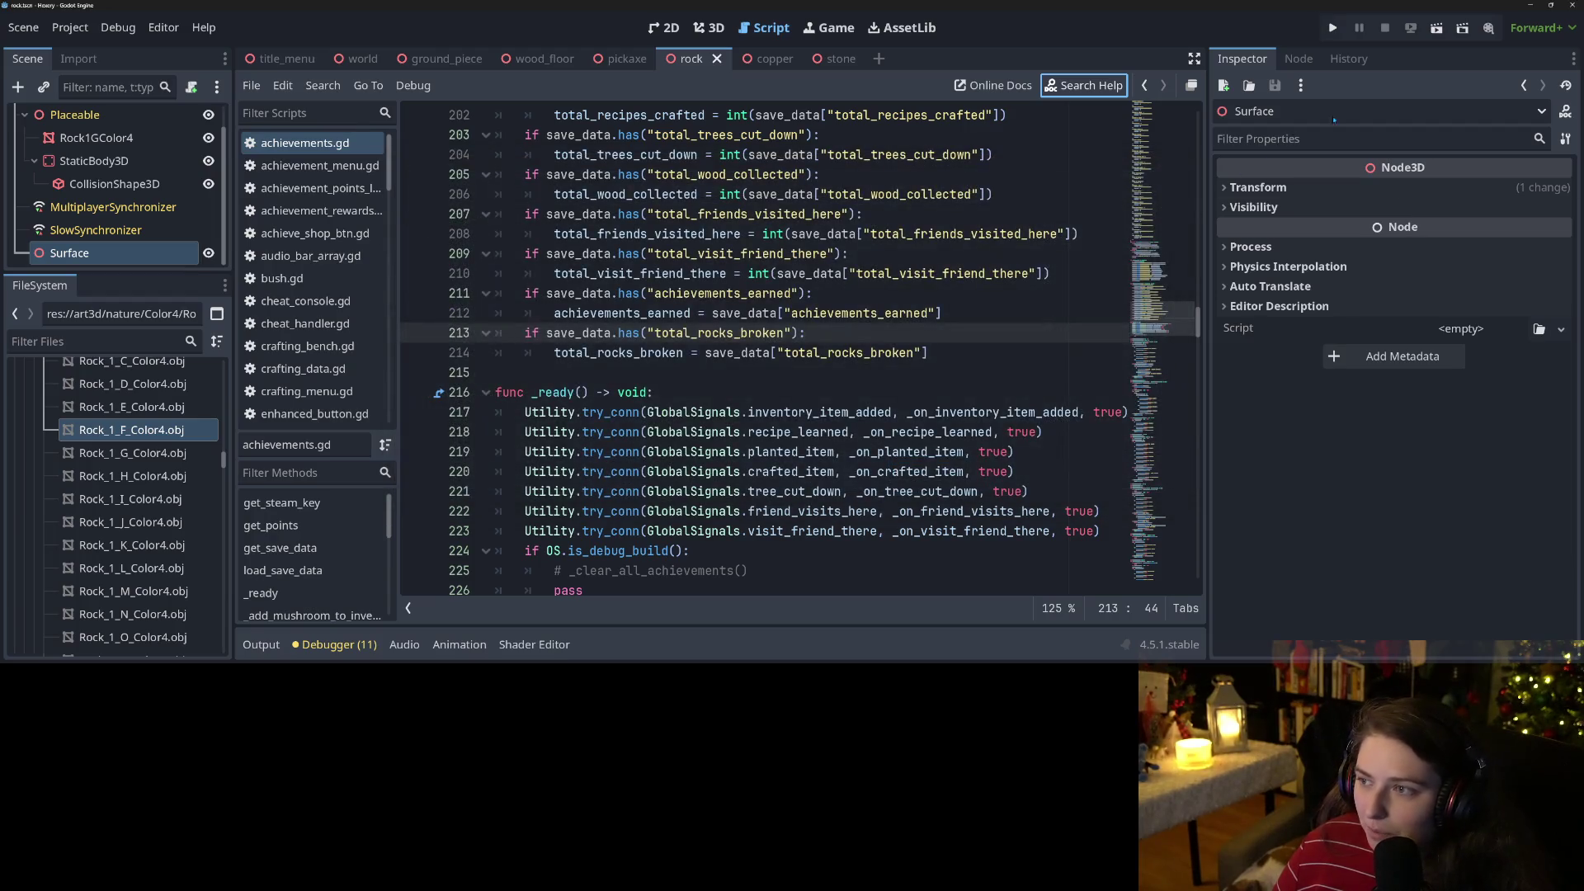
{"action": "left_click", "coordinate": [1565, 110]}
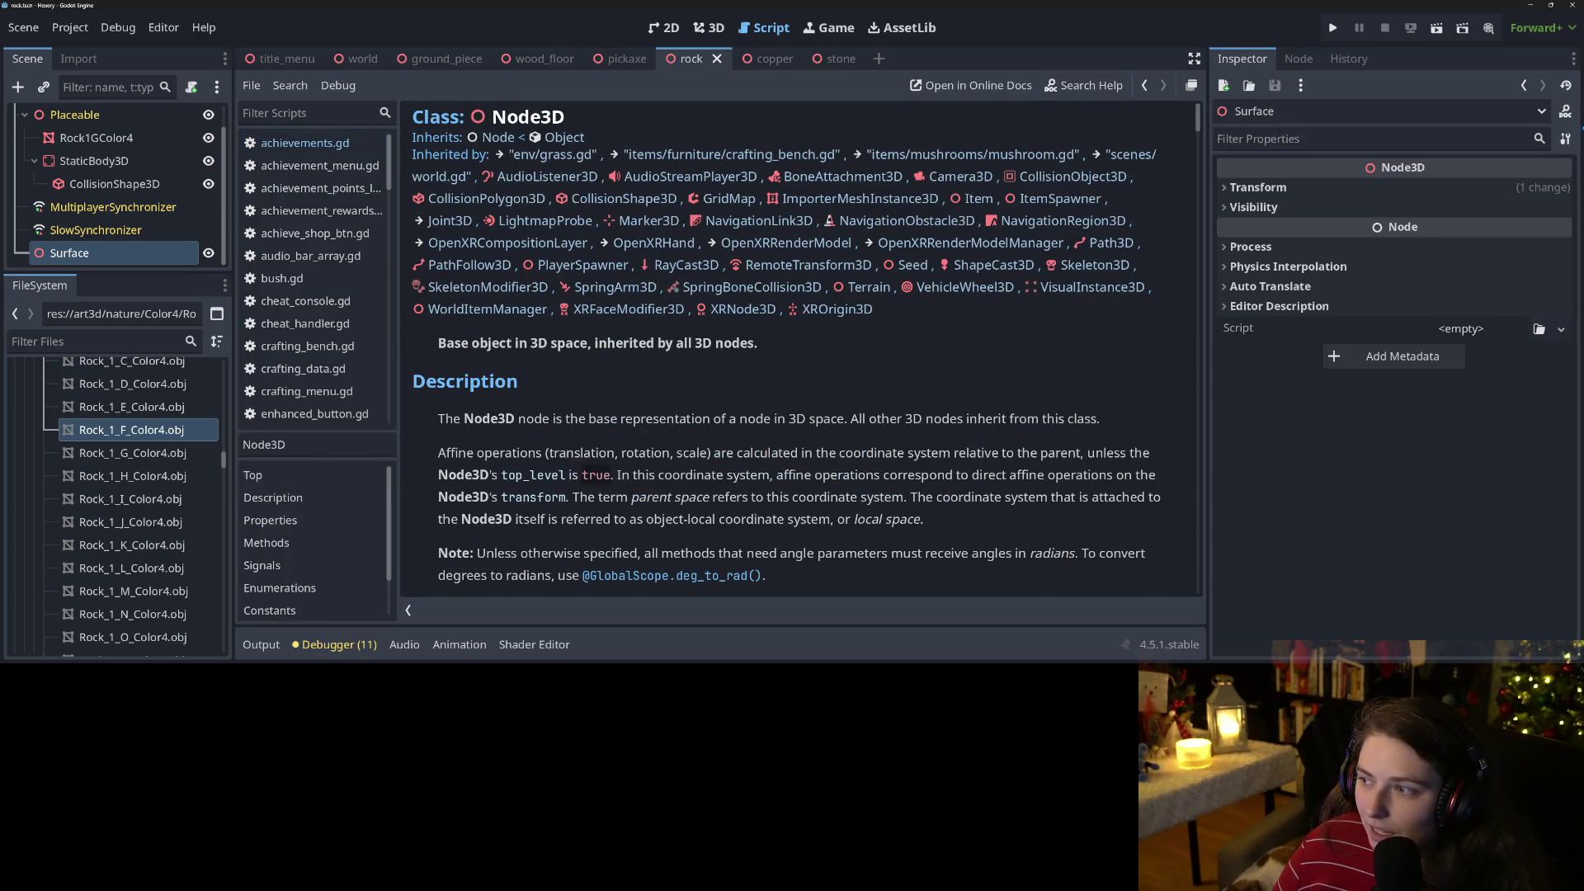
{"action": "scroll", "coordinate": [899, 486], "scroll_direction": "down", "scroll_amount": 10}
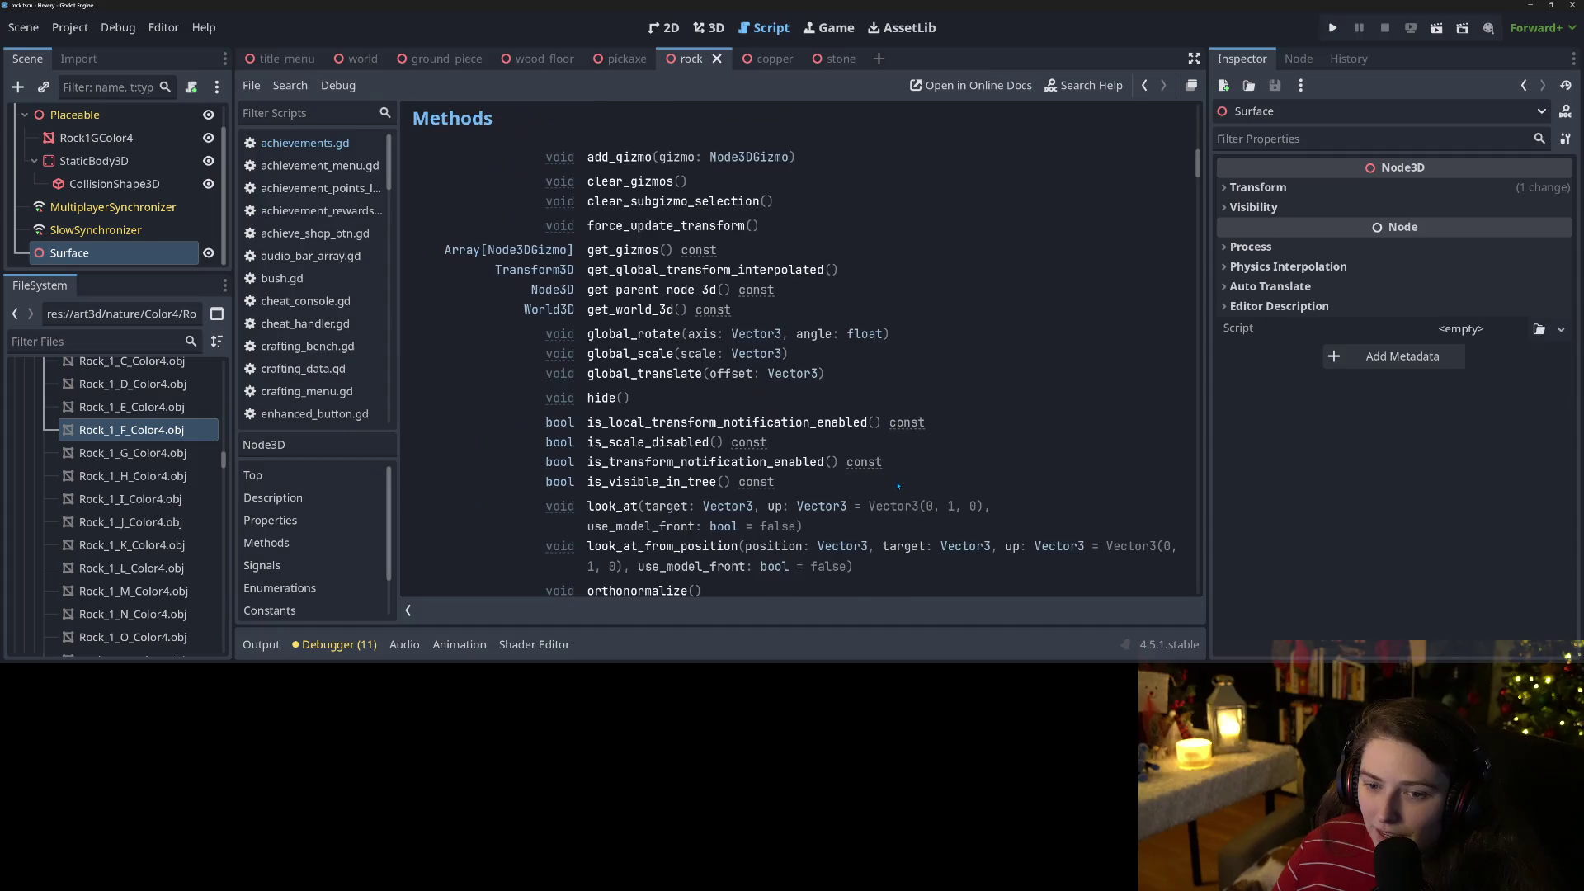
{"action": "scroll", "coordinate": [786, 376], "scroll_direction": "up", "scroll_amount": 12}
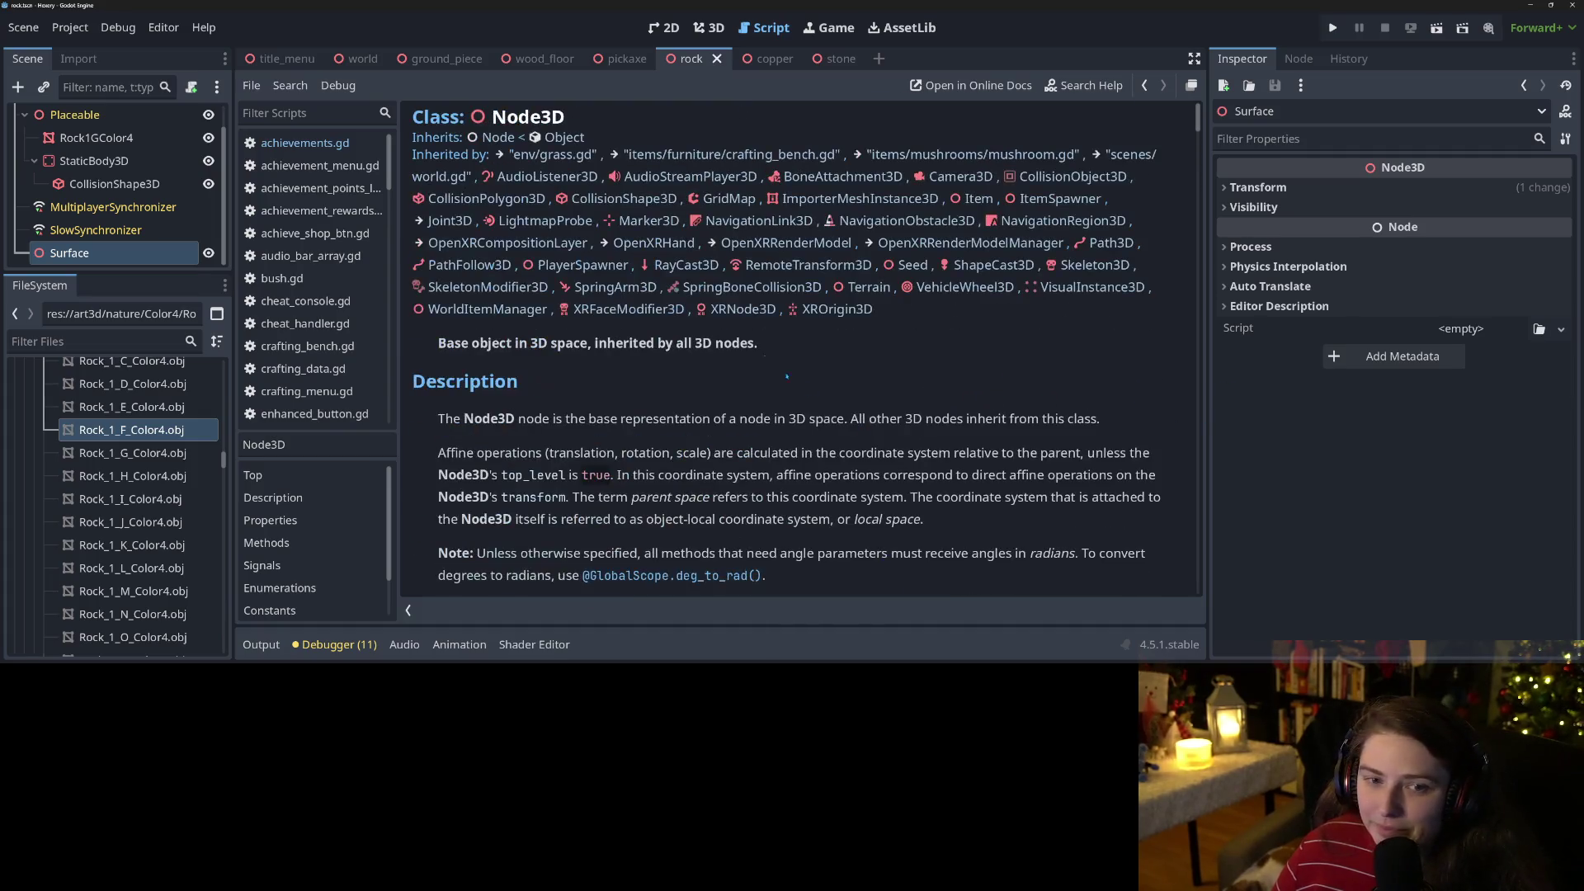
{"action": "left_click", "coordinate": [305, 143]}
{"action": "left_click", "coordinate": [619, 296]}
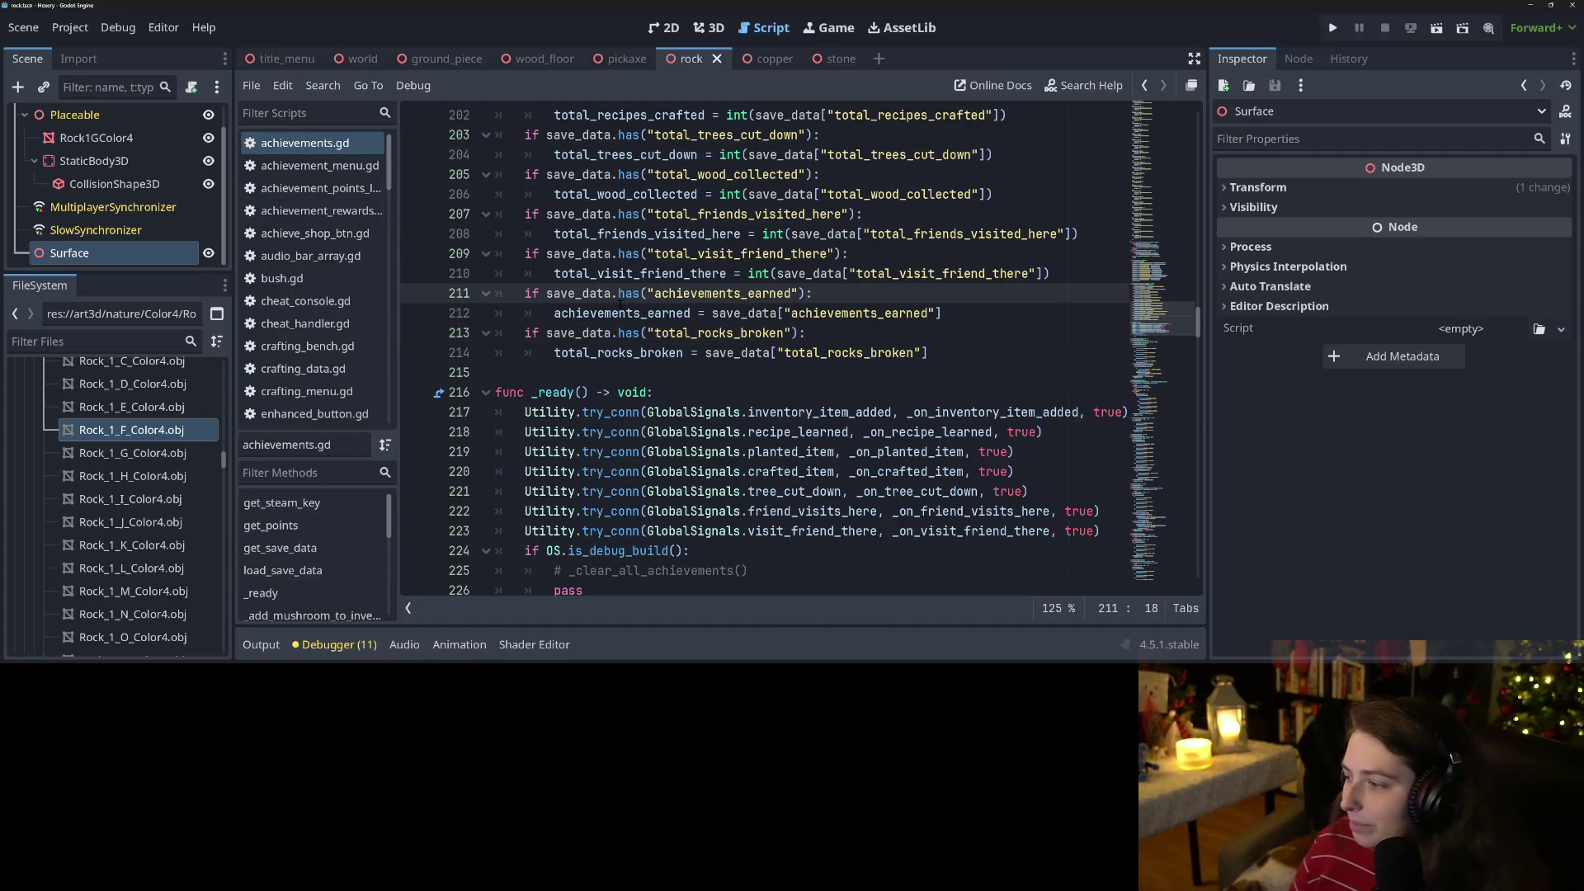
Review the total_rocks_broken loading check on lines 211–214 of achievements.gd.
{"action": "mouse_move", "coordinate": [619, 303]}
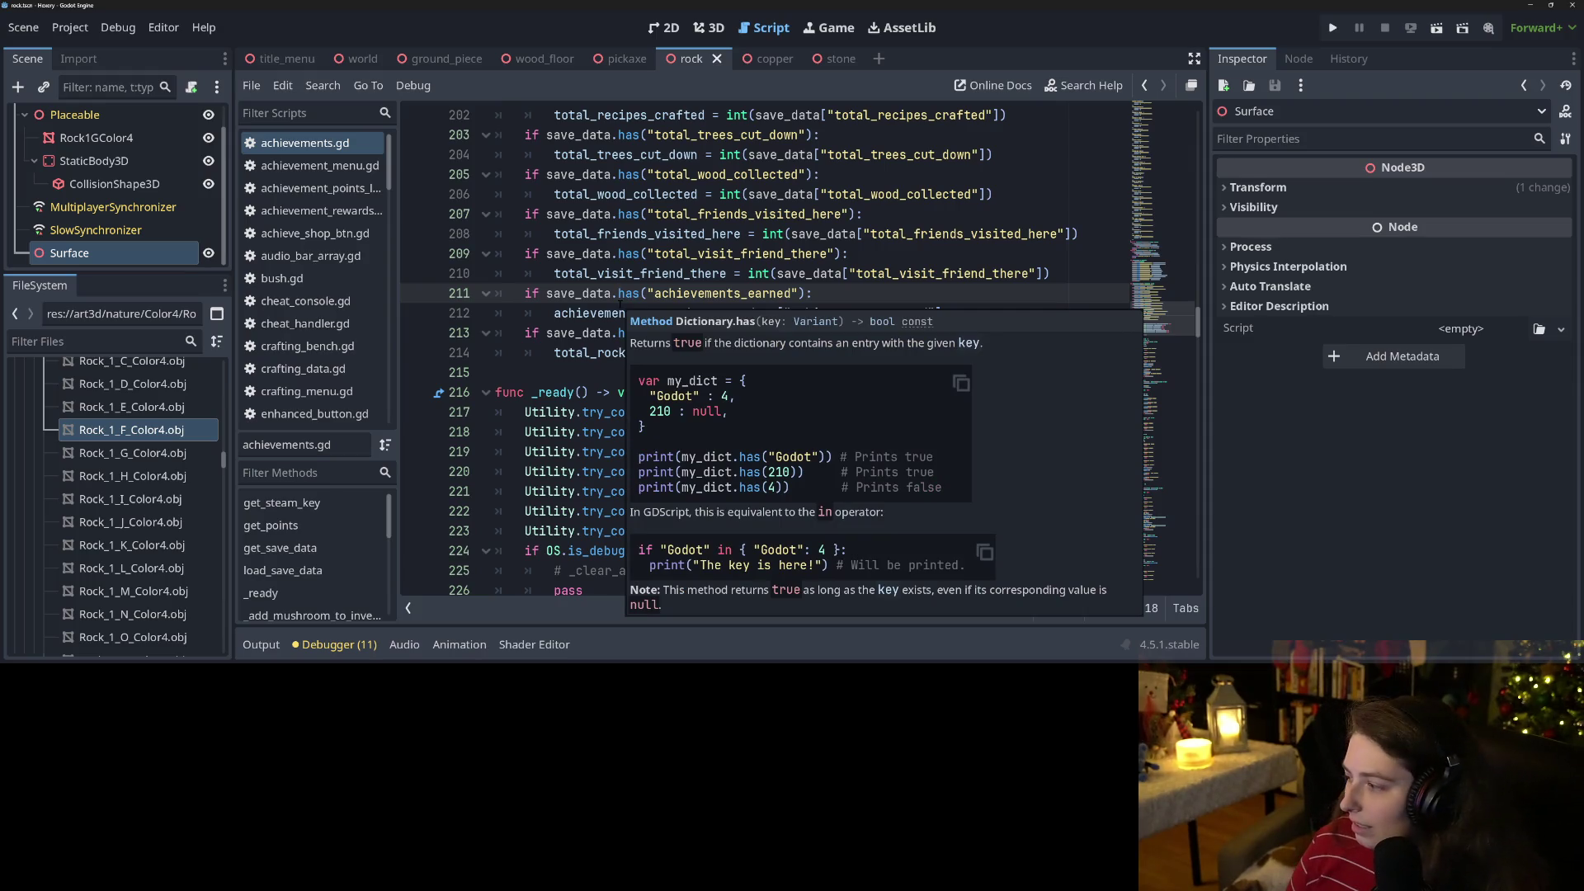
{"action": "left_click", "coordinate": [598, 372]}
{"action": "left_click", "coordinate": [667, 353]}
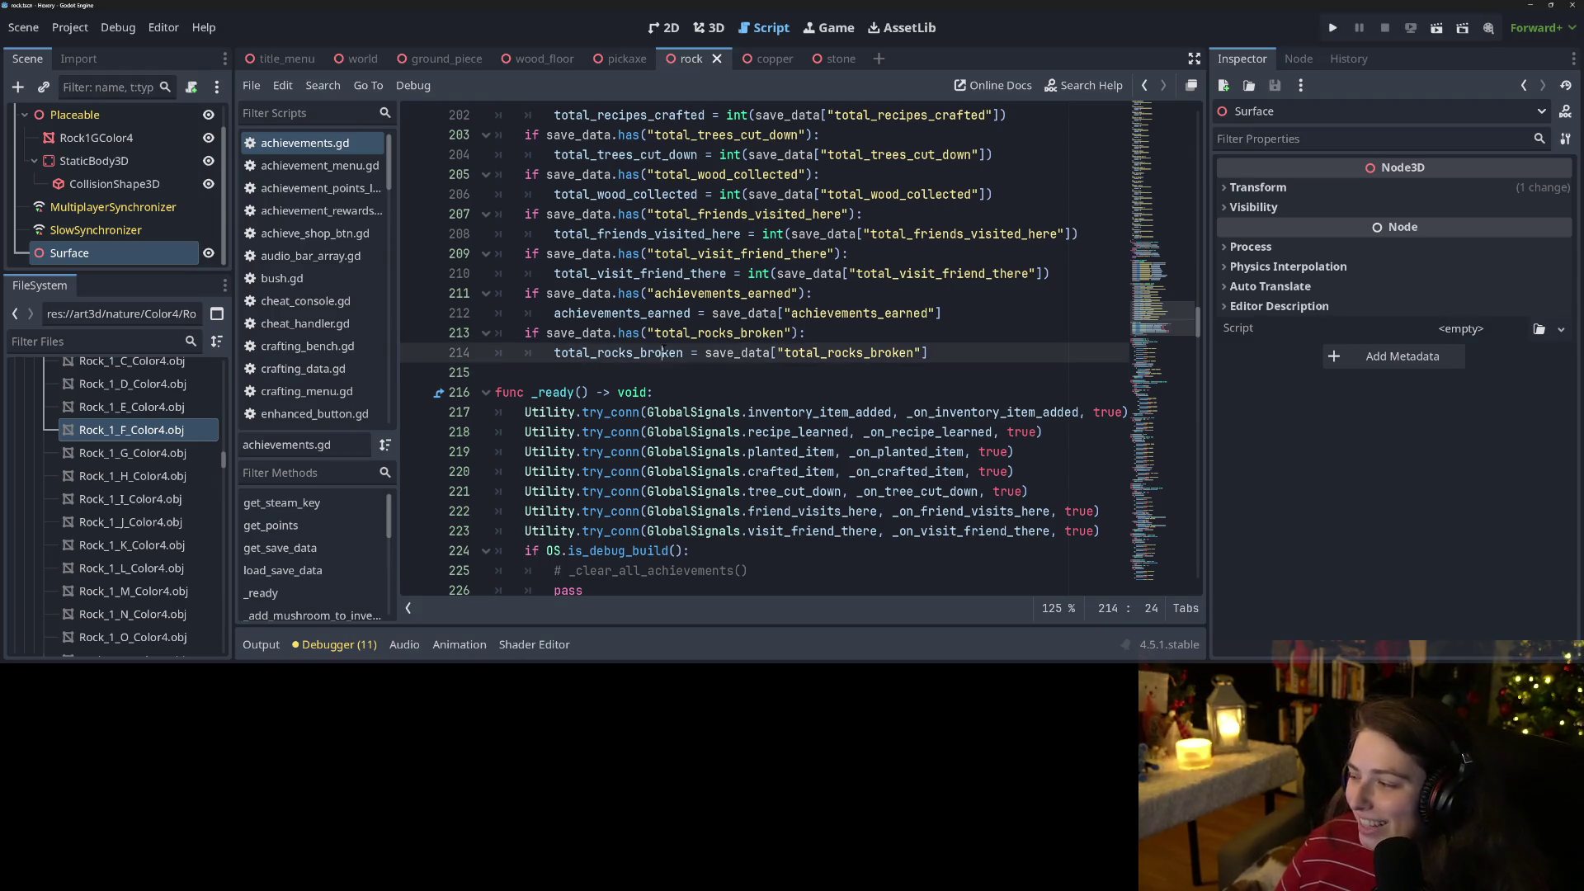
{"action": "left_click", "coordinate": [987, 355]}
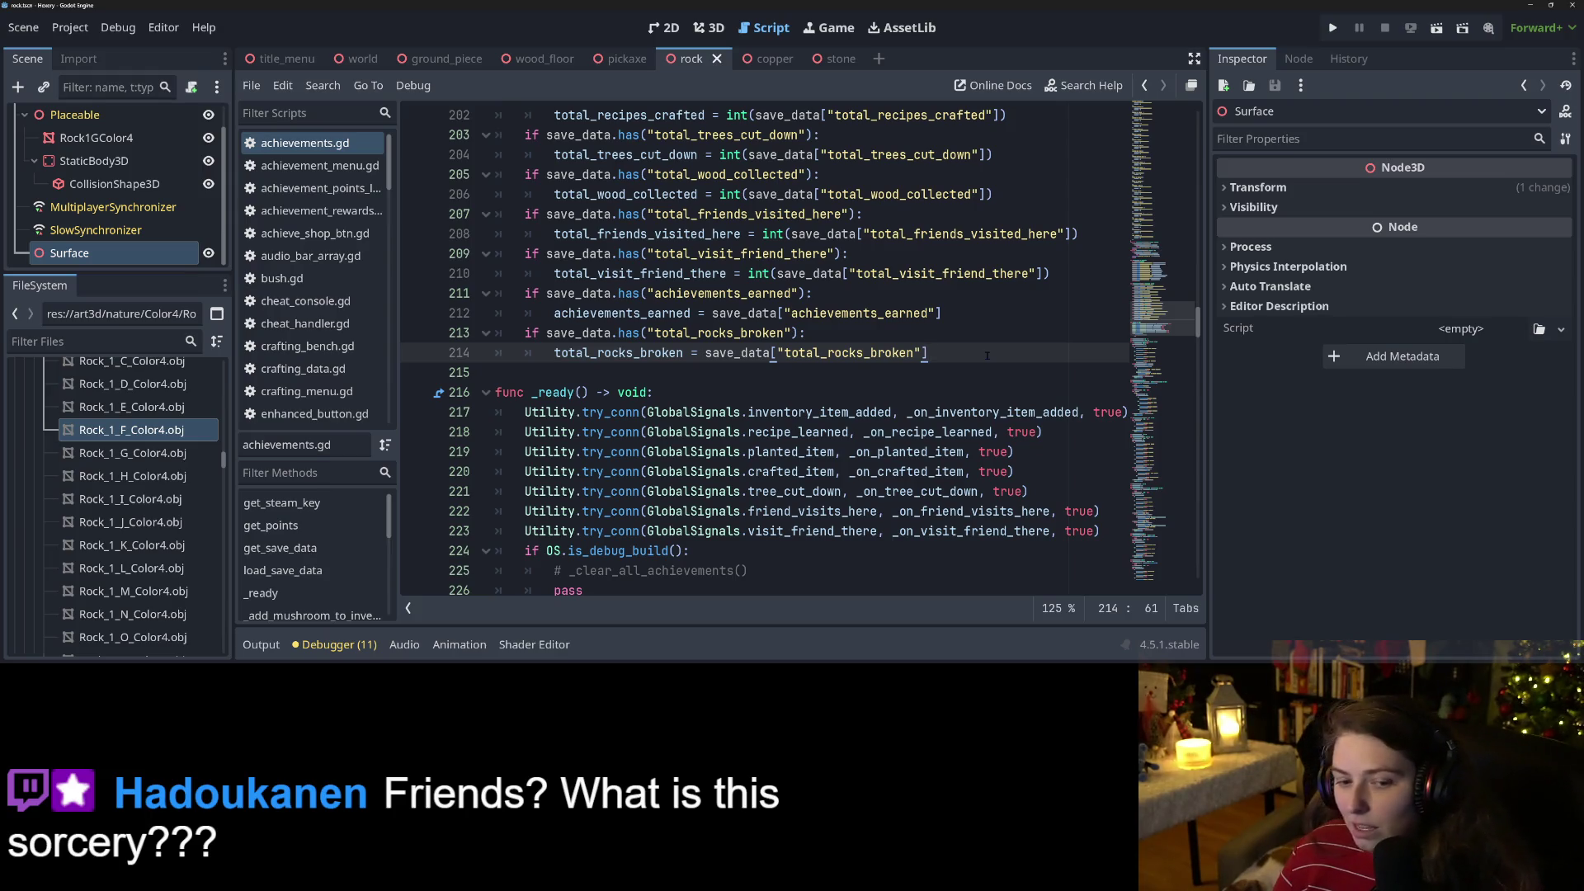
{"action": "key", "text": "ctrl+space"}
{"action": "key", "text": "Escape"}
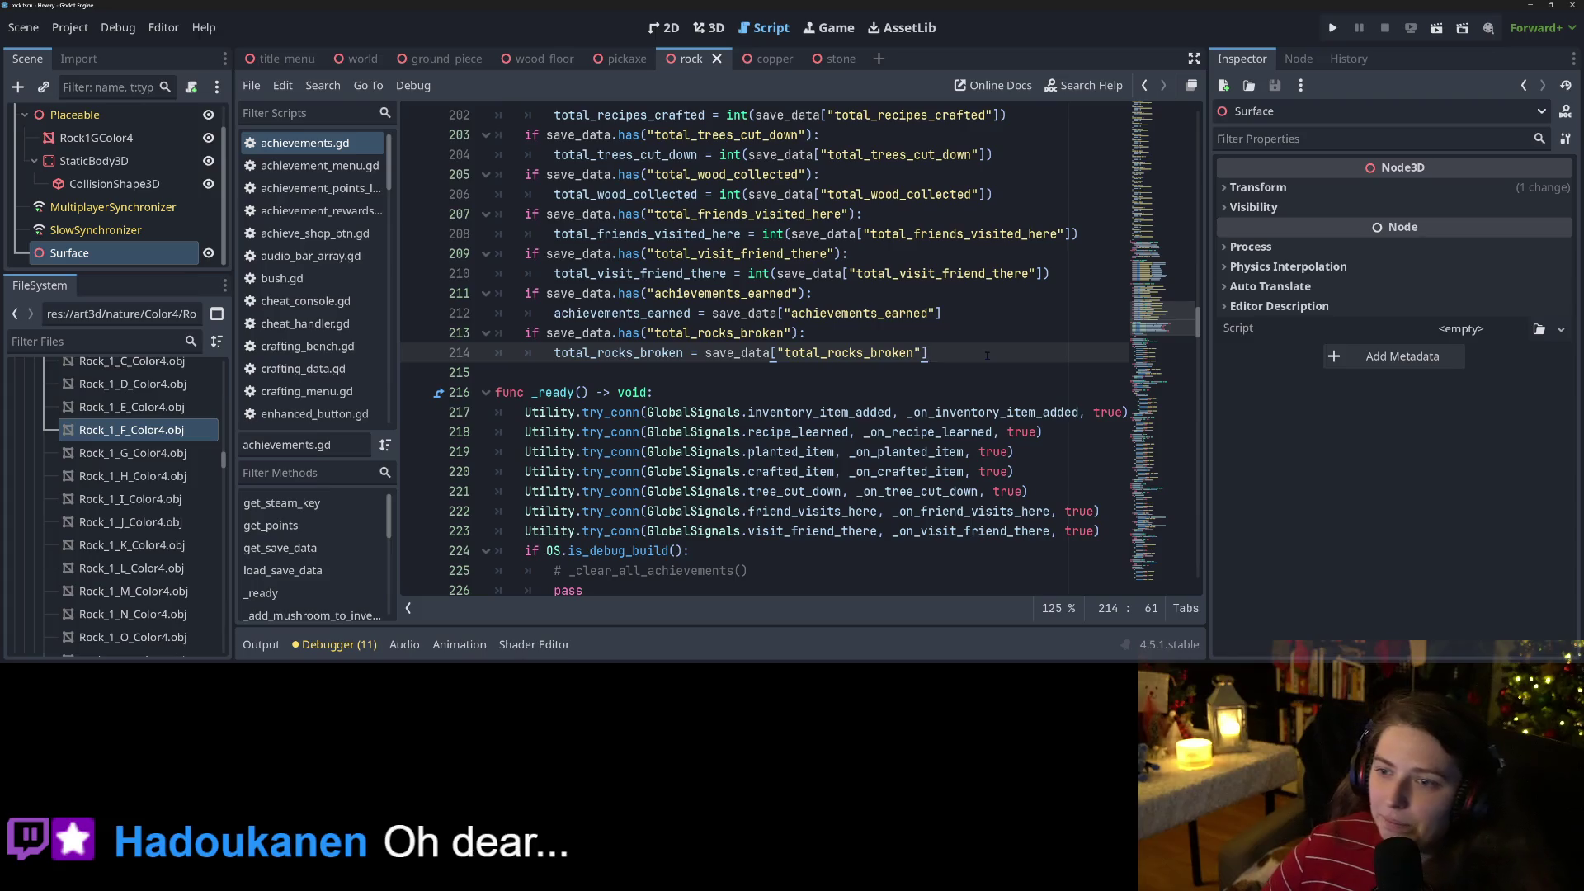
{"action": "mouse_move", "coordinate": [847, 363]}
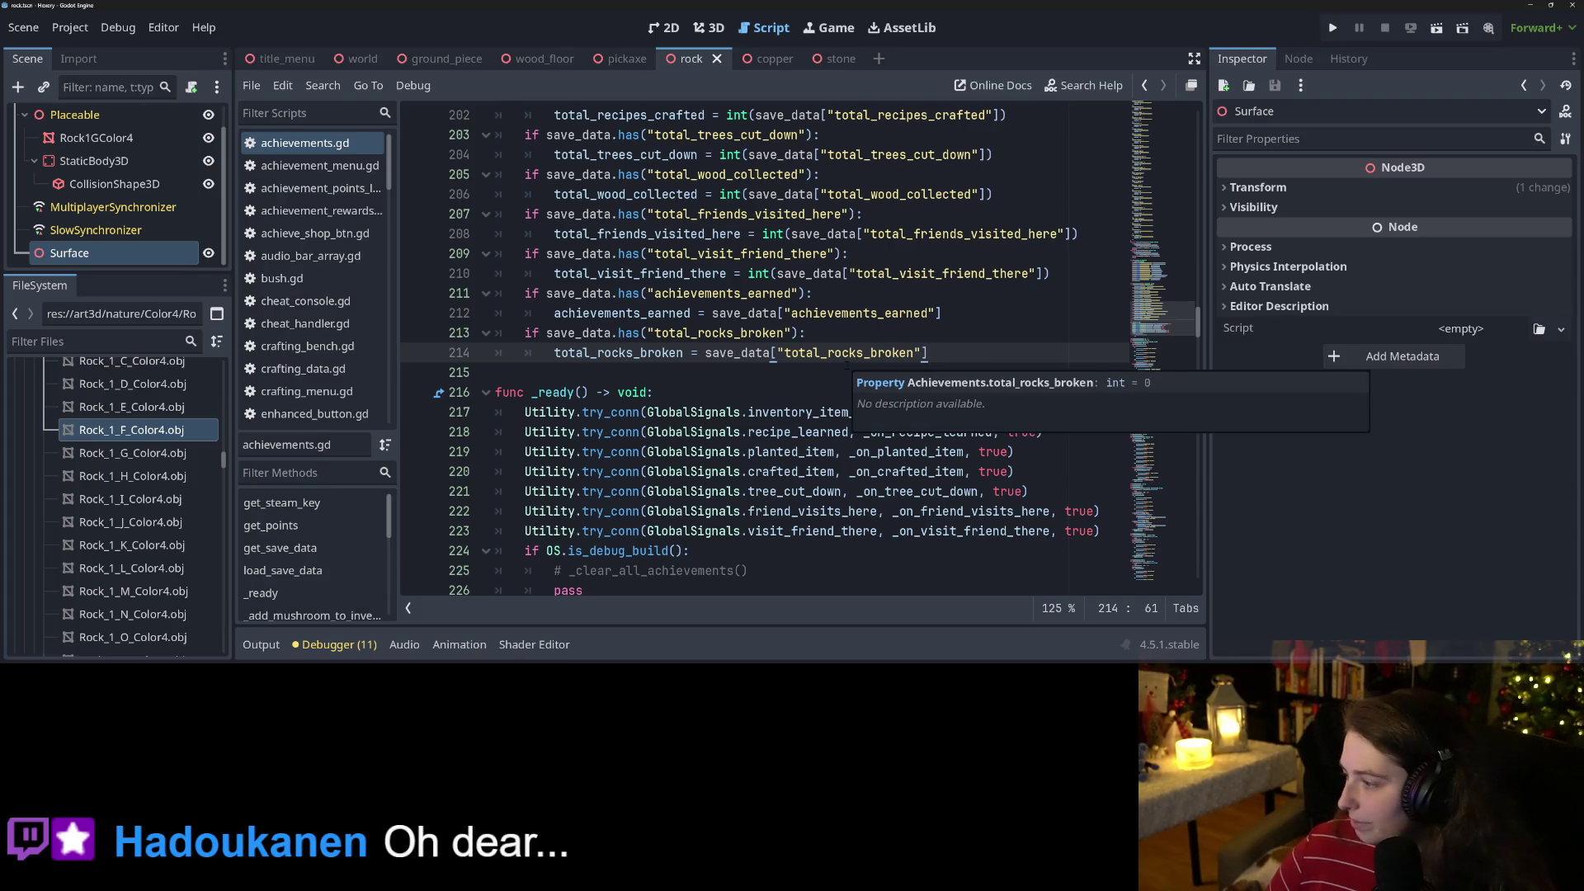
{"action": "mouse_move", "coordinate": [907, 343]}
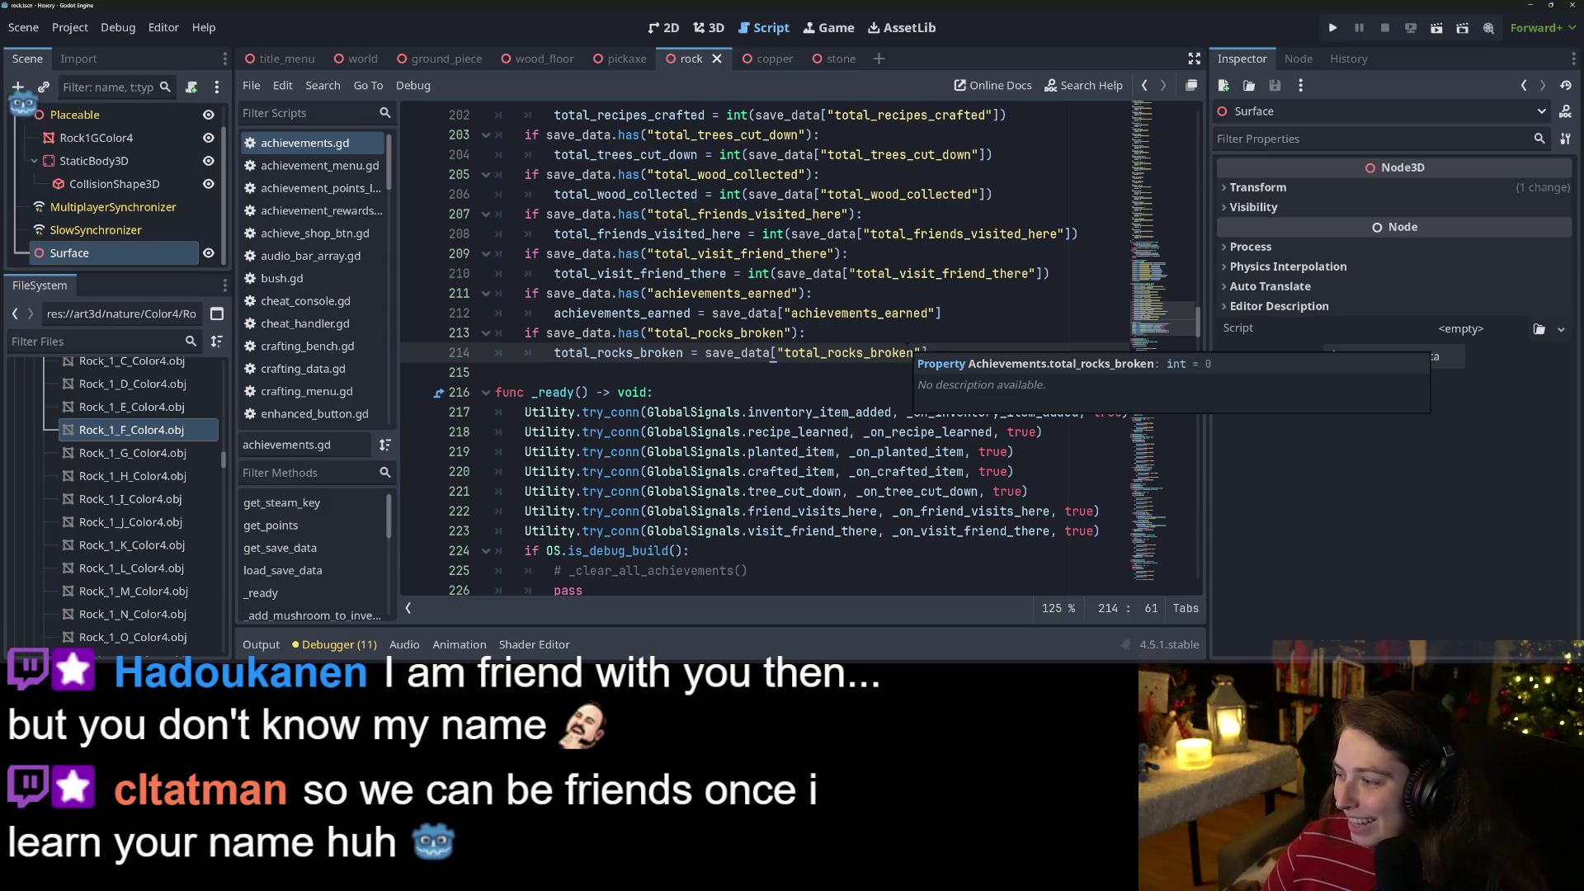
{"action": "left_click", "coordinate": [885, 337]}
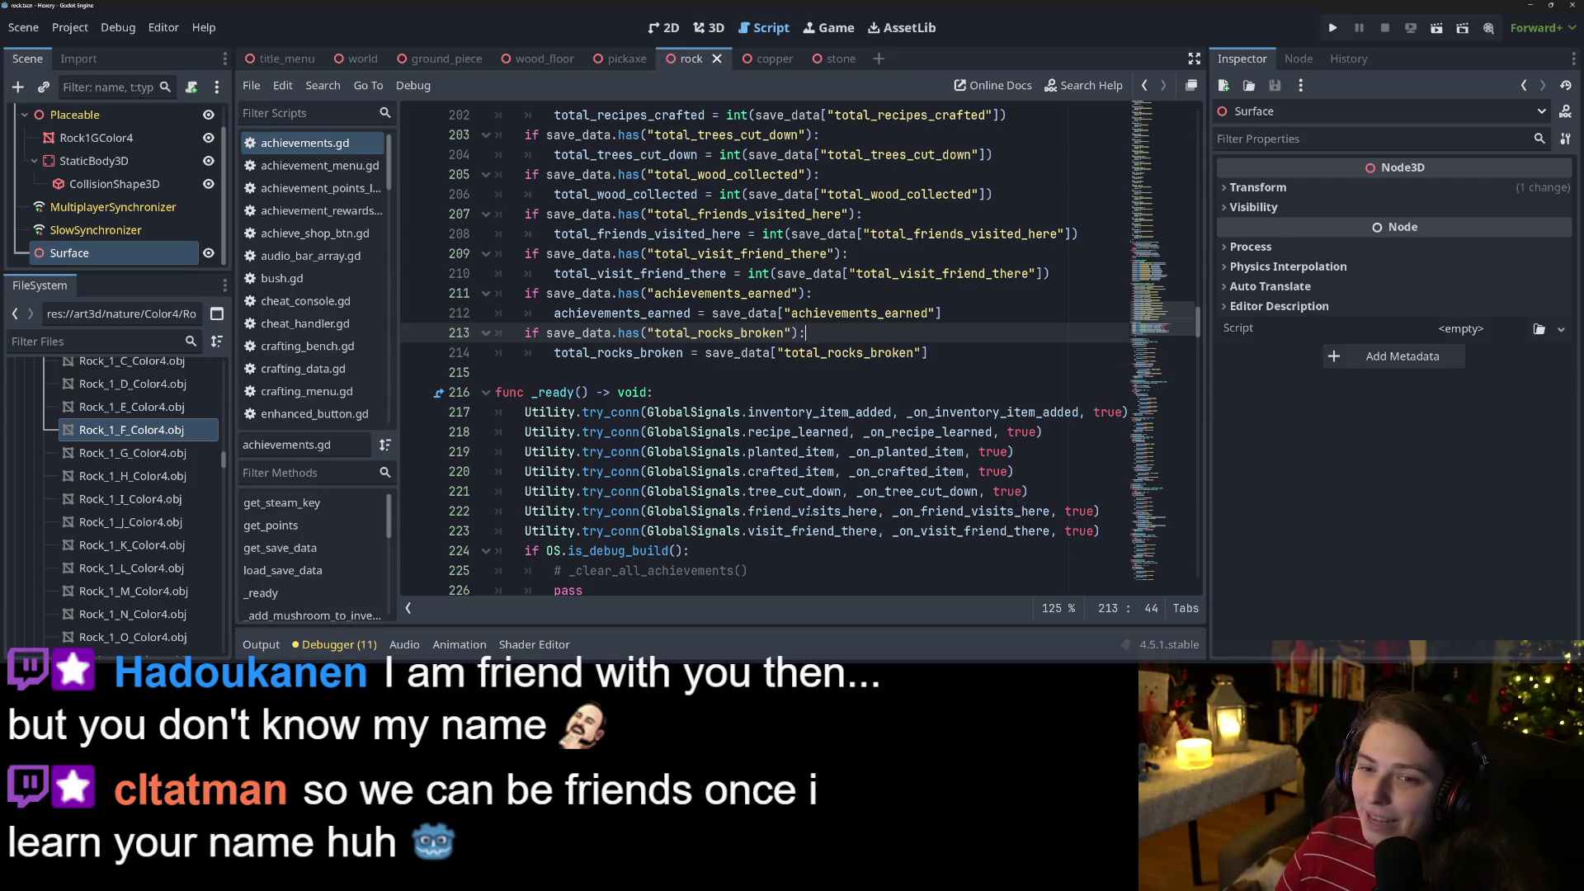
Run the project to bring up Hexery's menu with the test and test2 saves.
{"action": "scroll", "coordinate": [759, 346], "scroll_direction": "up", "scroll_amount": 12}
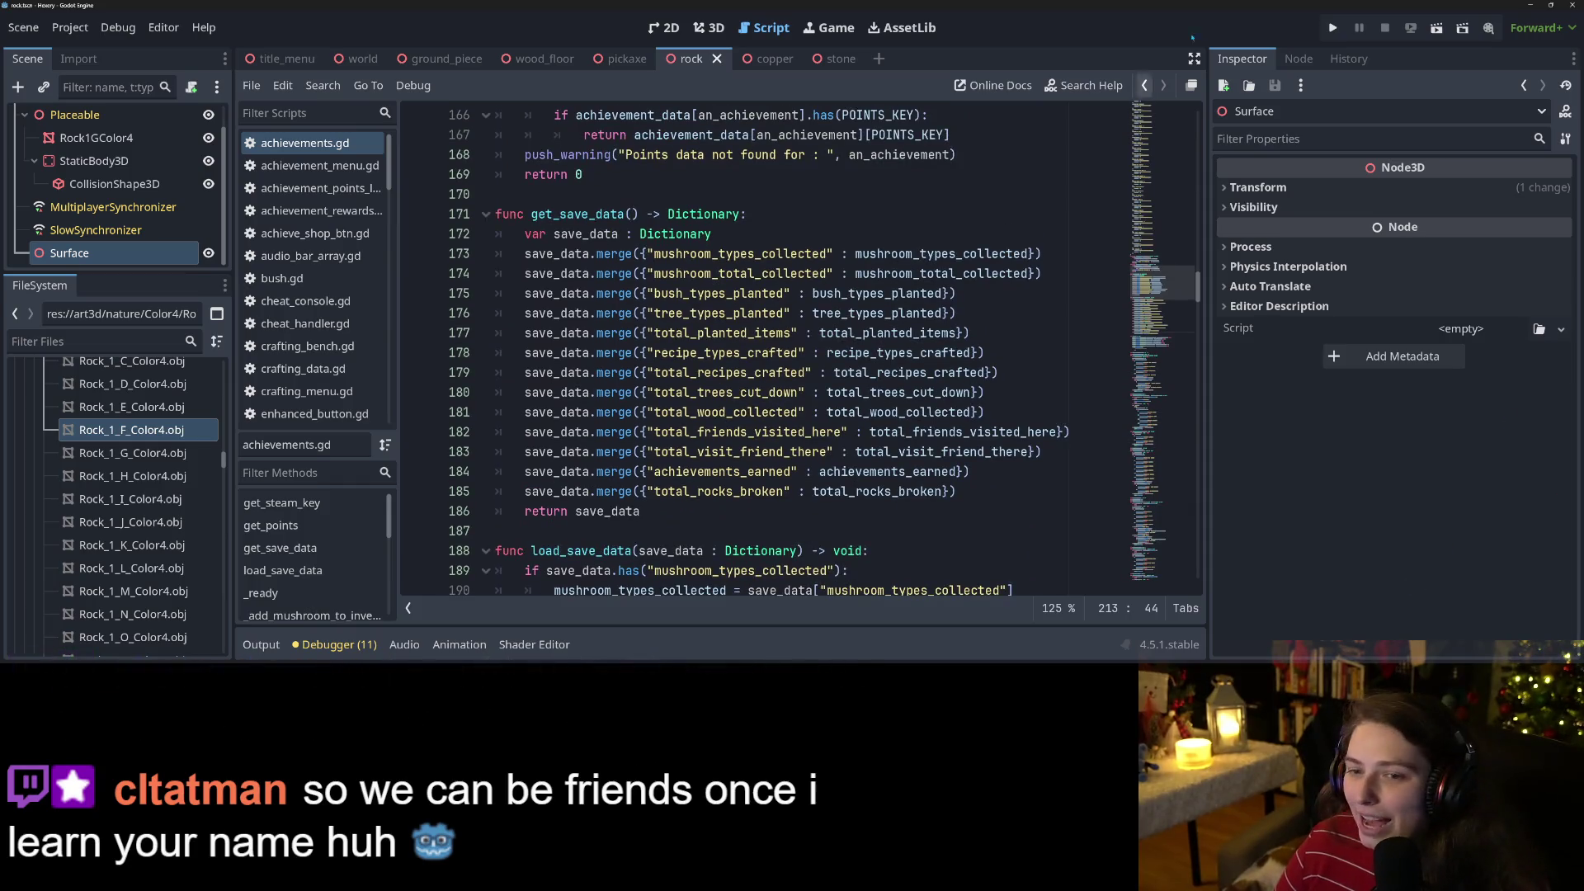
{"action": "left_click", "coordinate": [1330, 28]}
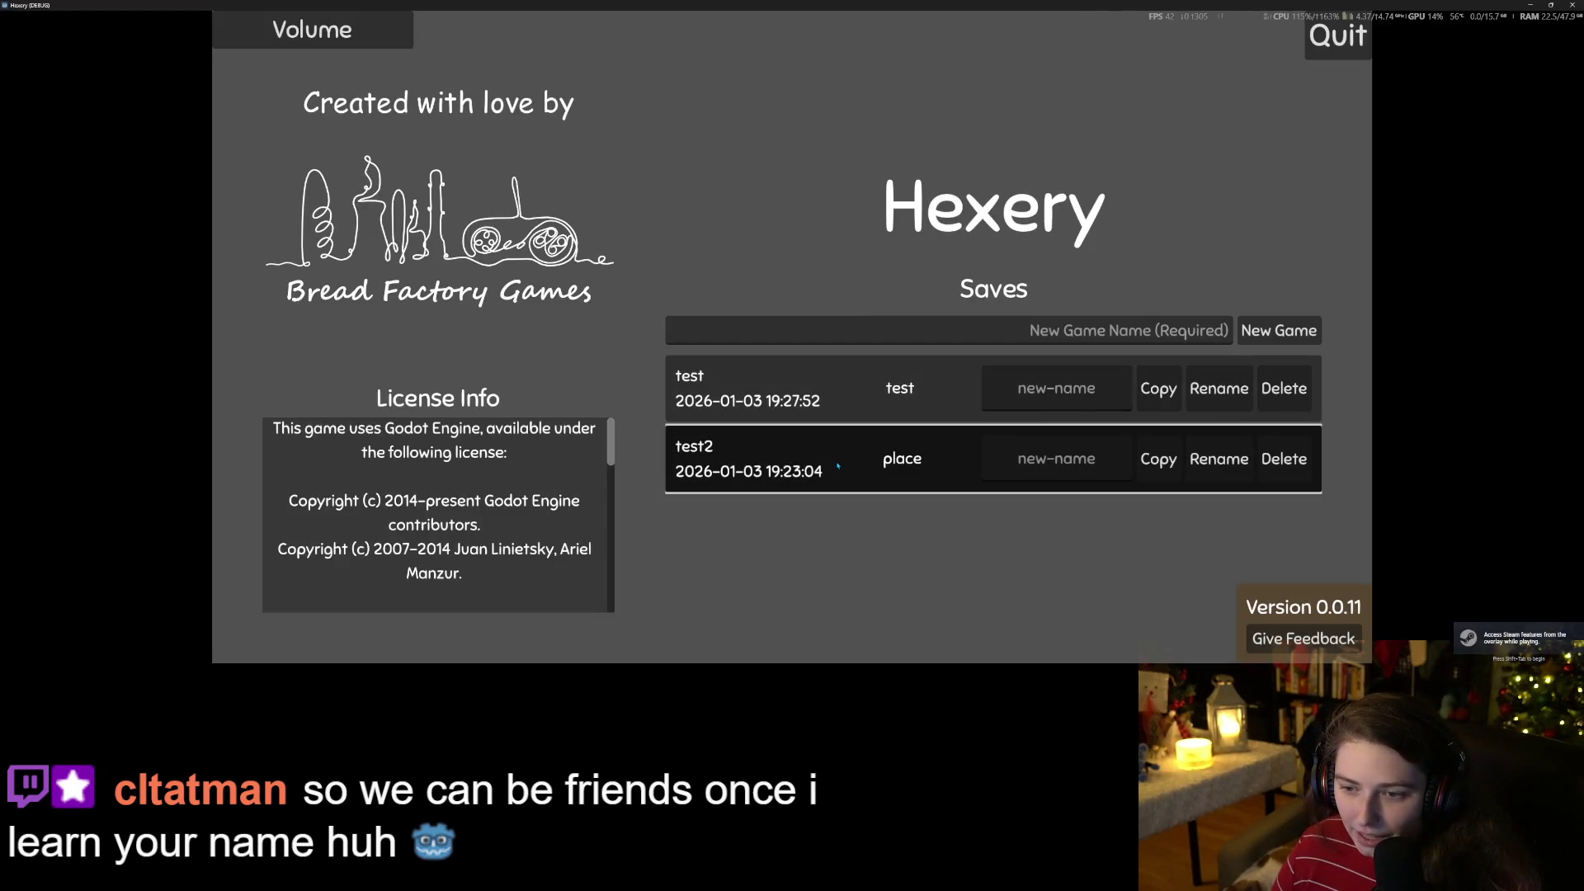
Load the test2 place world and break a rock with the pickaxe.
{"action": "left_click", "coordinate": [819, 455]}
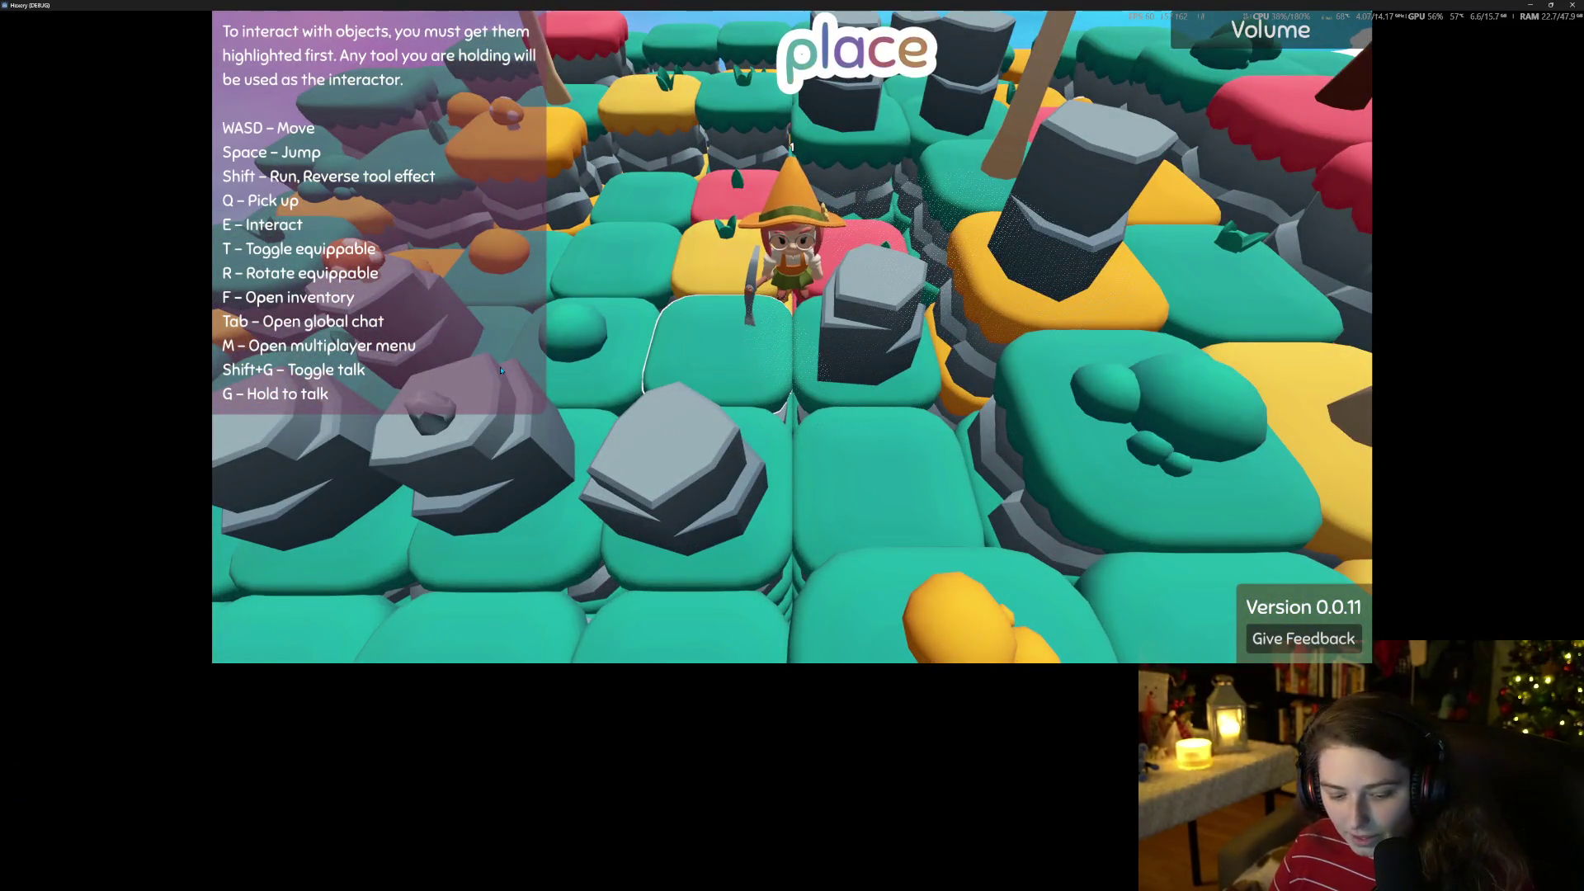
{"action": "key", "text": "Tab"}
{"action": "key", "text": "Tab"}
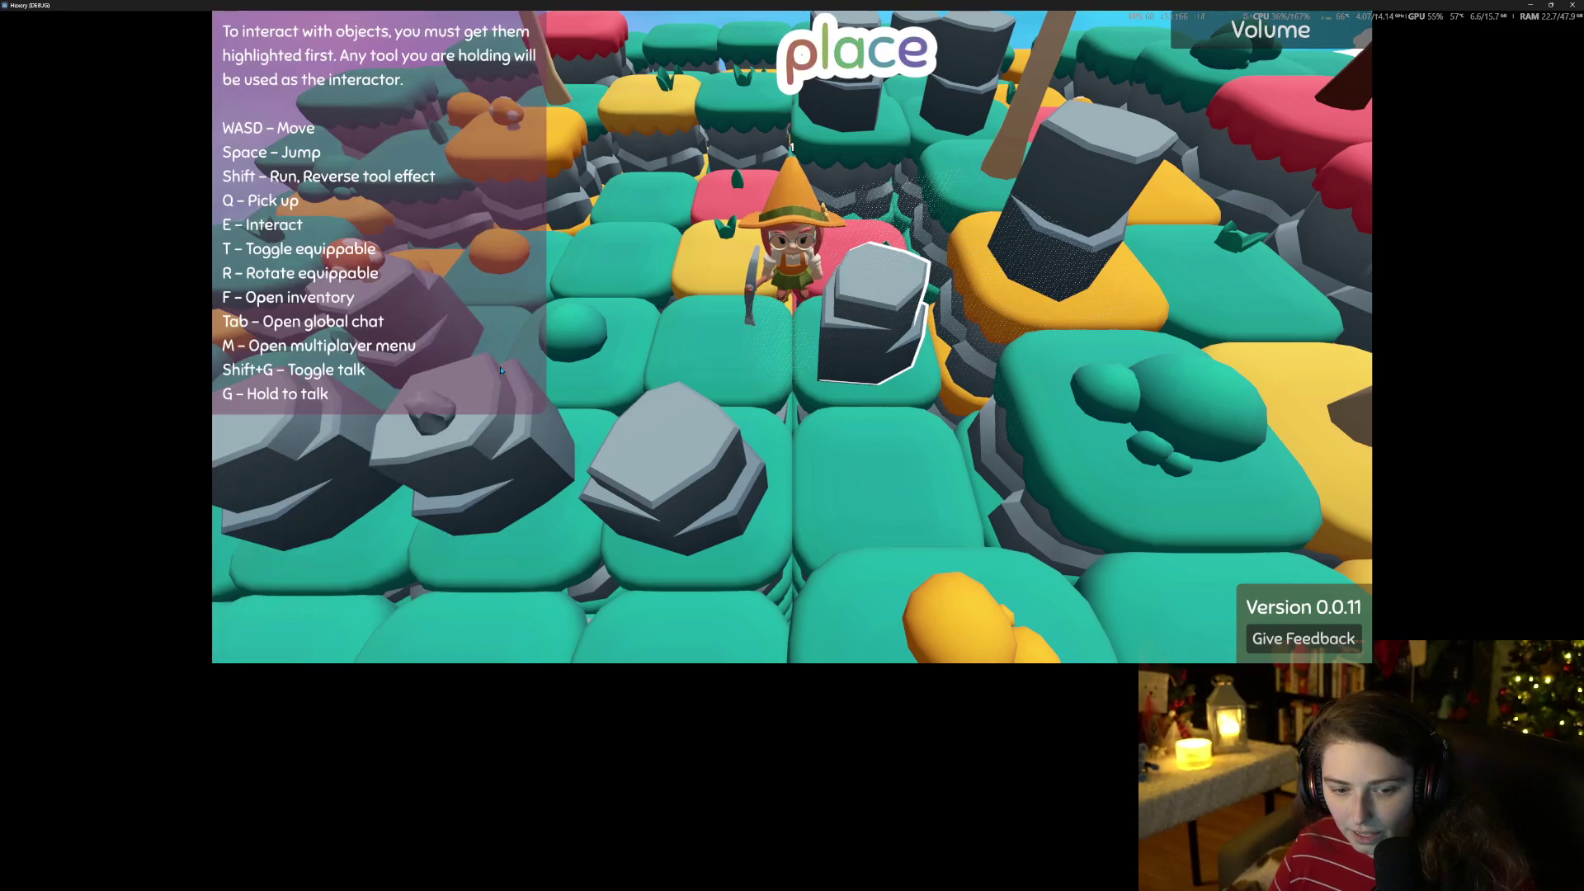
{"action": "key", "text": "s"}
{"action": "key", "text": "s"}
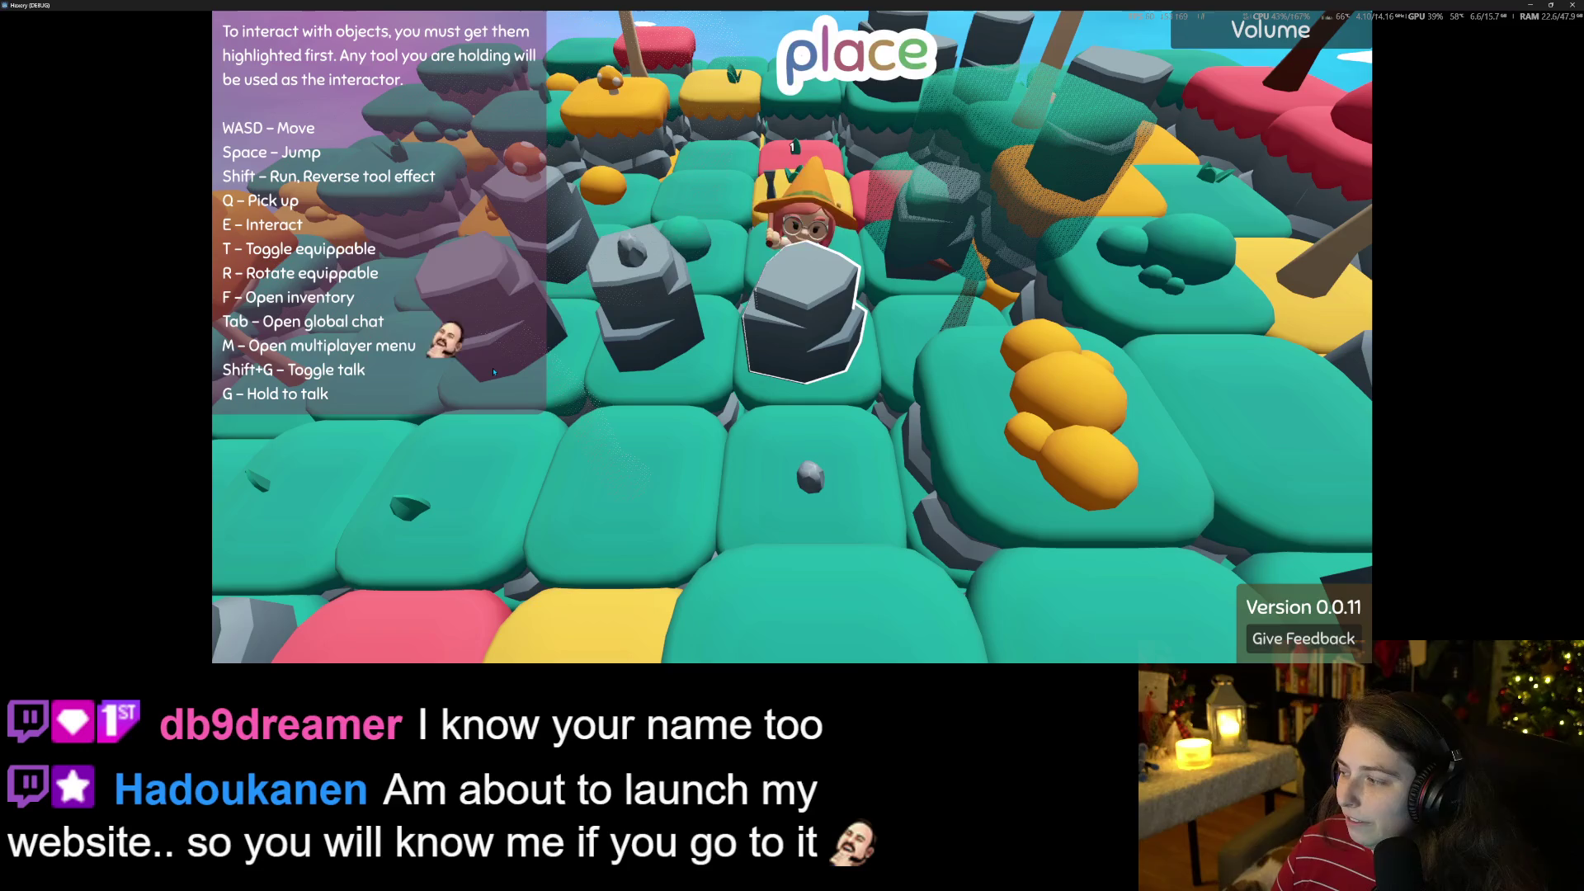
{"action": "key", "text": "e"}
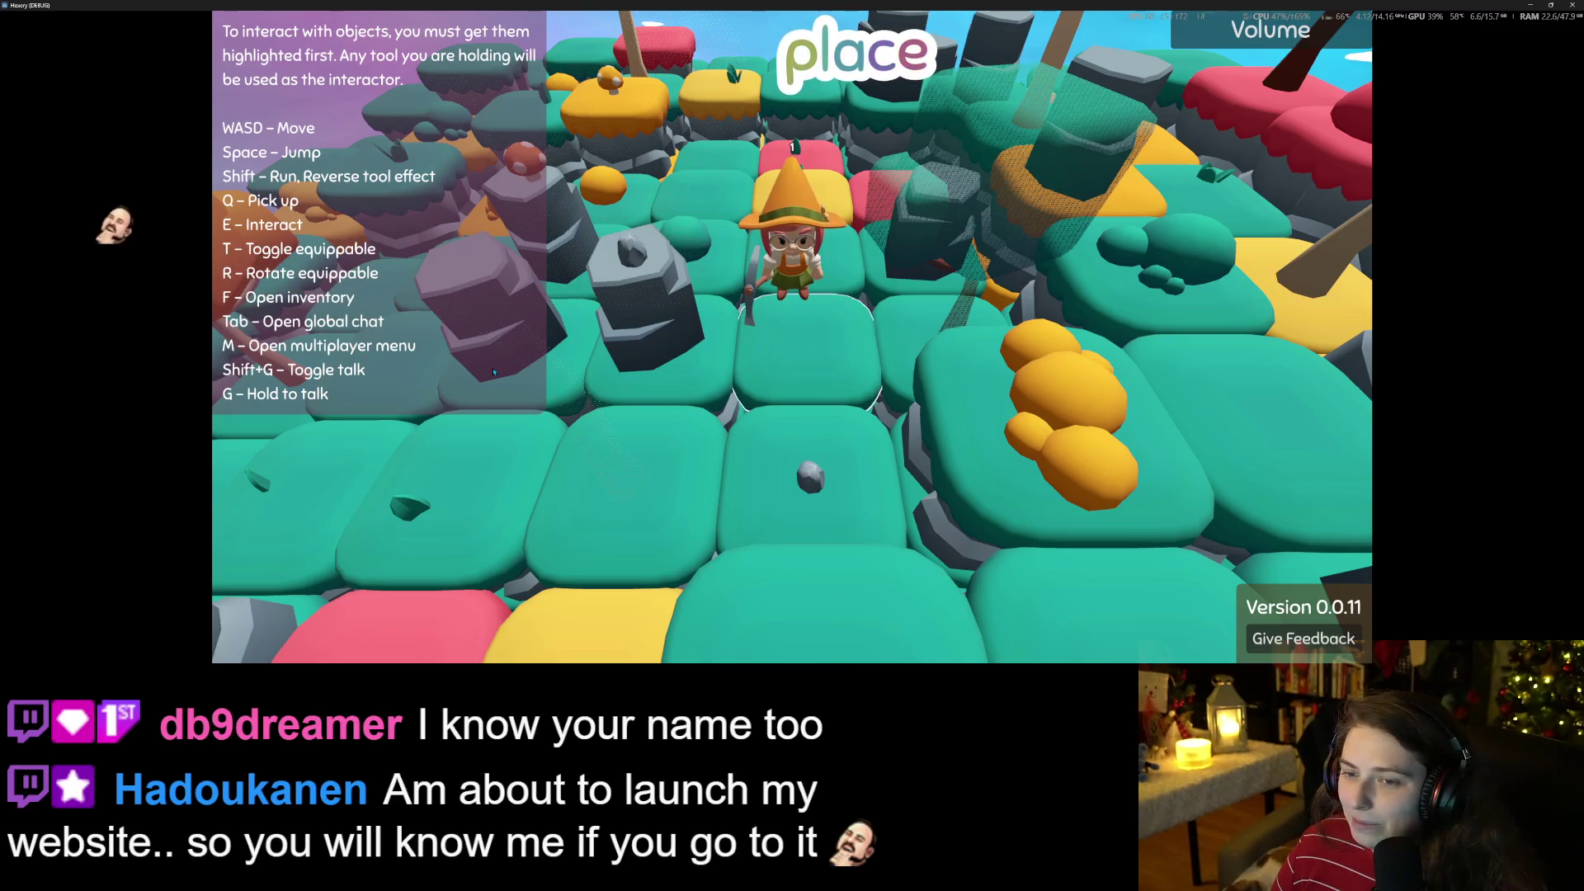
{"action": "key", "text": "w"}
{"action": "key", "text": "w"}
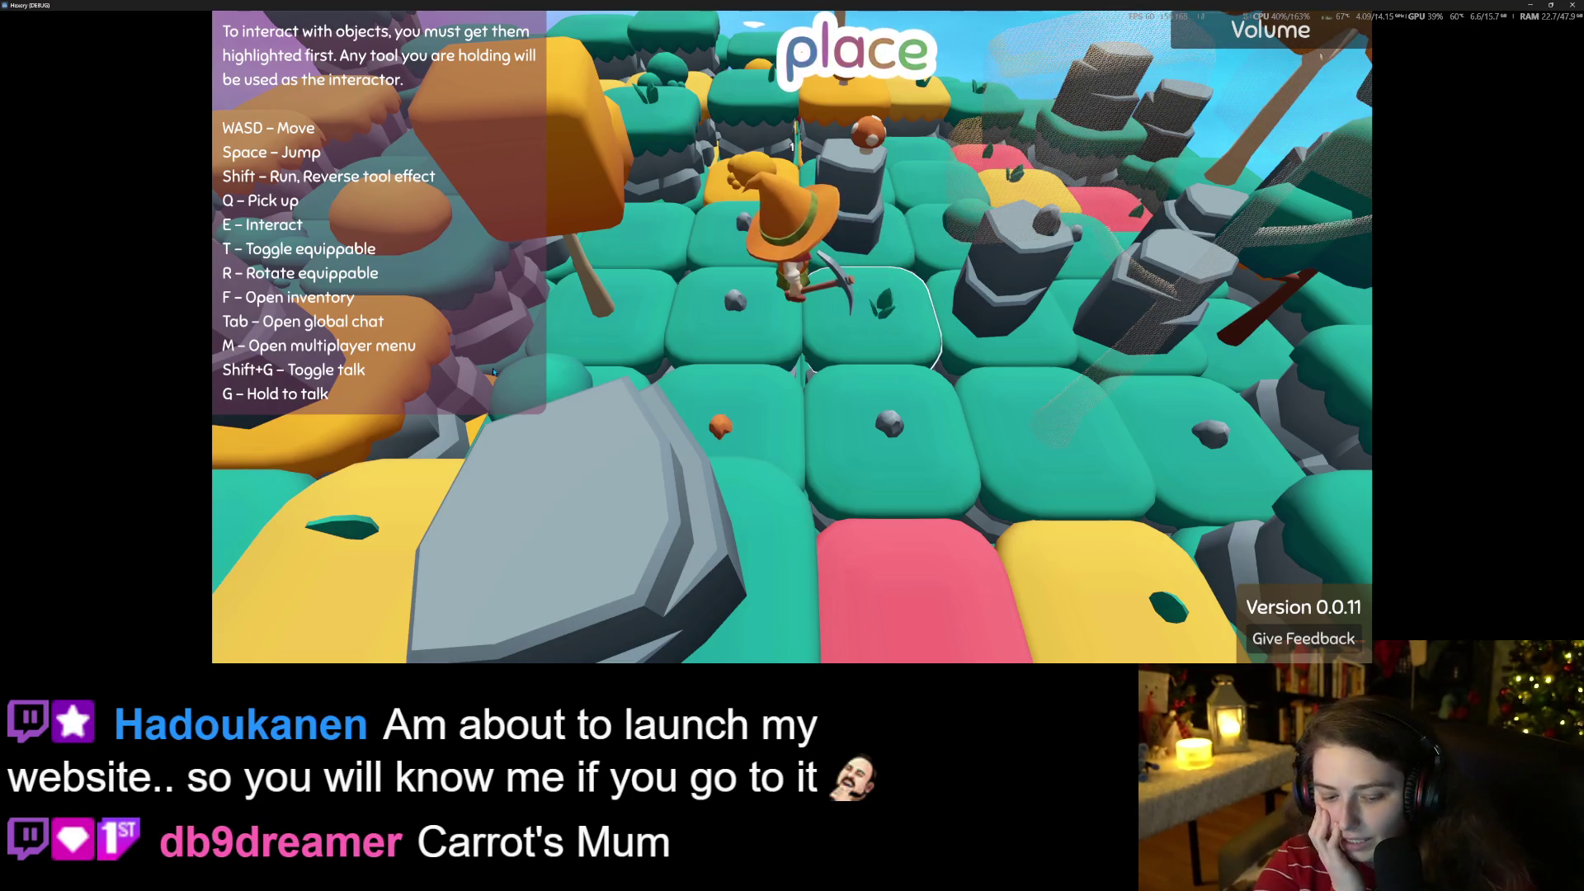
Toggle the global chat, walk around, and close the game window.
{"action": "key", "text": "Tab"}
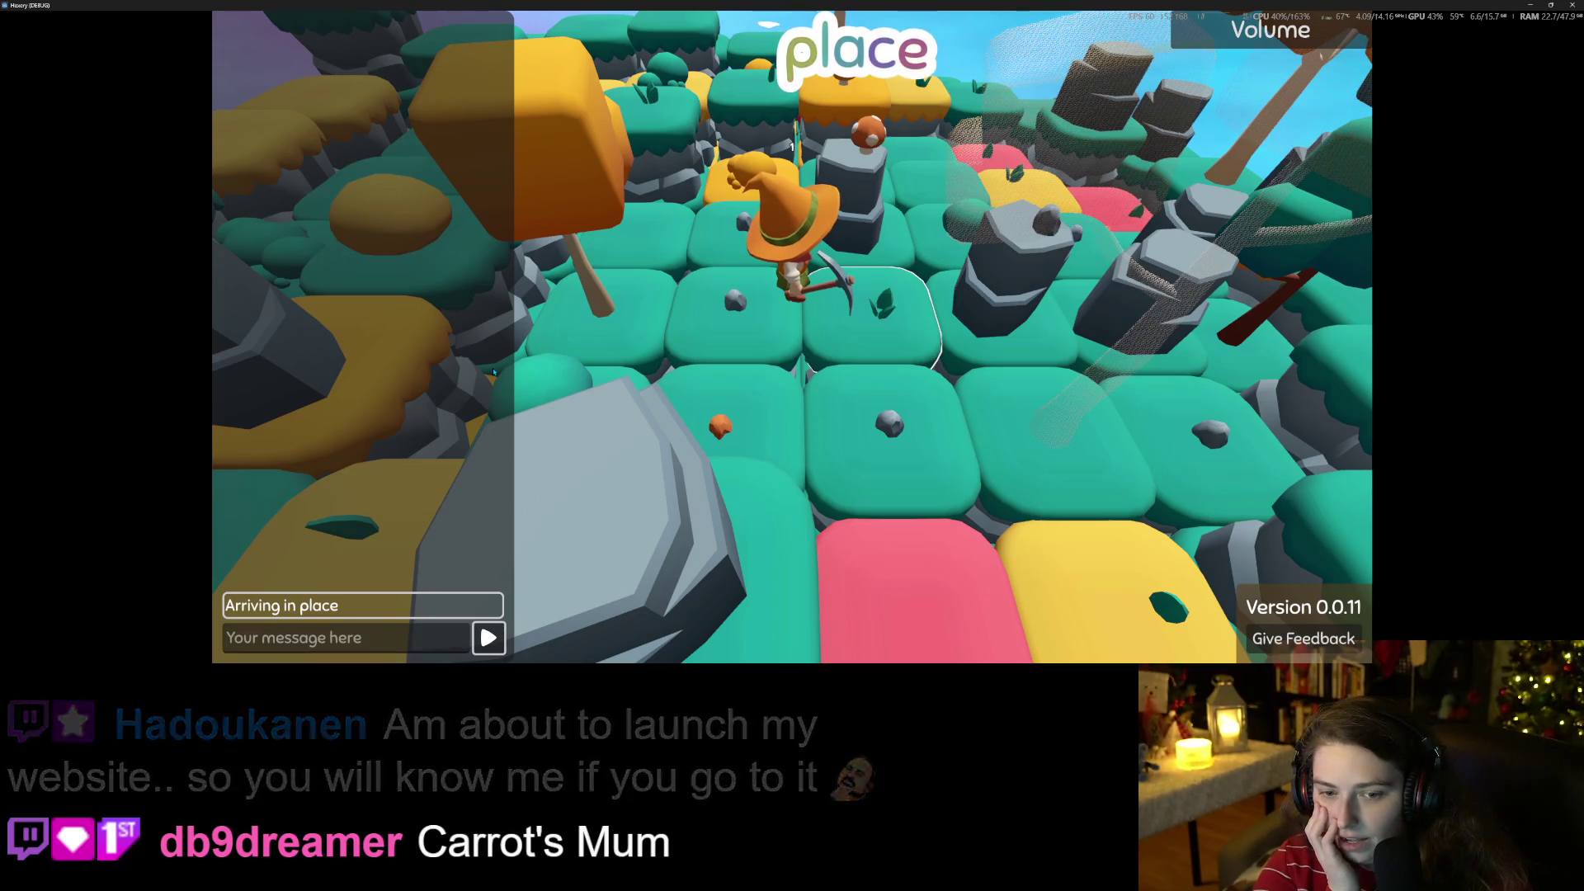
{"action": "key", "text": "Tab"}
{"action": "key", "text": "s"}
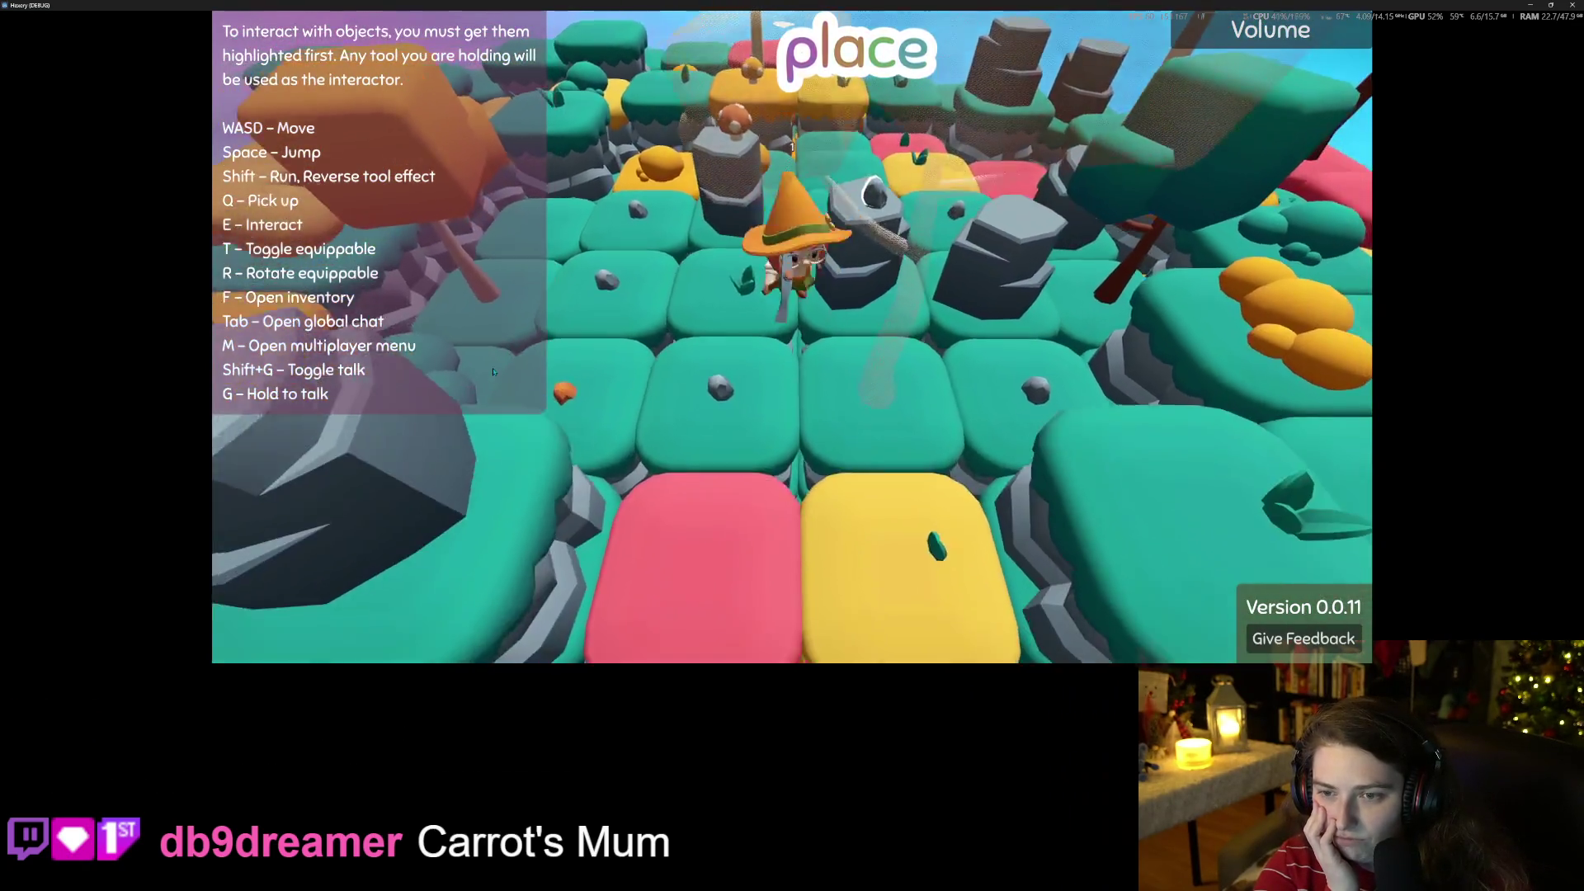
{"action": "key", "text": "s"}
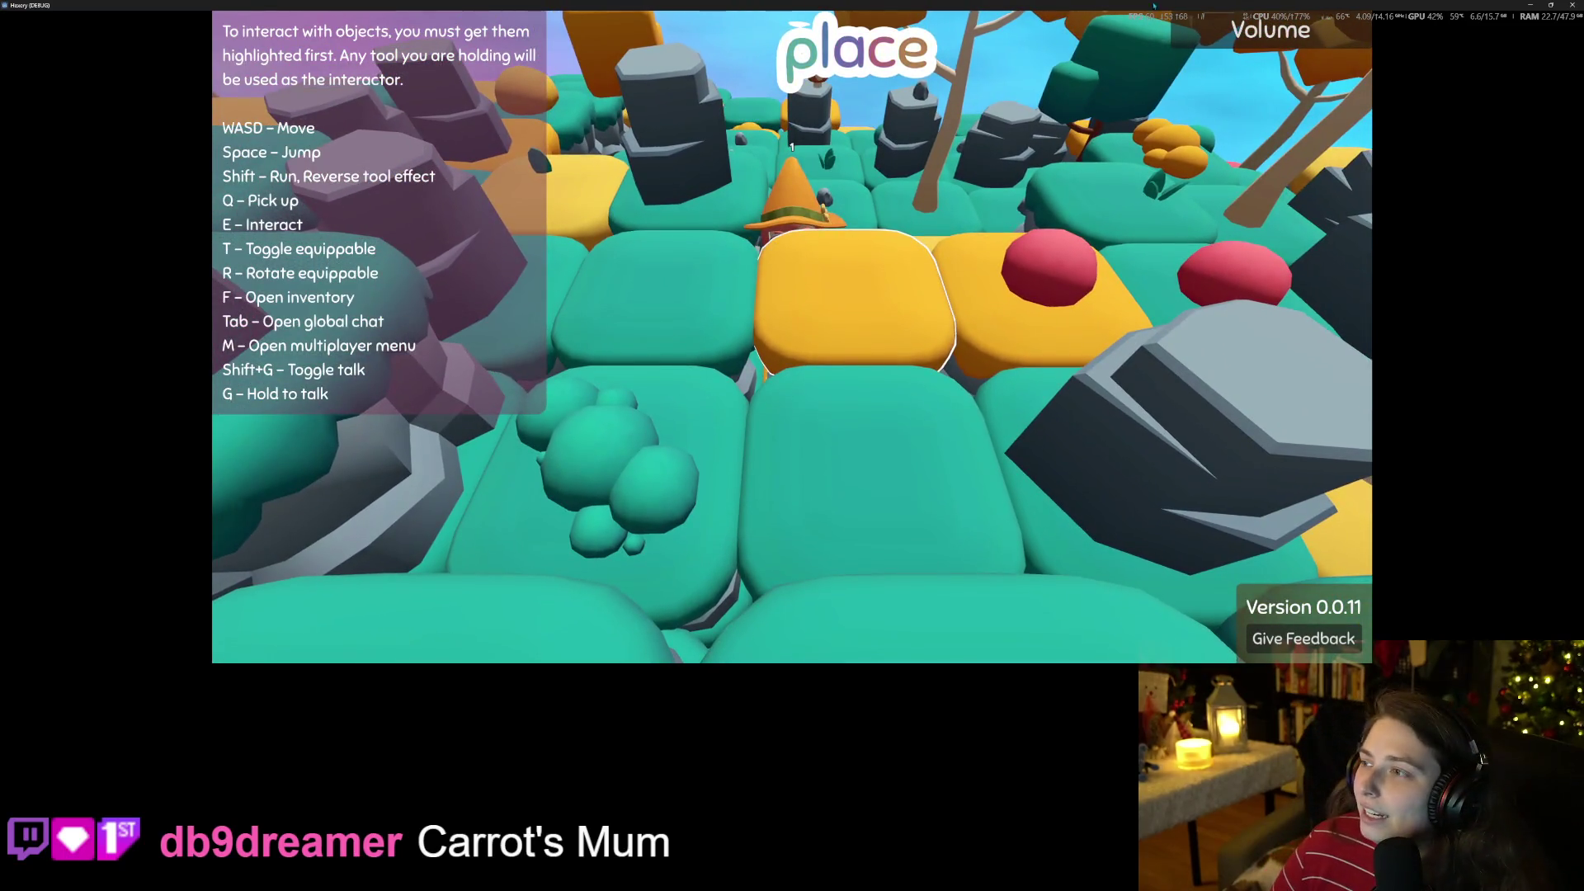
{"action": "left_click", "coordinate": [1571, 5]}
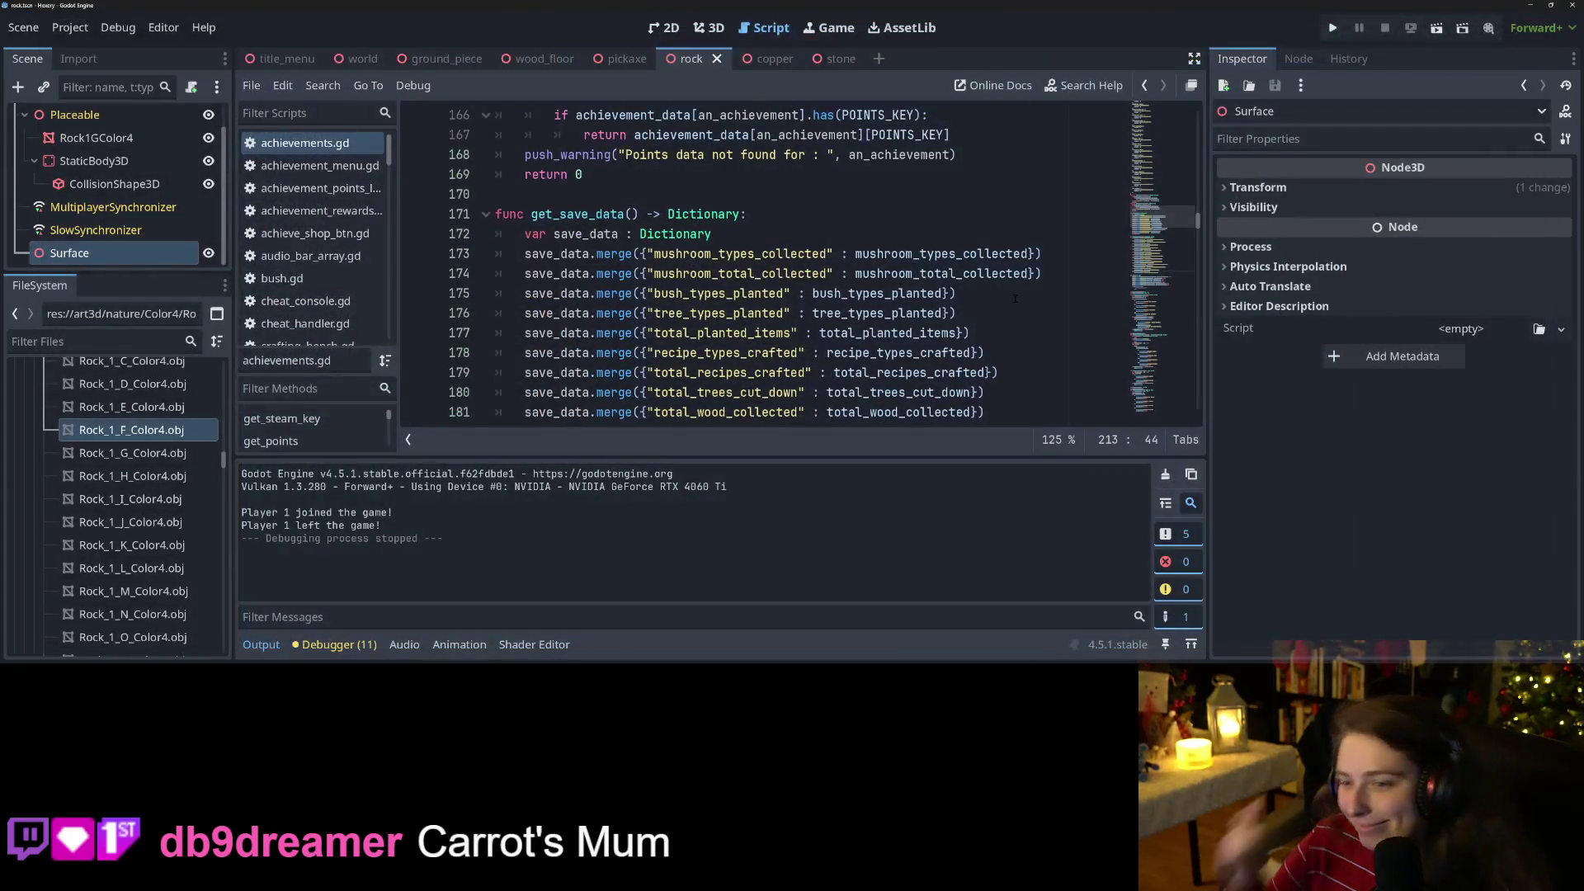
Hide the output log and duplicate the tree_cut_down try_conn line.
{"action": "left_click", "coordinate": [261, 644]}
{"action": "scroll", "coordinate": [800, 347], "scroll_direction": "down", "scroll_amount": 13}
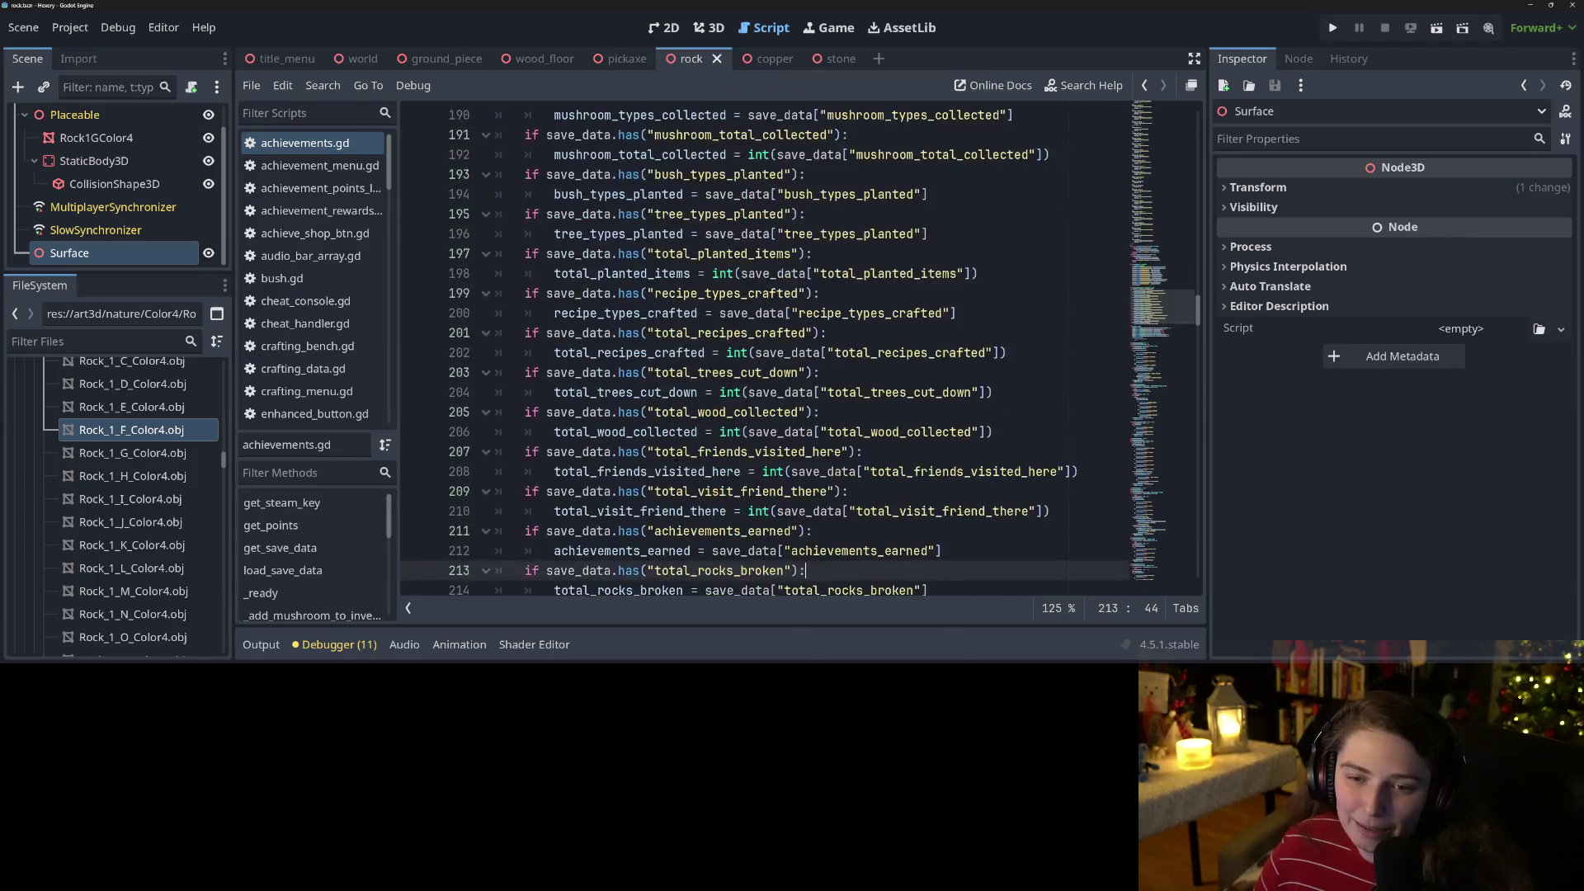
{"action": "scroll", "coordinate": [800, 347], "scroll_direction": "down", "scroll_amount": 4}
{"action": "scroll", "coordinate": [800, 346], "scroll_direction": "up", "scroll_amount": 3}
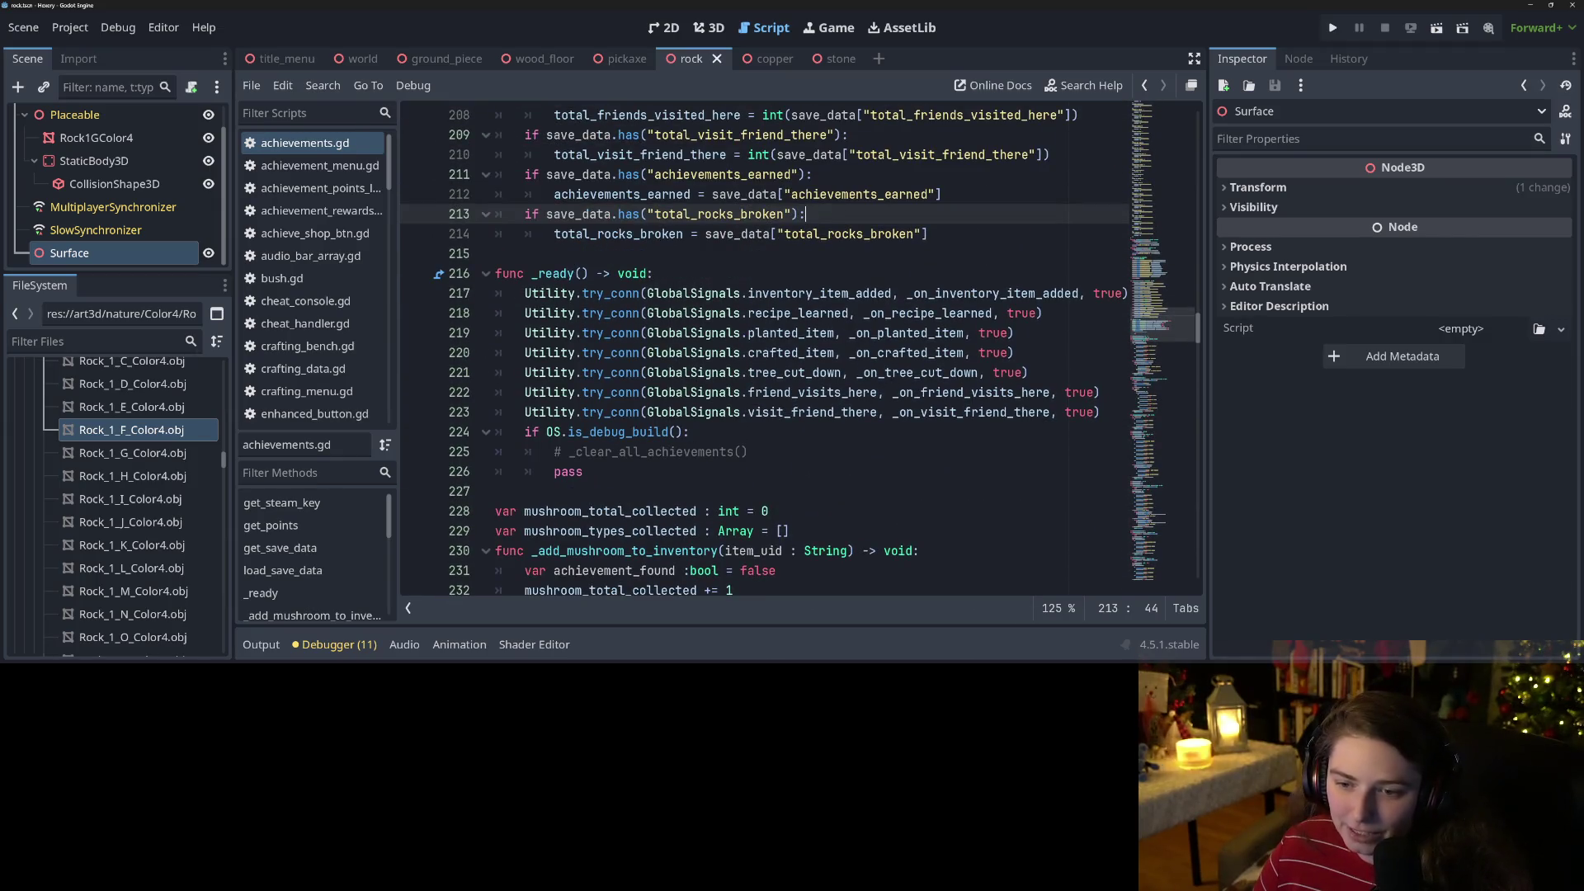
{"action": "key", "text": "Down"}
{"action": "key", "text": "Down"}
{"action": "key", "text": "Down"}
{"action": "key", "text": "ctrl+shift+d"}
{"action": "key", "text": "Down"}
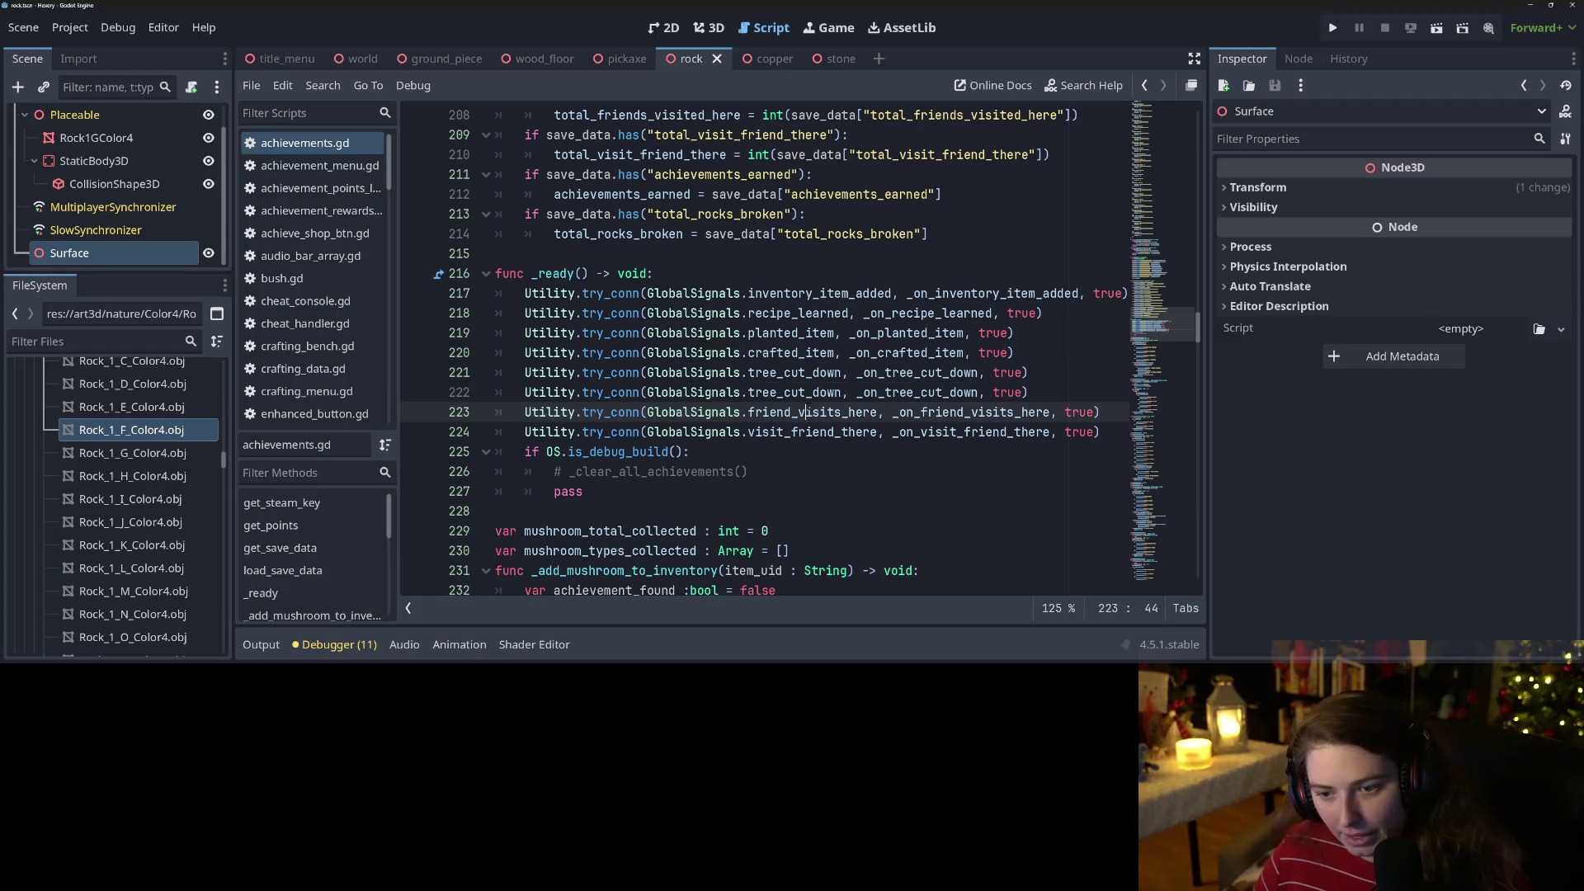
Change the copy to connect rock_broken to _on_rock_broken, save, and relaunch the game.
{"action": "double_click", "coordinate": [795, 392]}
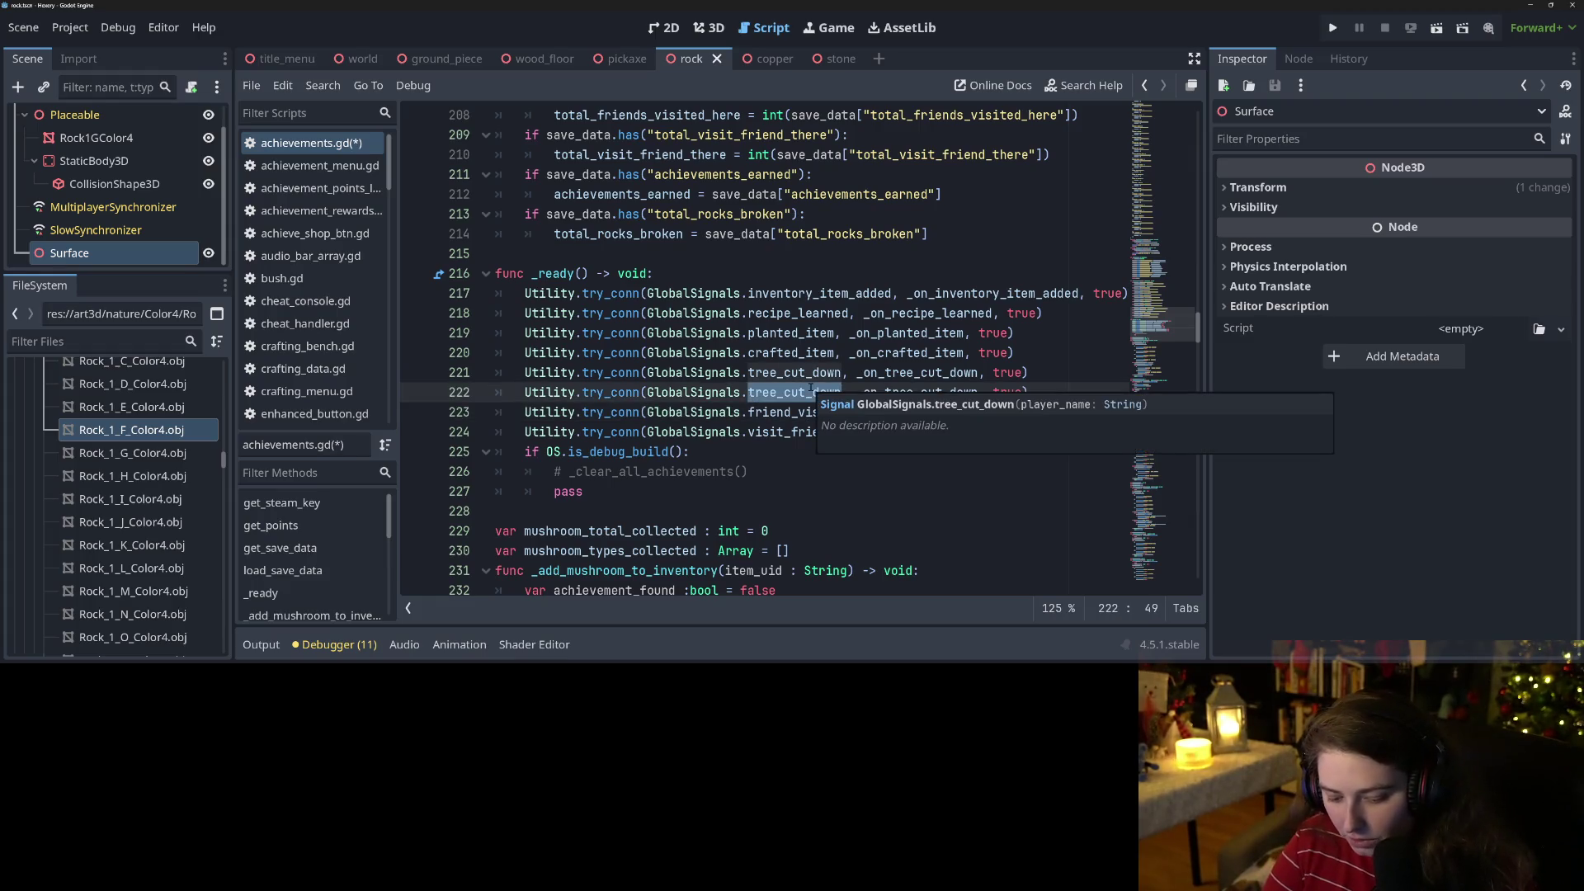
{"action": "type", "text": "rock_broken"}
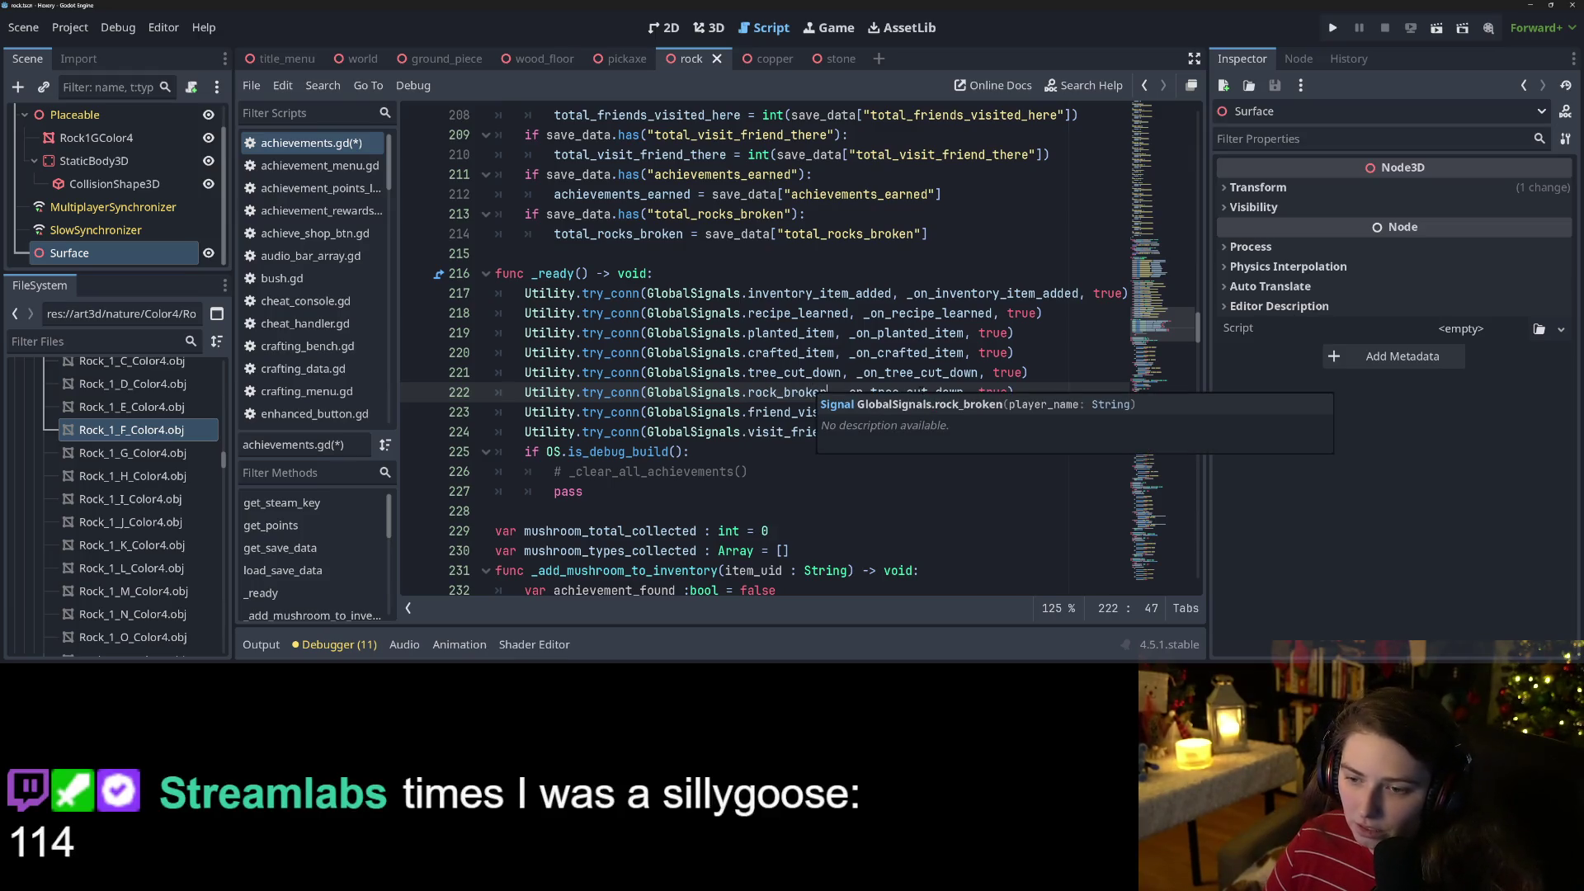
{"action": "double_click", "coordinate": [920, 392]}
{"action": "type", "text": "_on"}
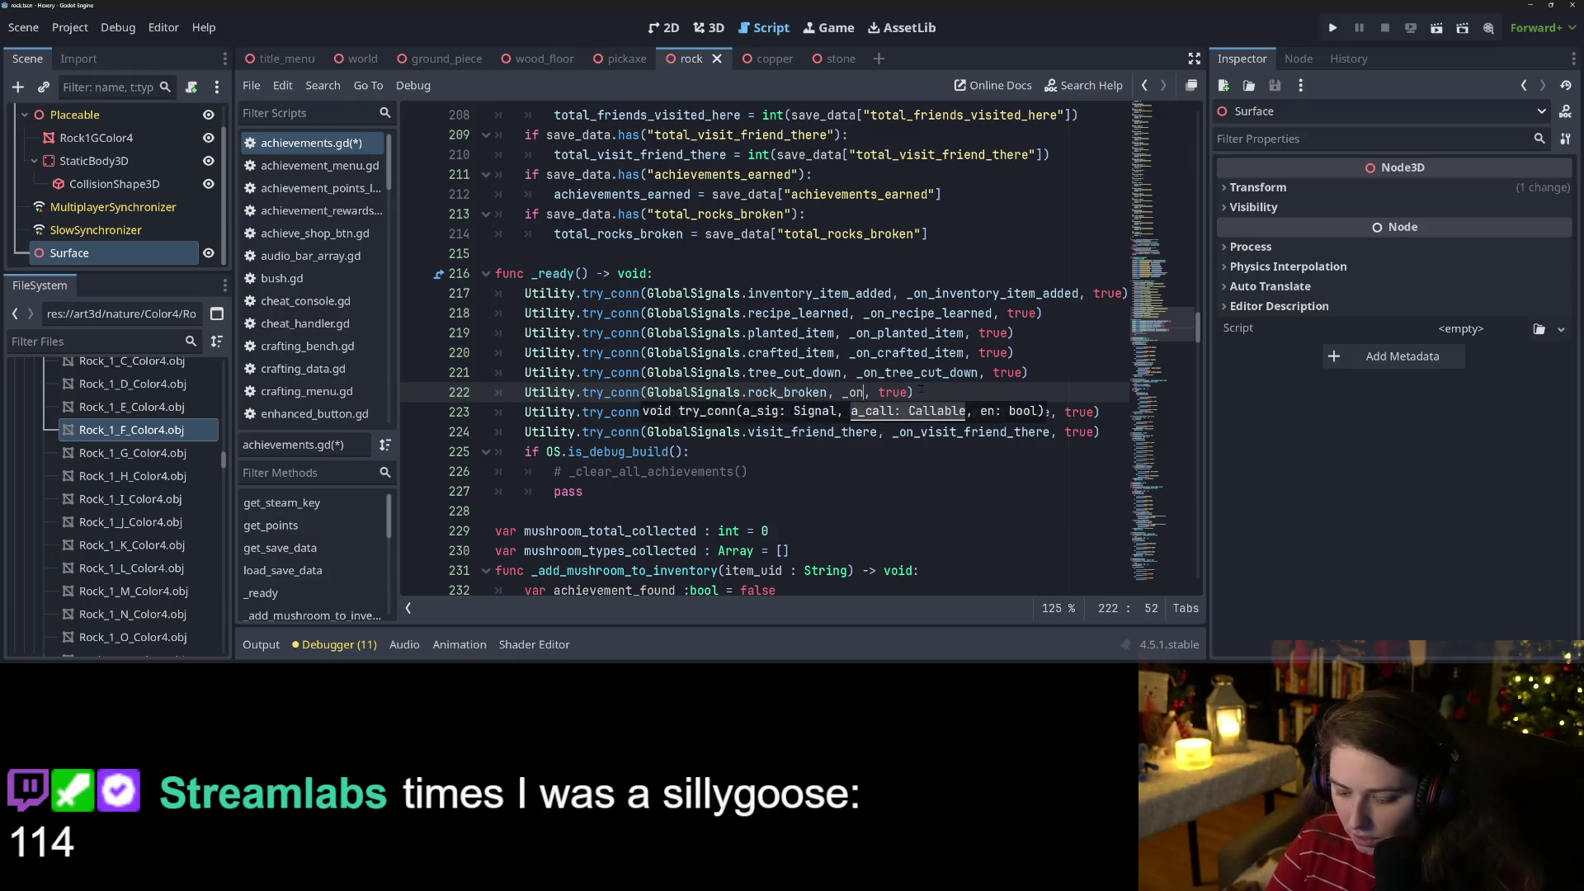
{"action": "type", "text": "_rock"}
{"action": "key", "text": "Return"}
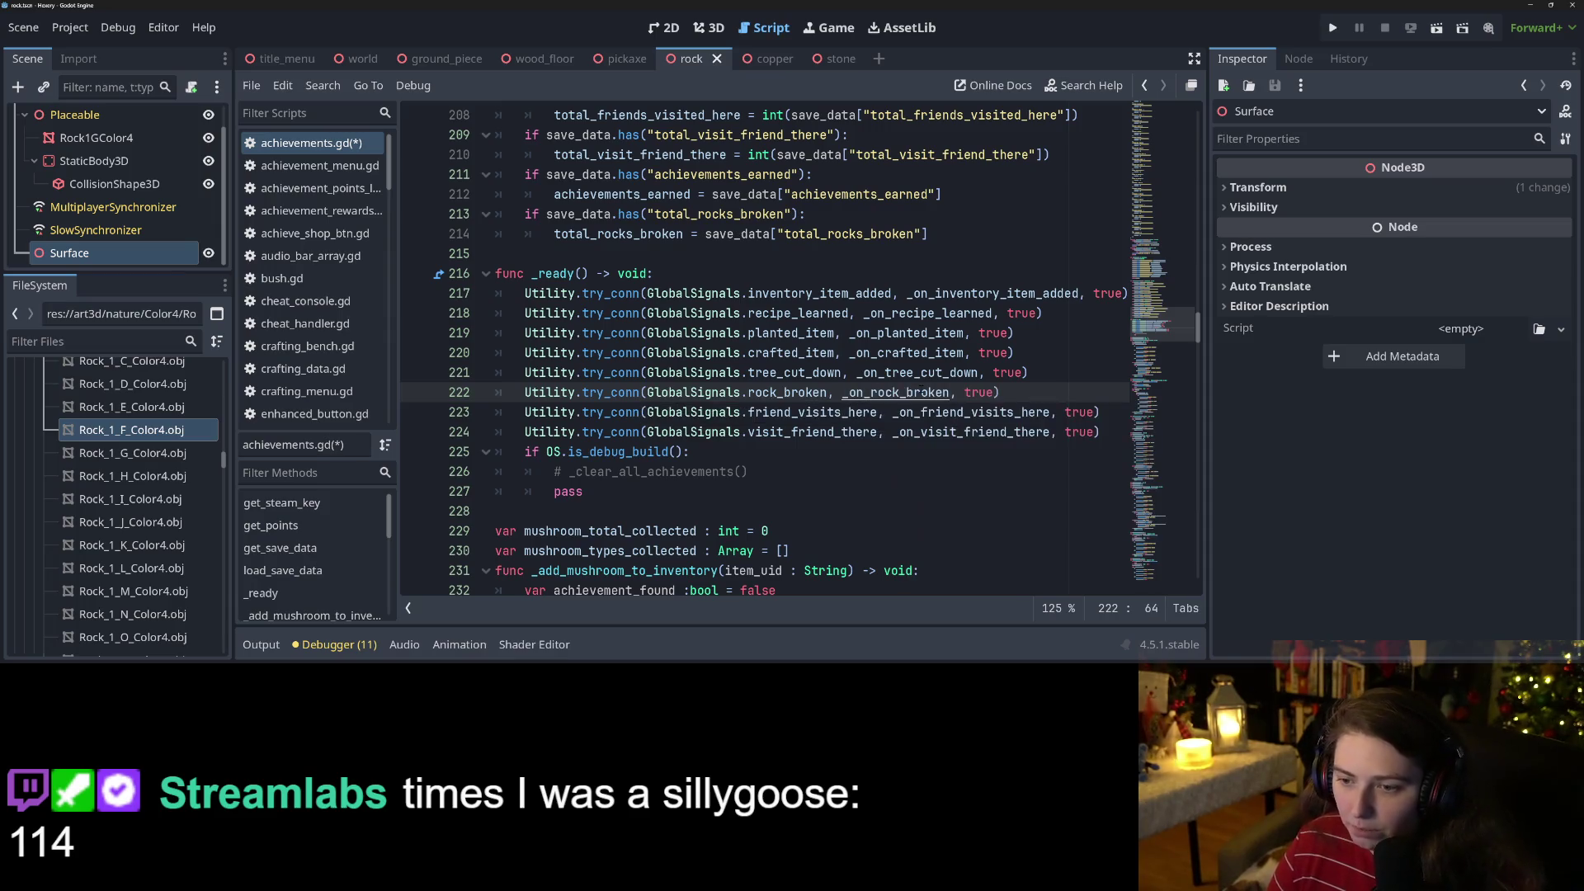
{"action": "key", "text": "ctrl+s"}
{"action": "left_click", "coordinate": [1331, 28]}
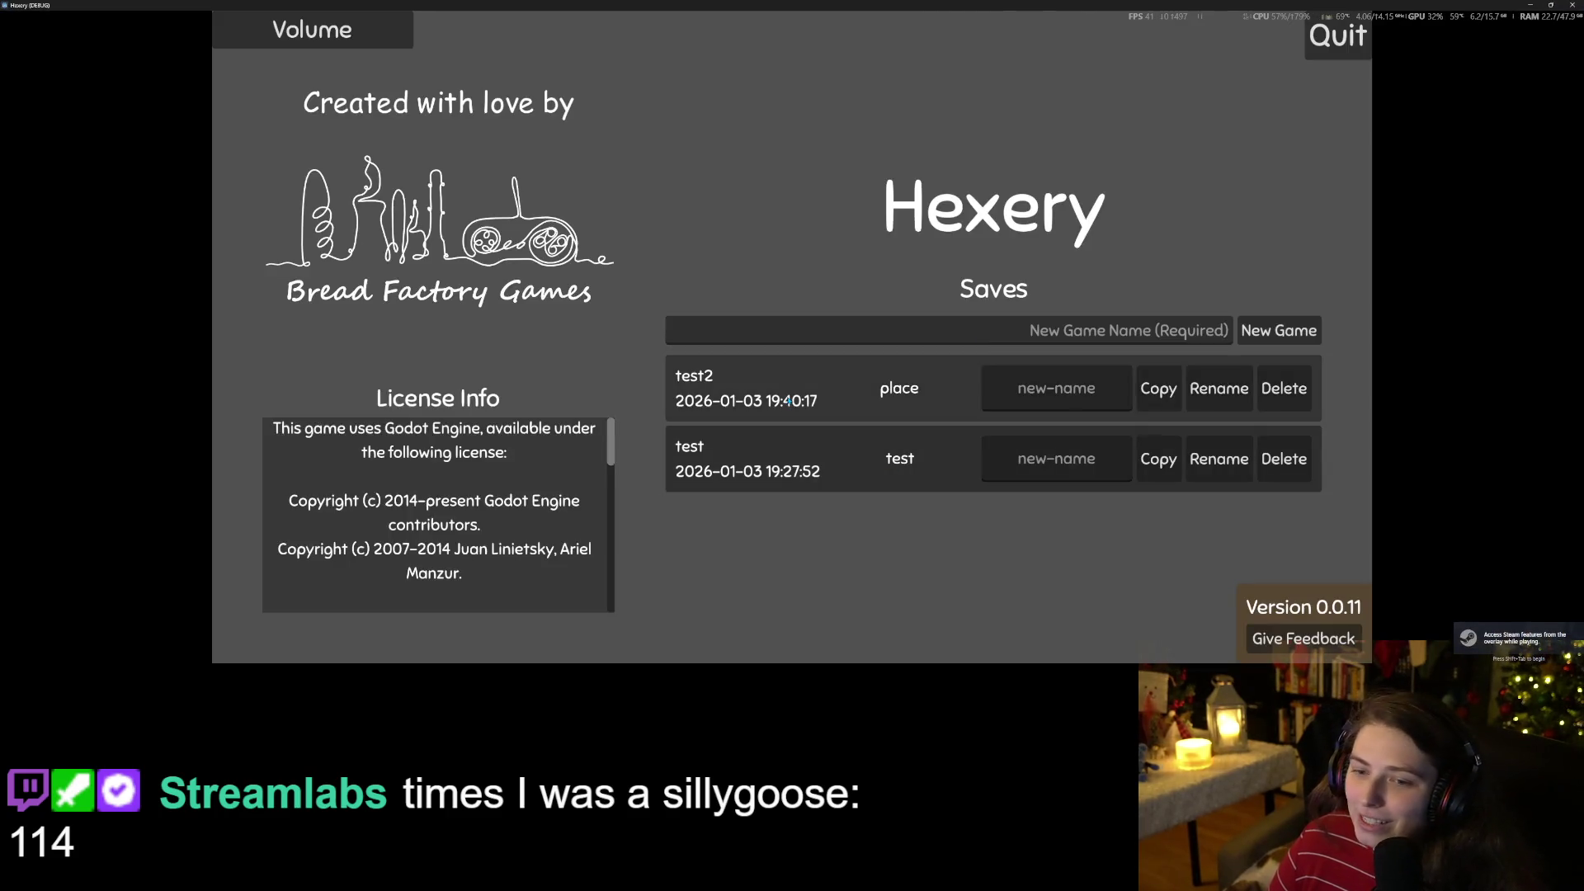
Load the test2 place world and hit a highlighted rock until it breaks.
{"action": "left_click", "coordinate": [1075, 432]}
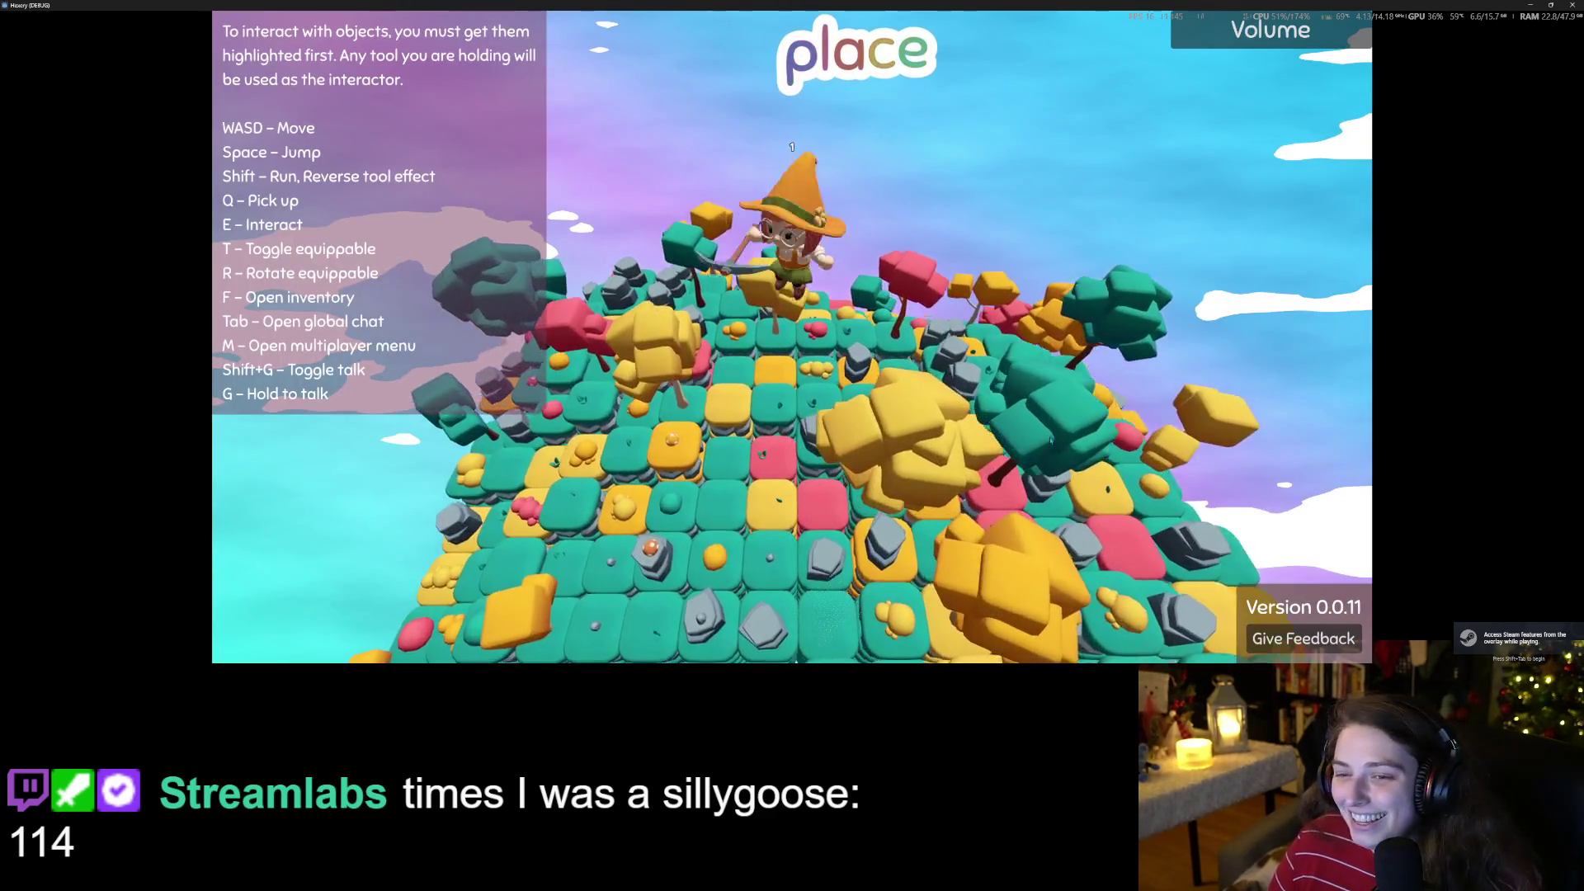
{"action": "key", "text": "s"}
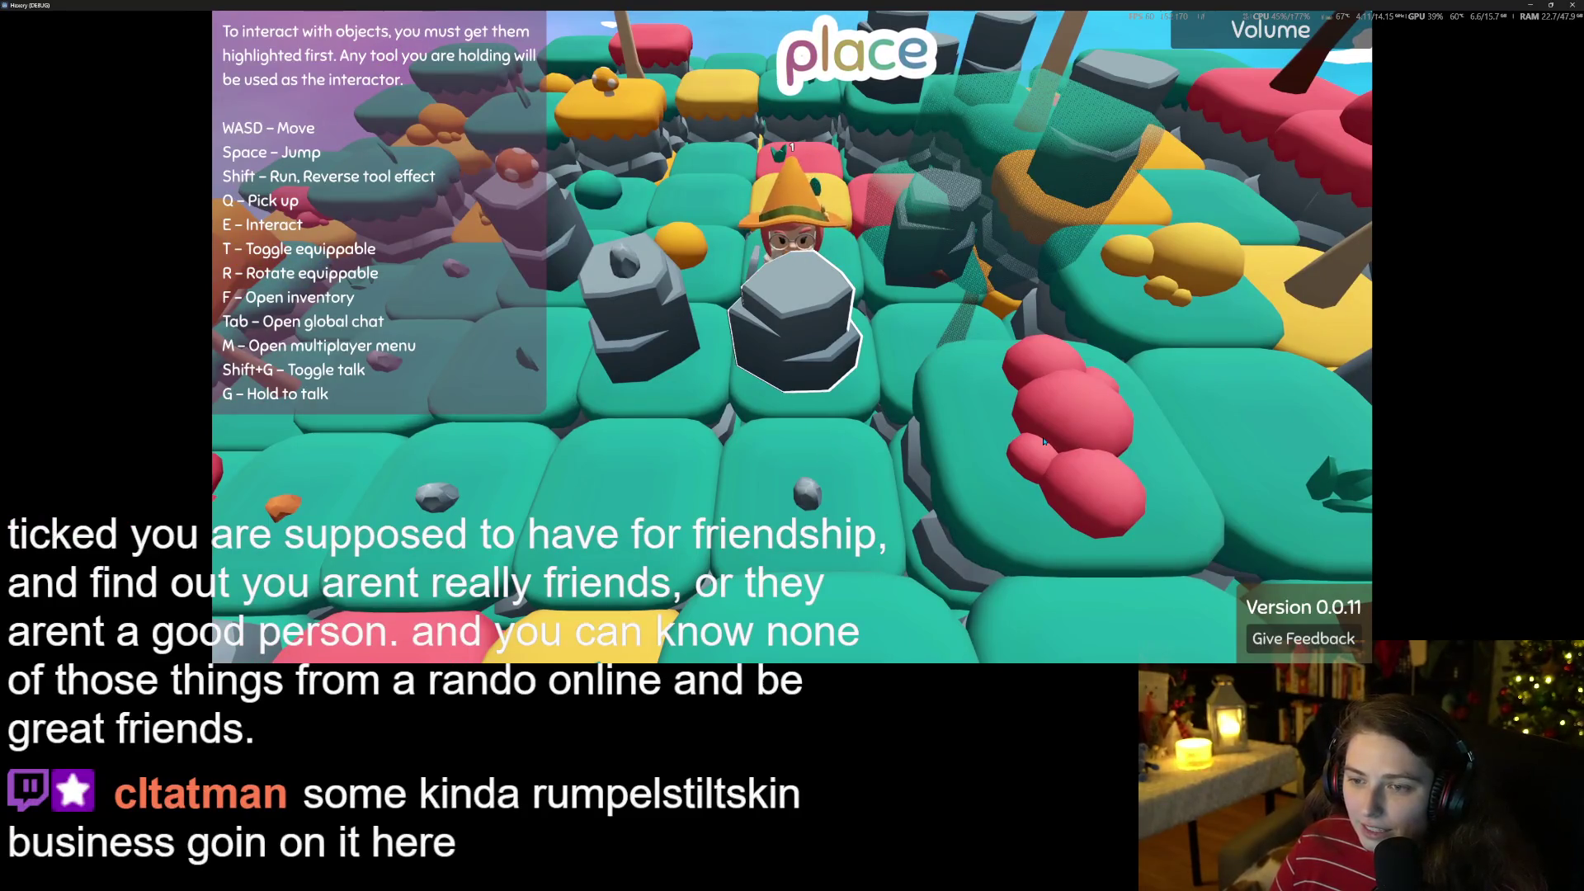
{"action": "key", "text": "w"}
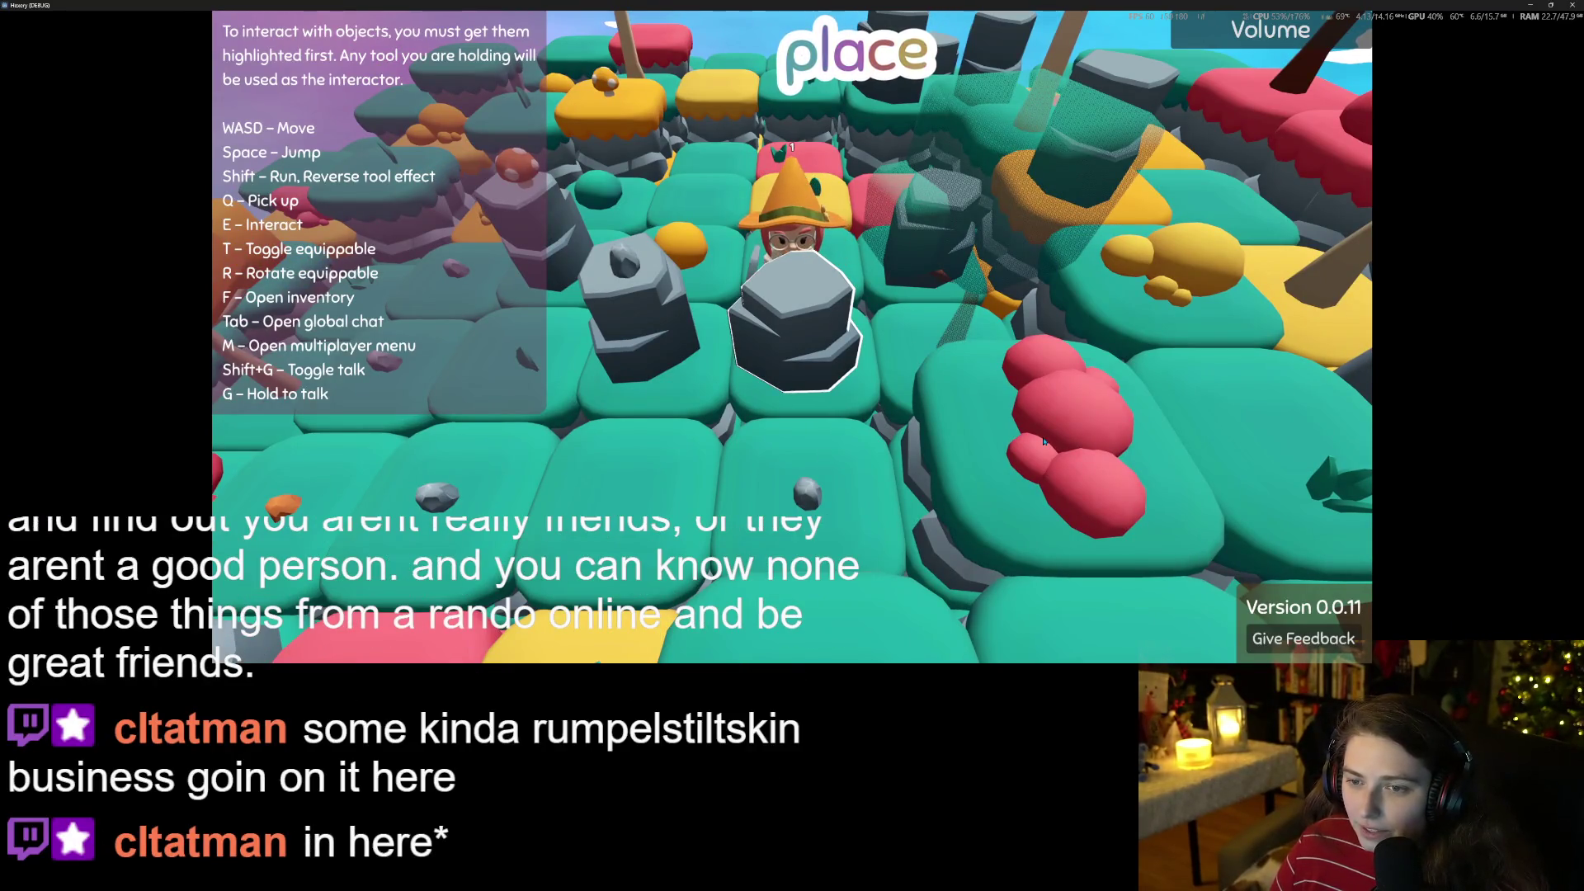
{"action": "key", "text": "space"}
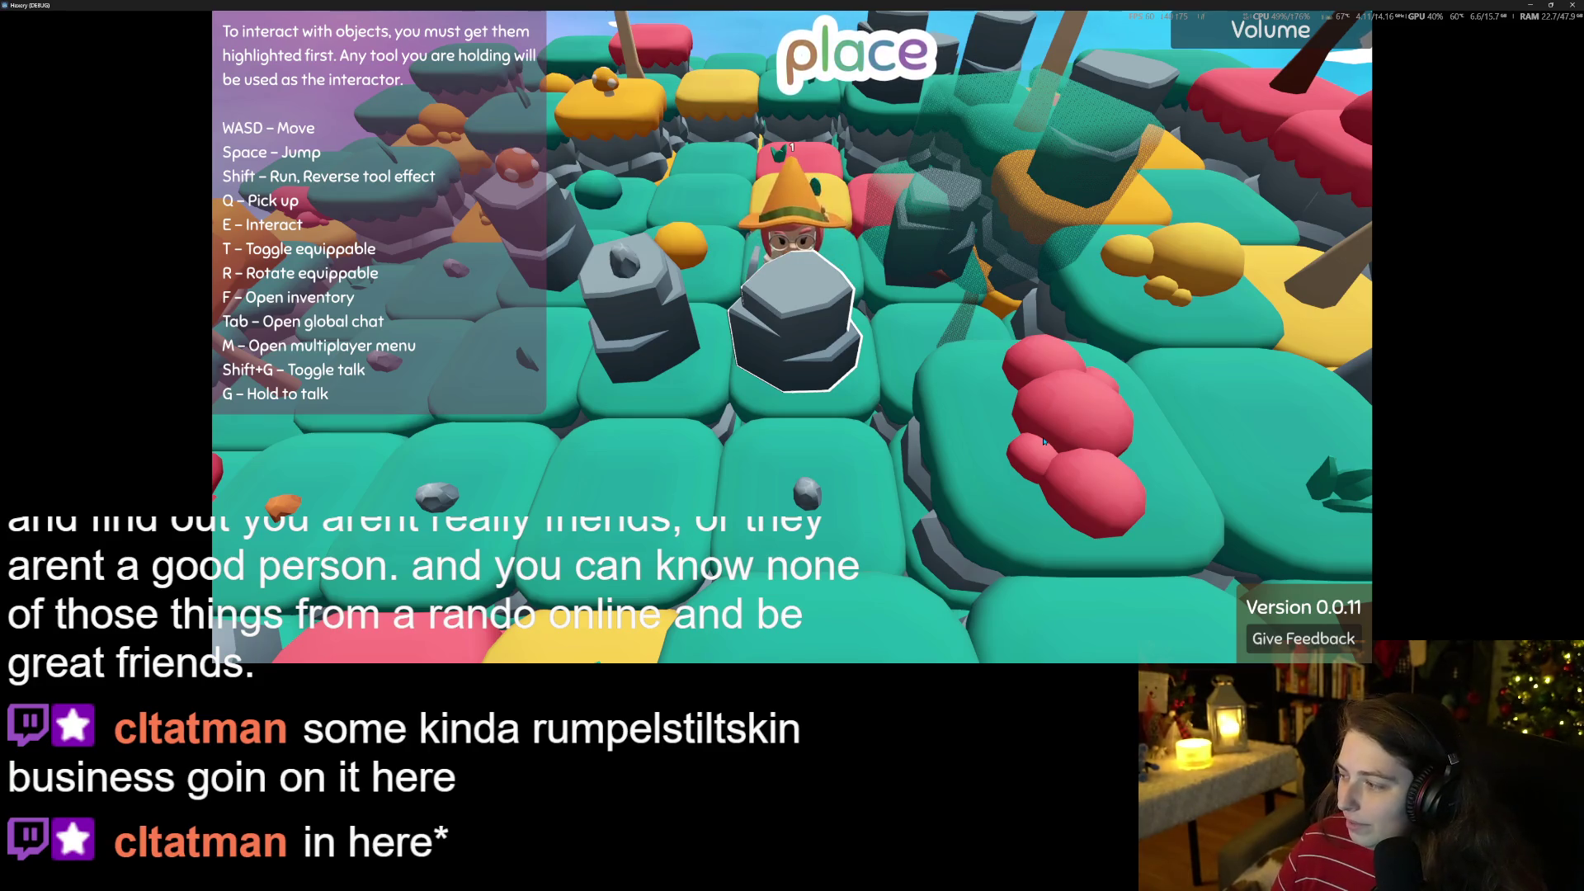
{"action": "key", "text": "space"}
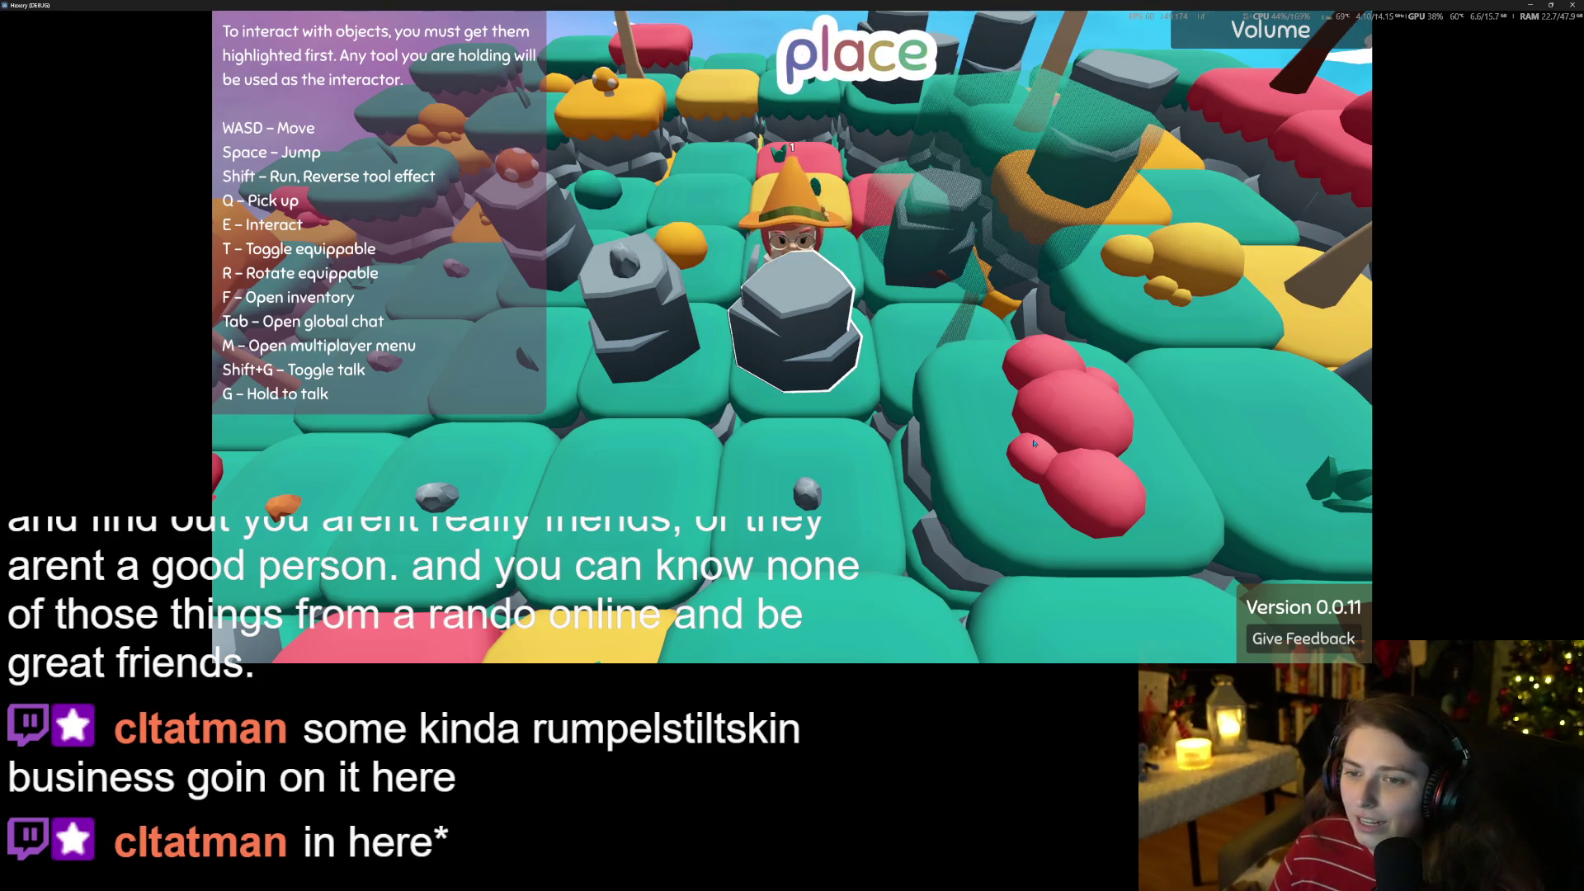
{"action": "key", "text": "space"}
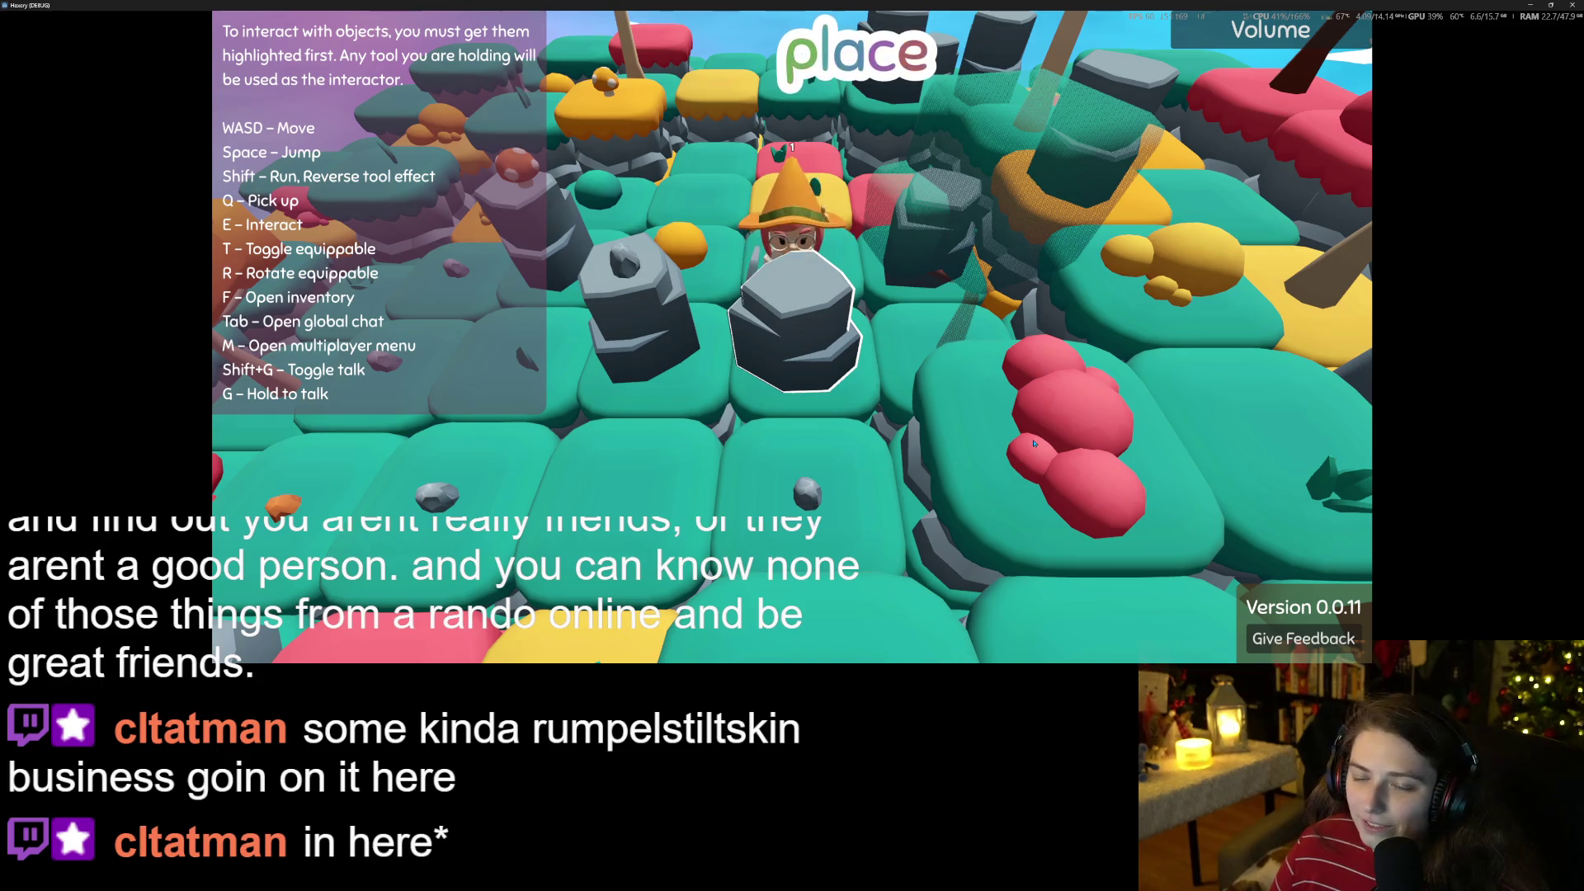
{"action": "key", "text": "e"}
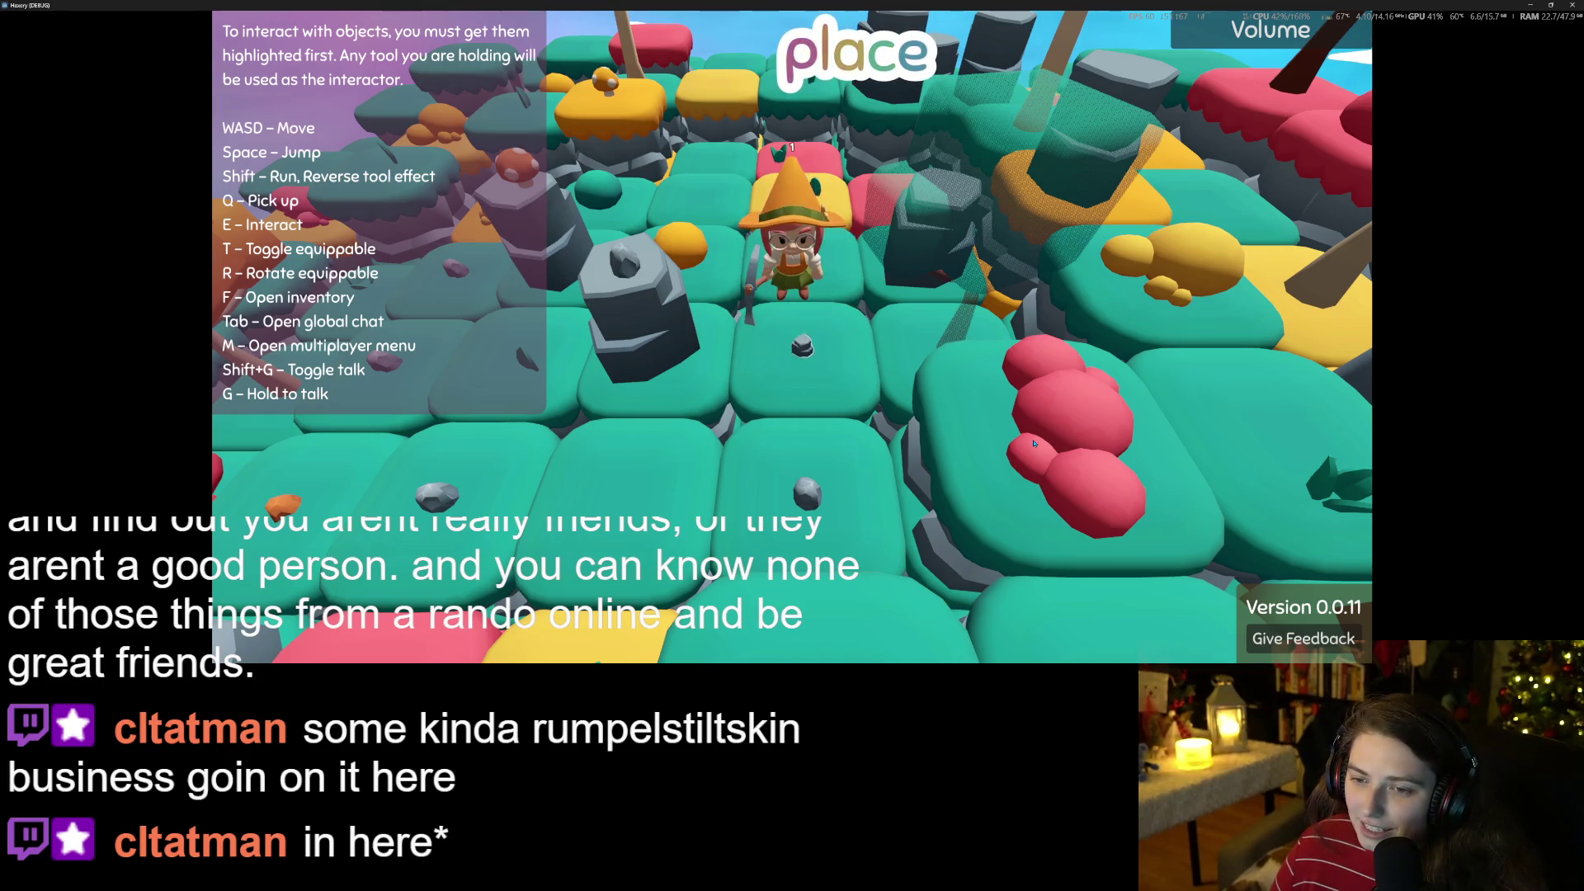
{"action": "key", "text": "Tab"}
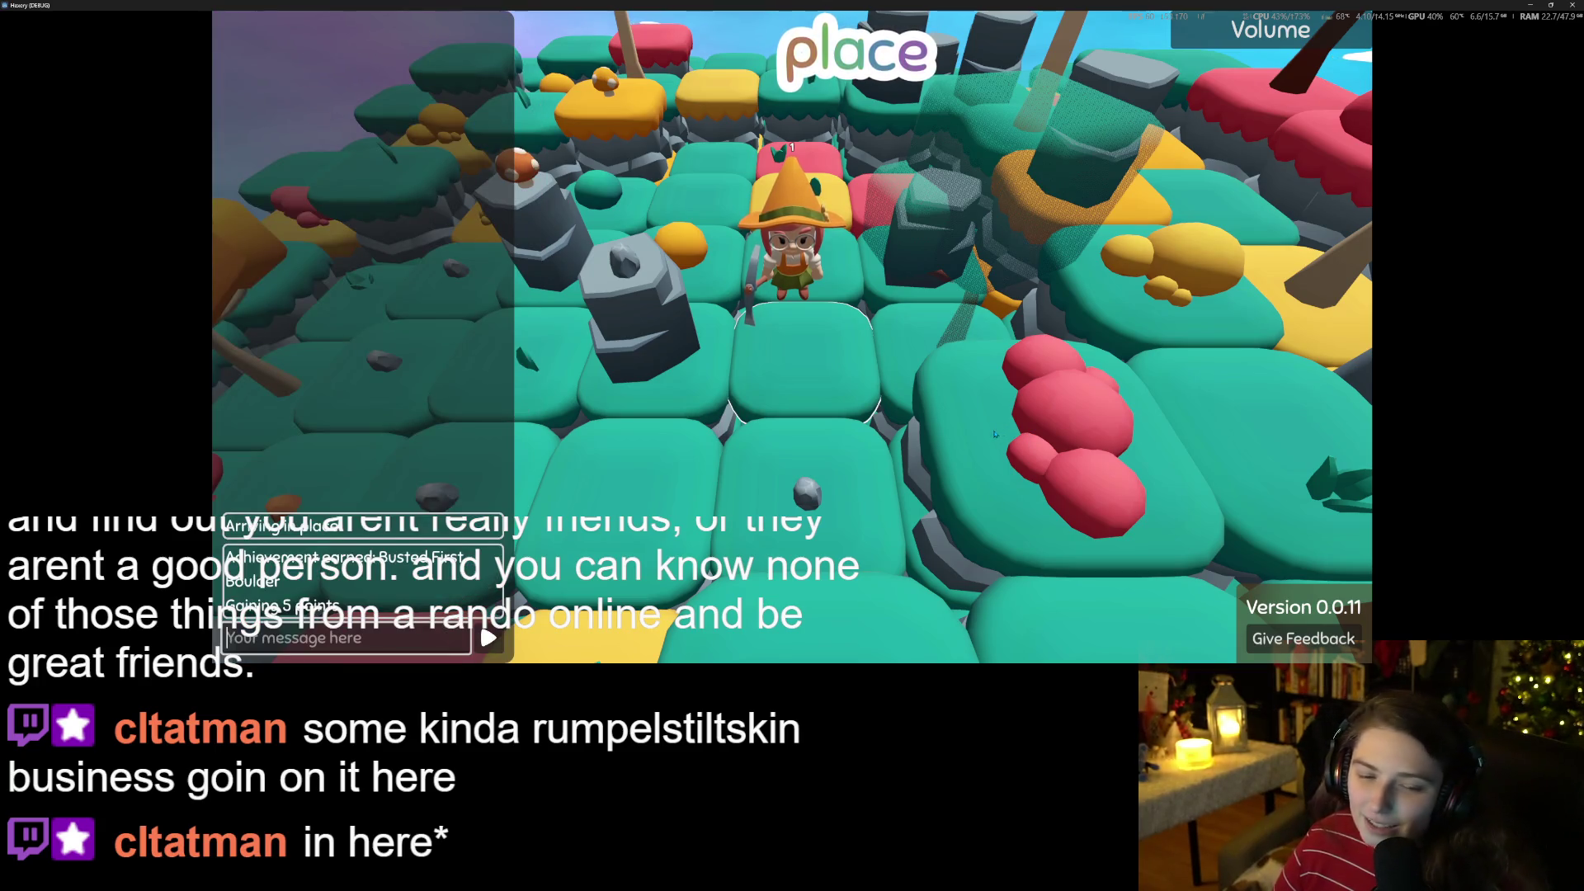
{"action": "key", "text": "Tab"}
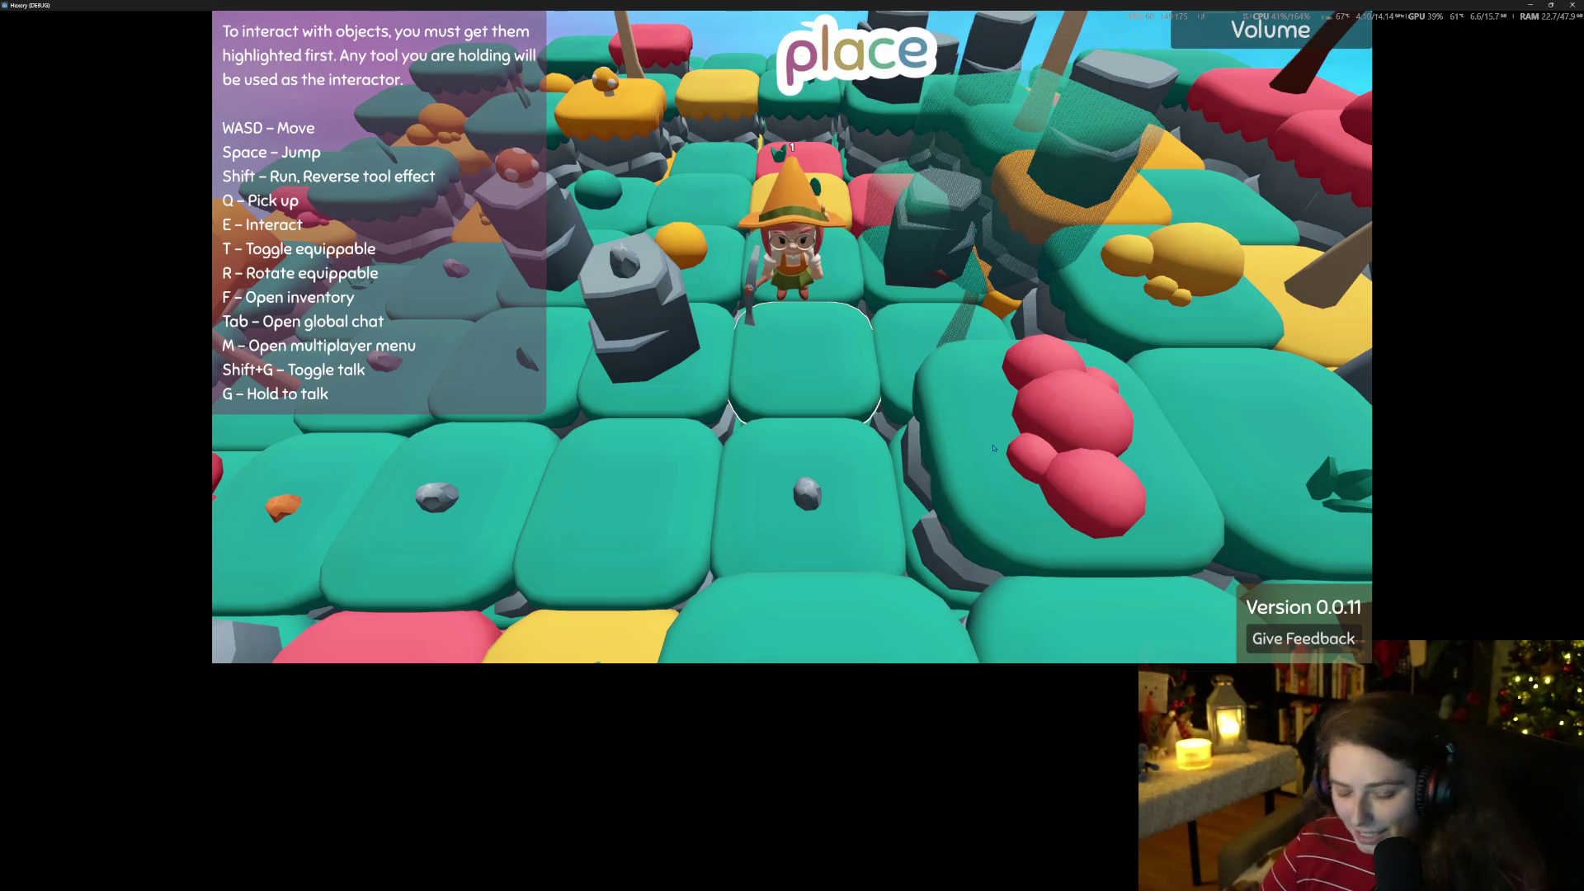
Break a grey rock with repeated pickaxe swings, then stop the game.
{"action": "key", "text": "w"}
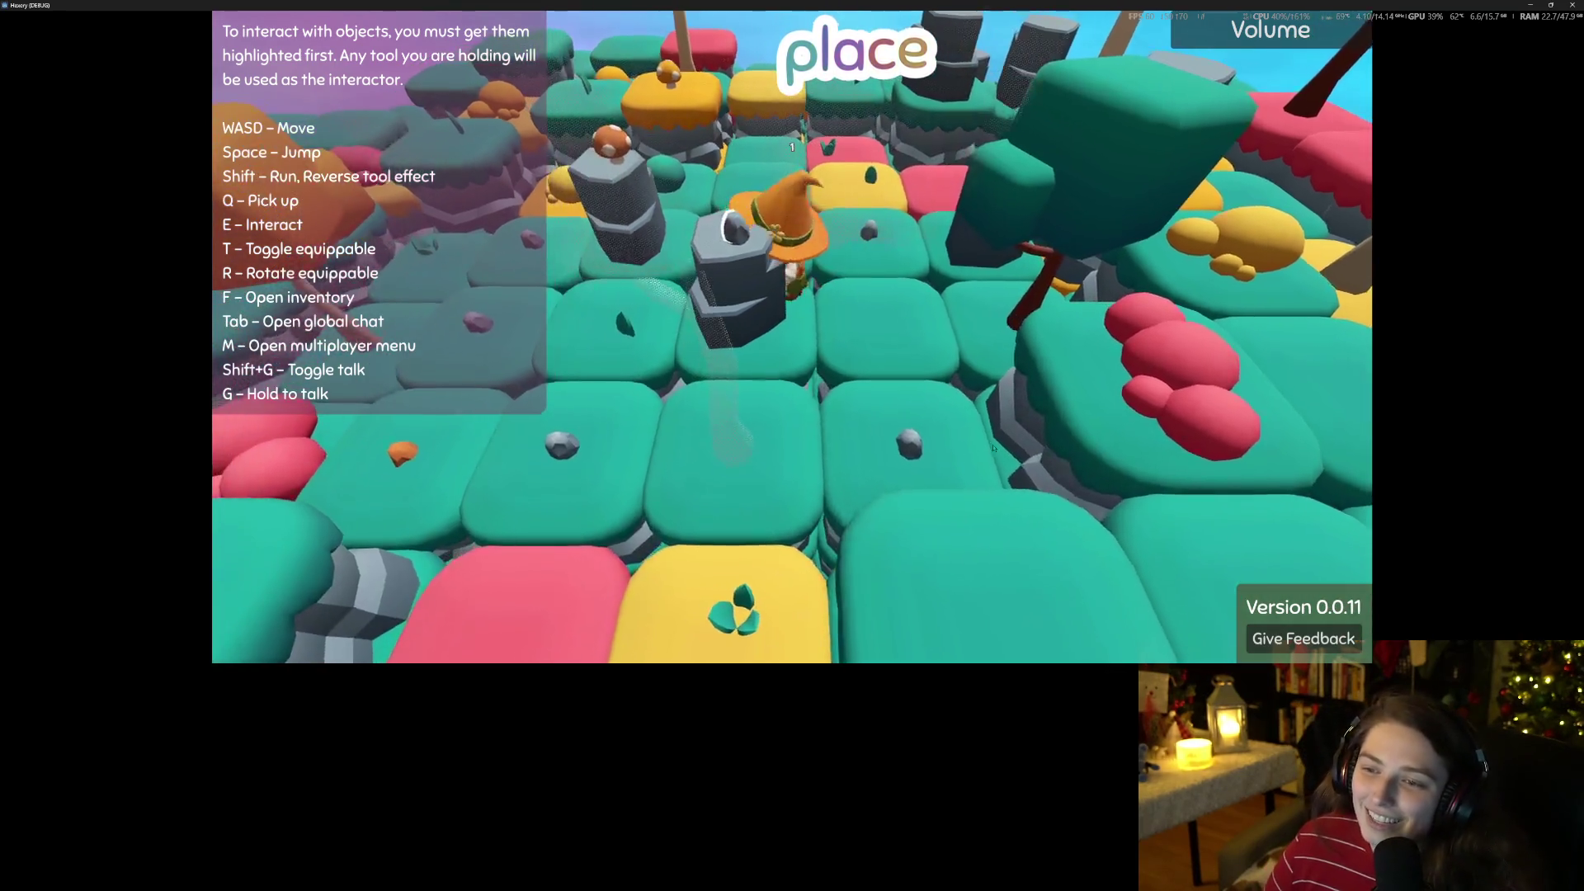
{"action": "key", "text": "a"}
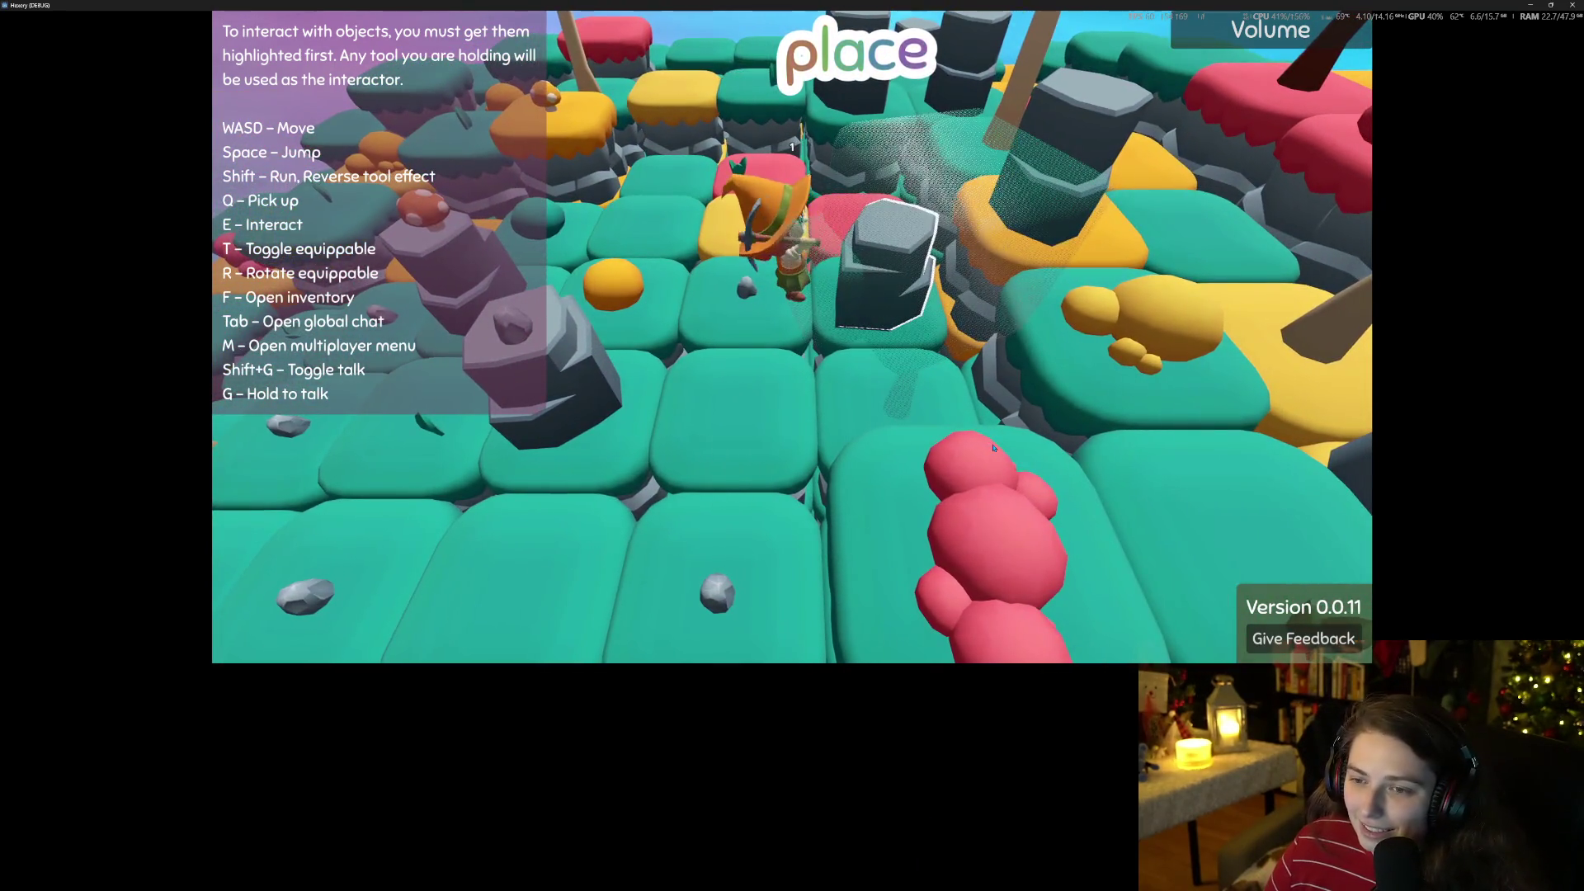
{"action": "key", "text": "e"}
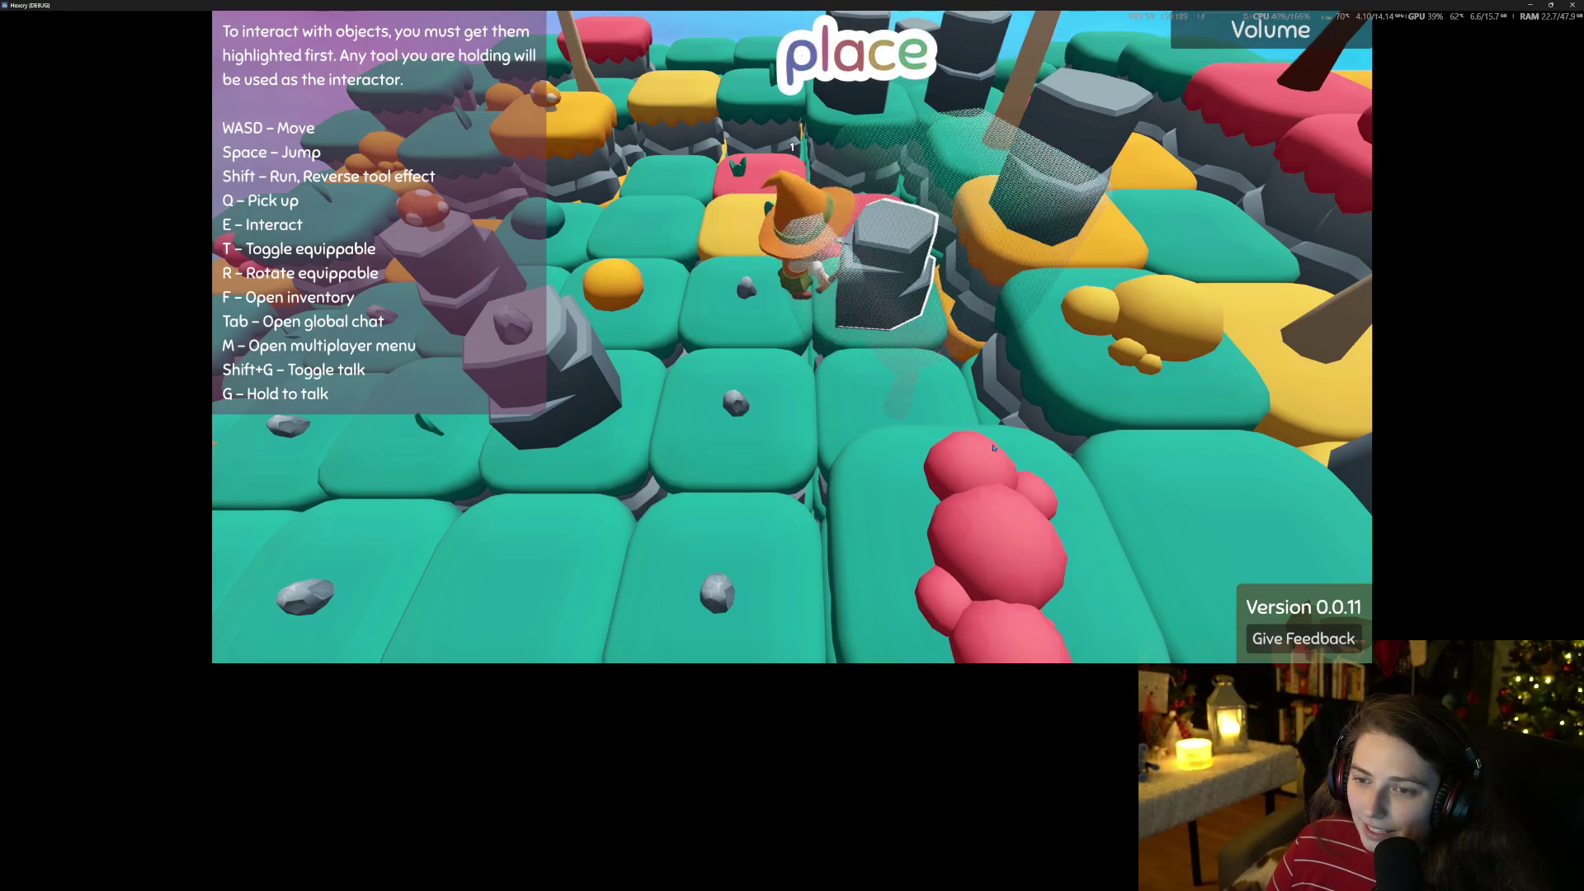
{"action": "key", "text": "e"}
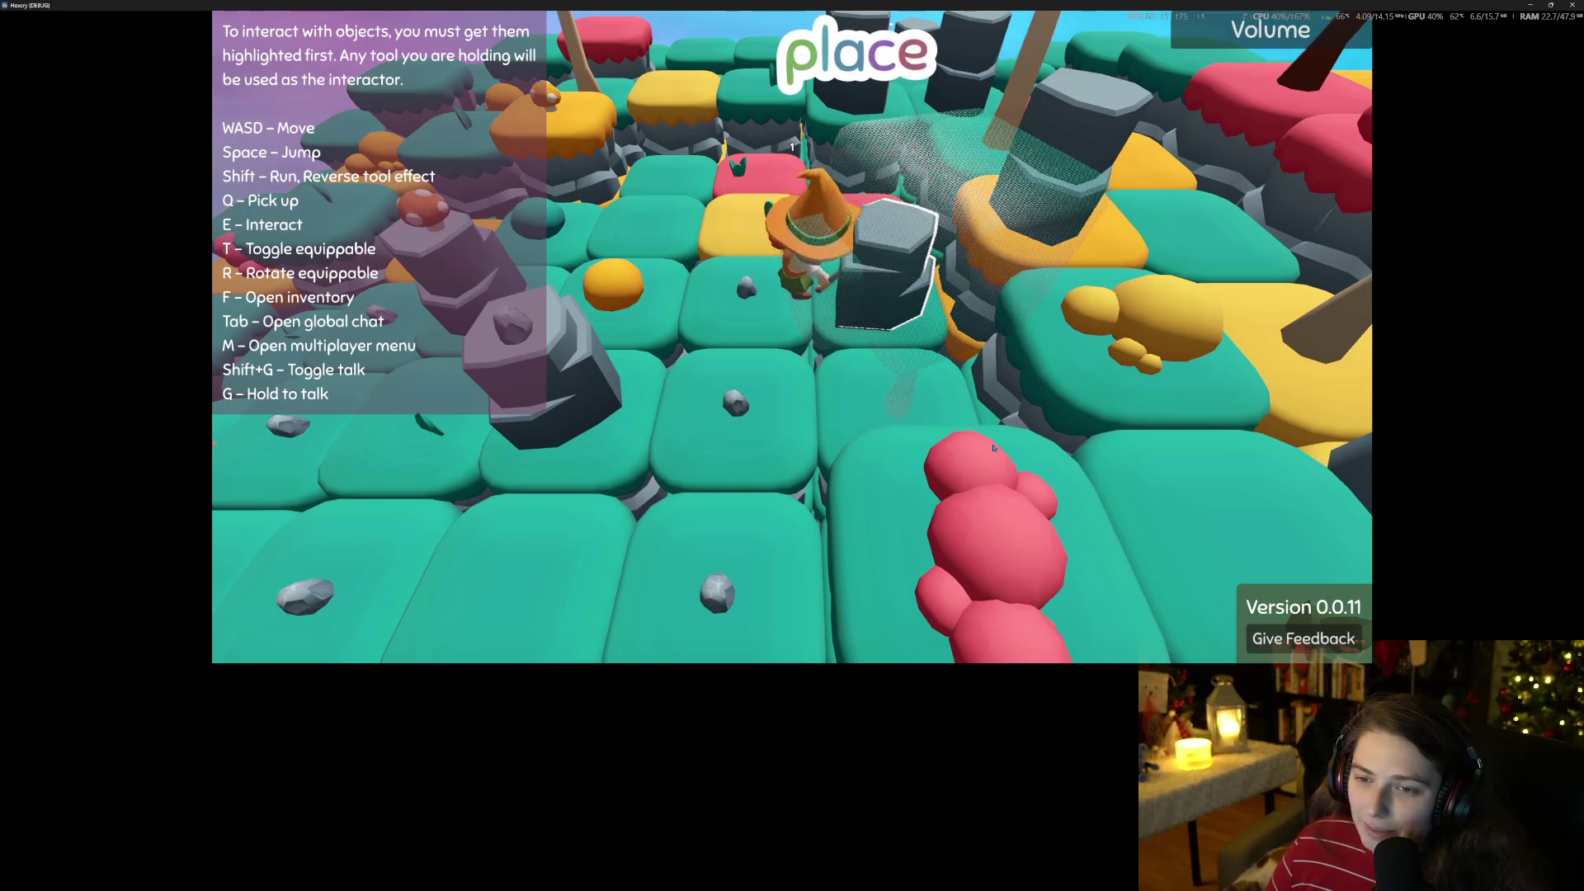
{"action": "key", "text": "e"}
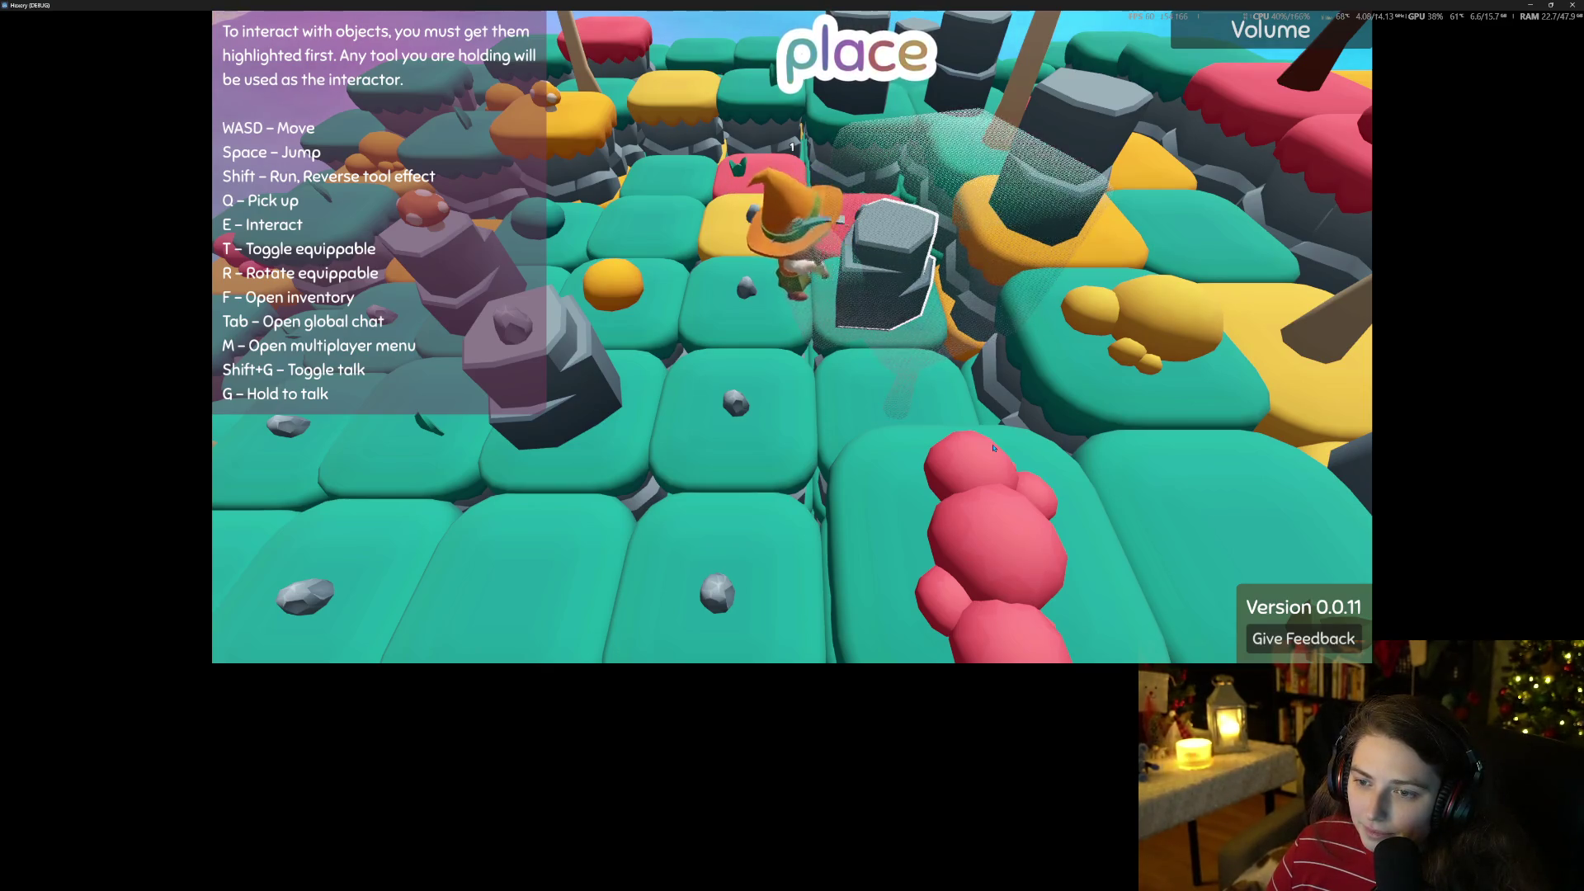
{"action": "key", "text": "e"}
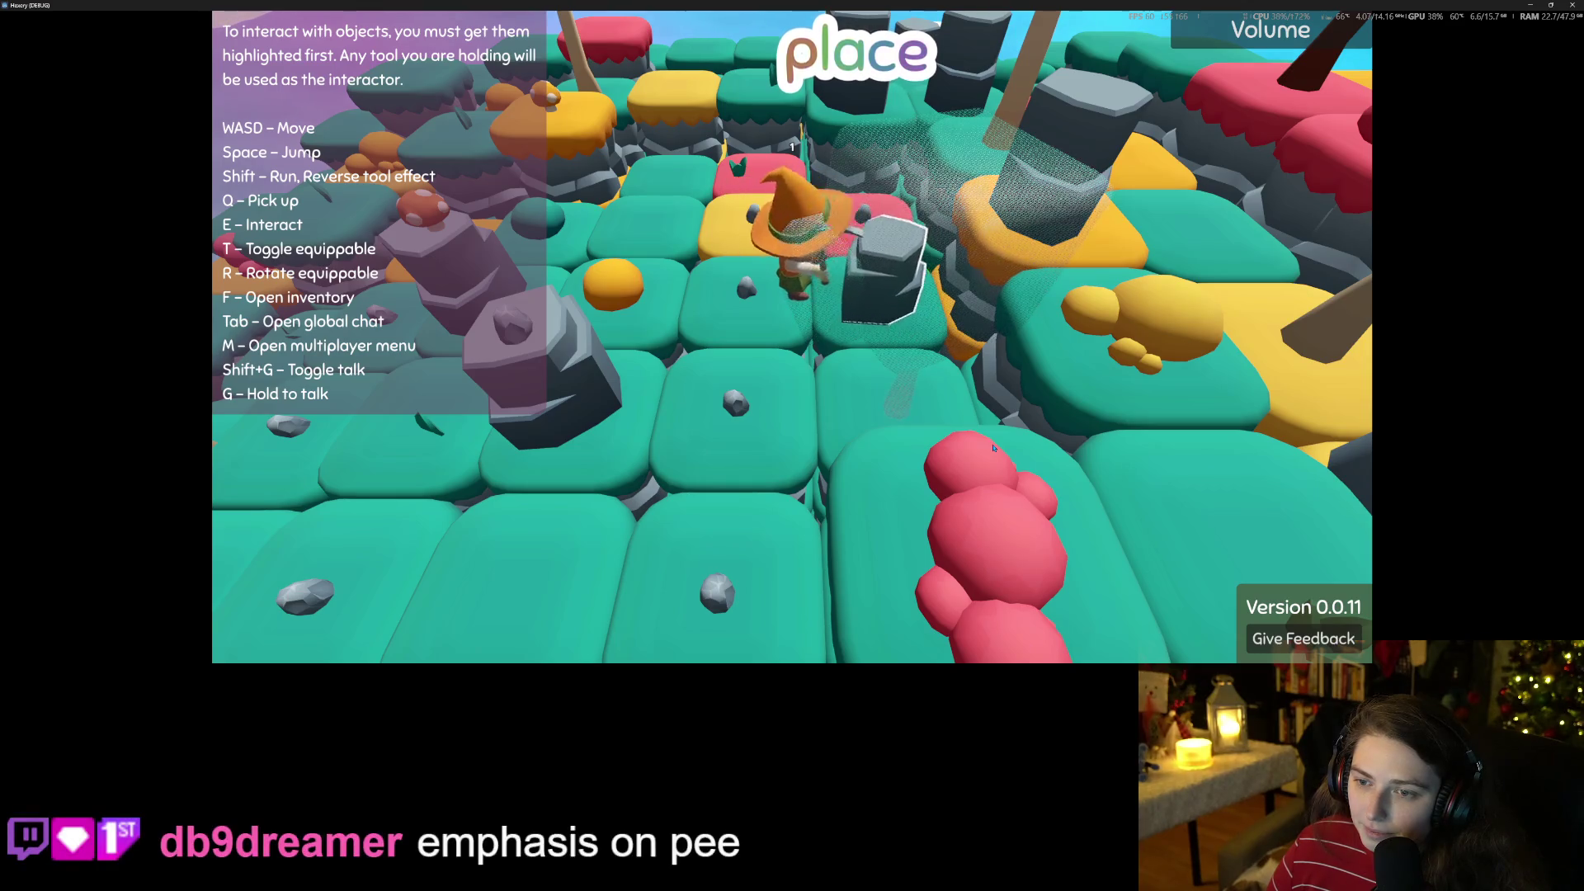
{"action": "scroll", "coordinate": [993, 448], "scroll_direction": "down", "scroll_amount": 10}
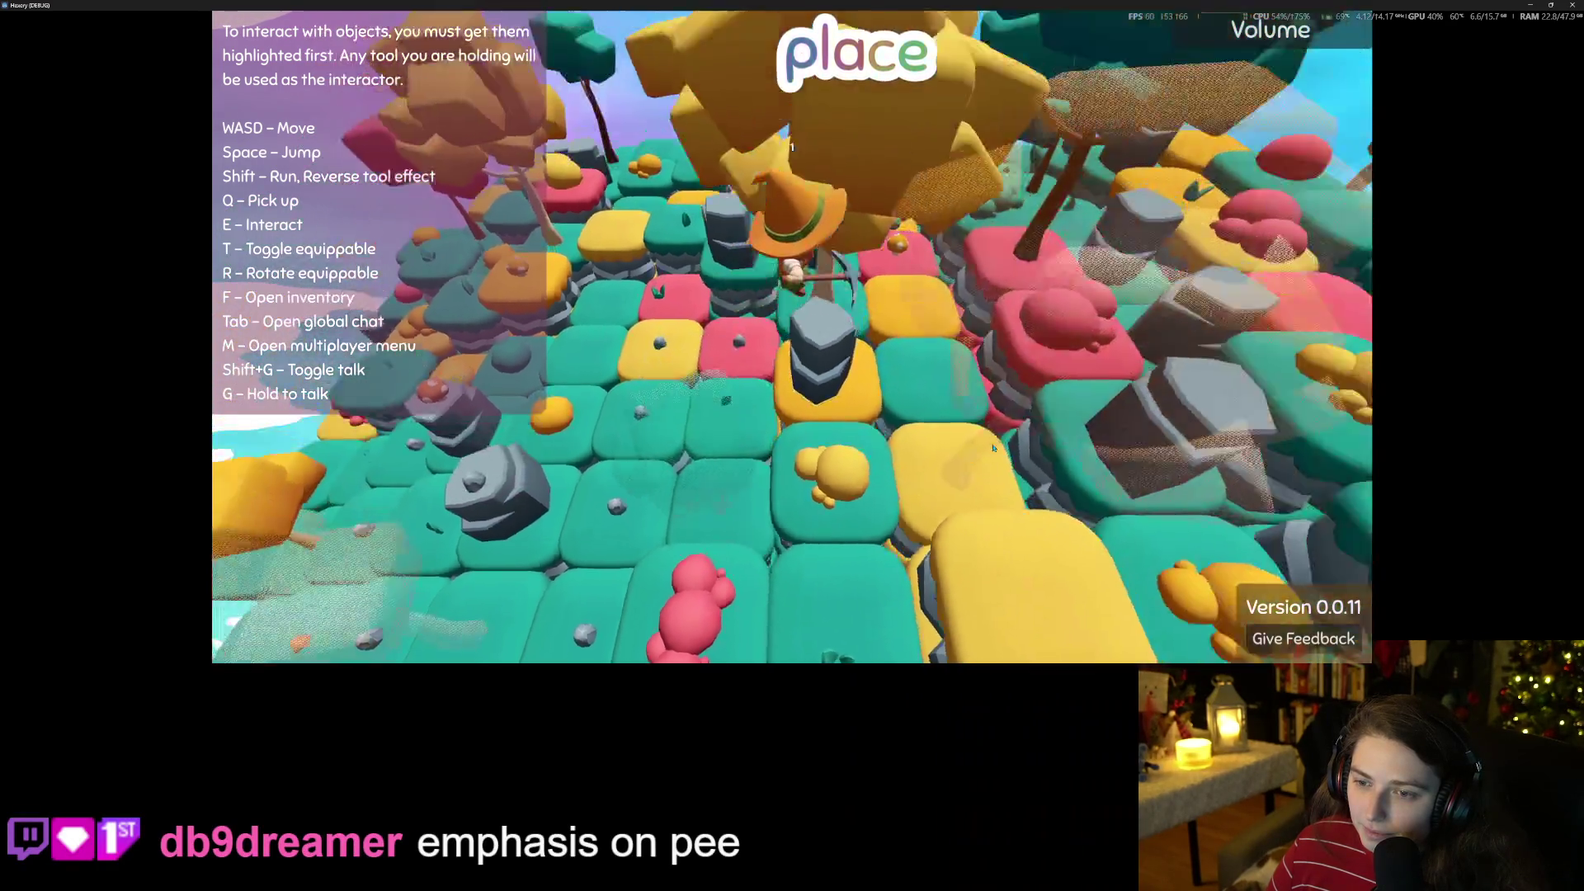
{"action": "scroll", "coordinate": [993, 448], "scroll_direction": "up", "scroll_amount": 5}
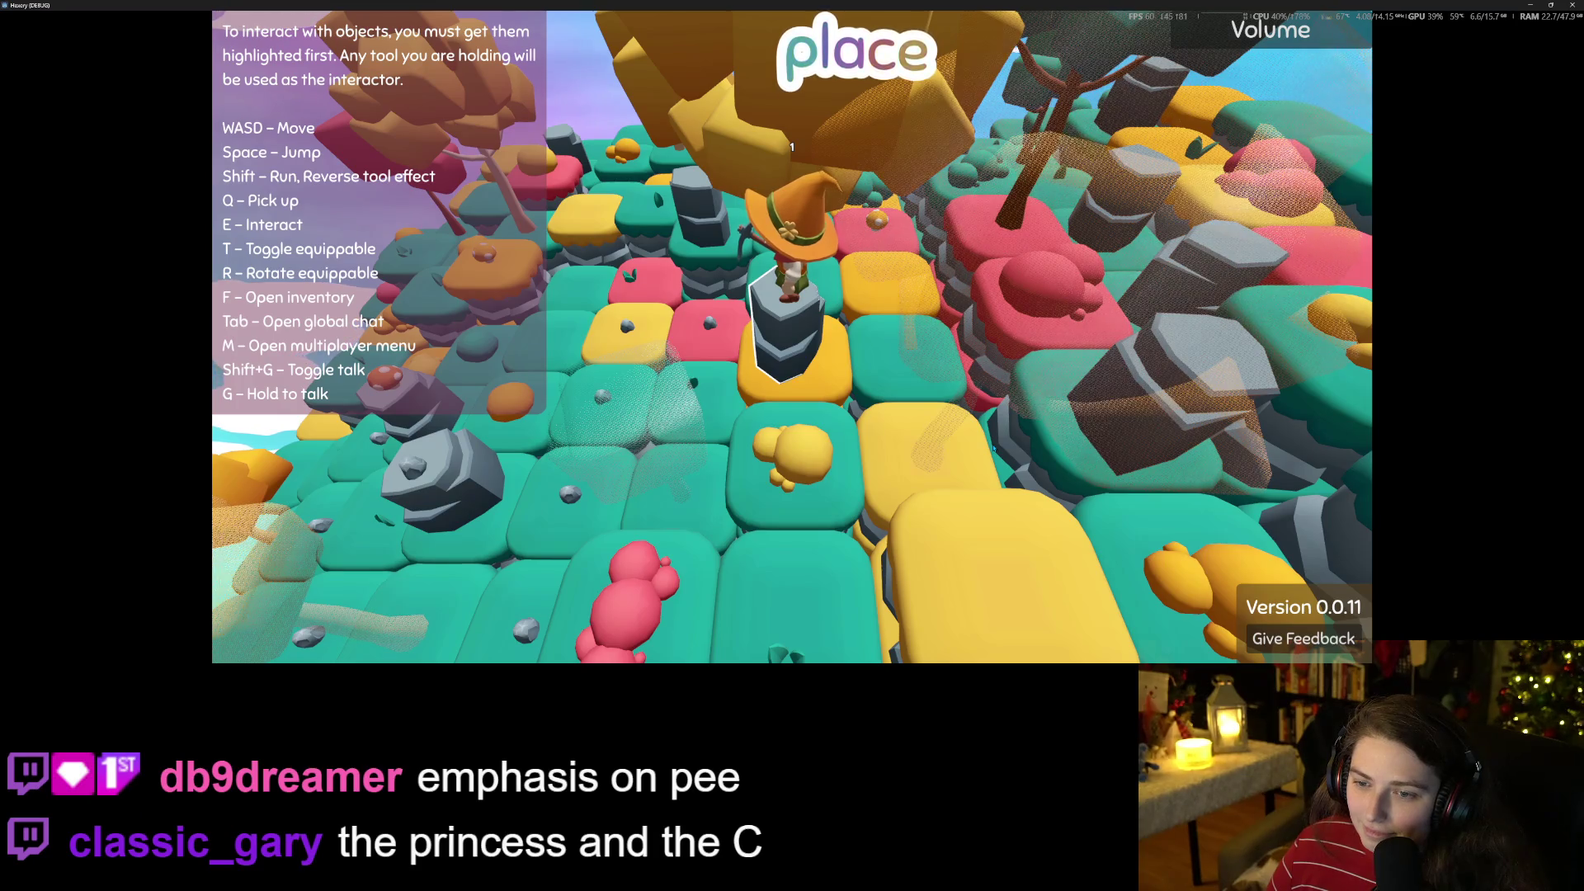
{"action": "left_click", "coordinate": [1571, 5]}
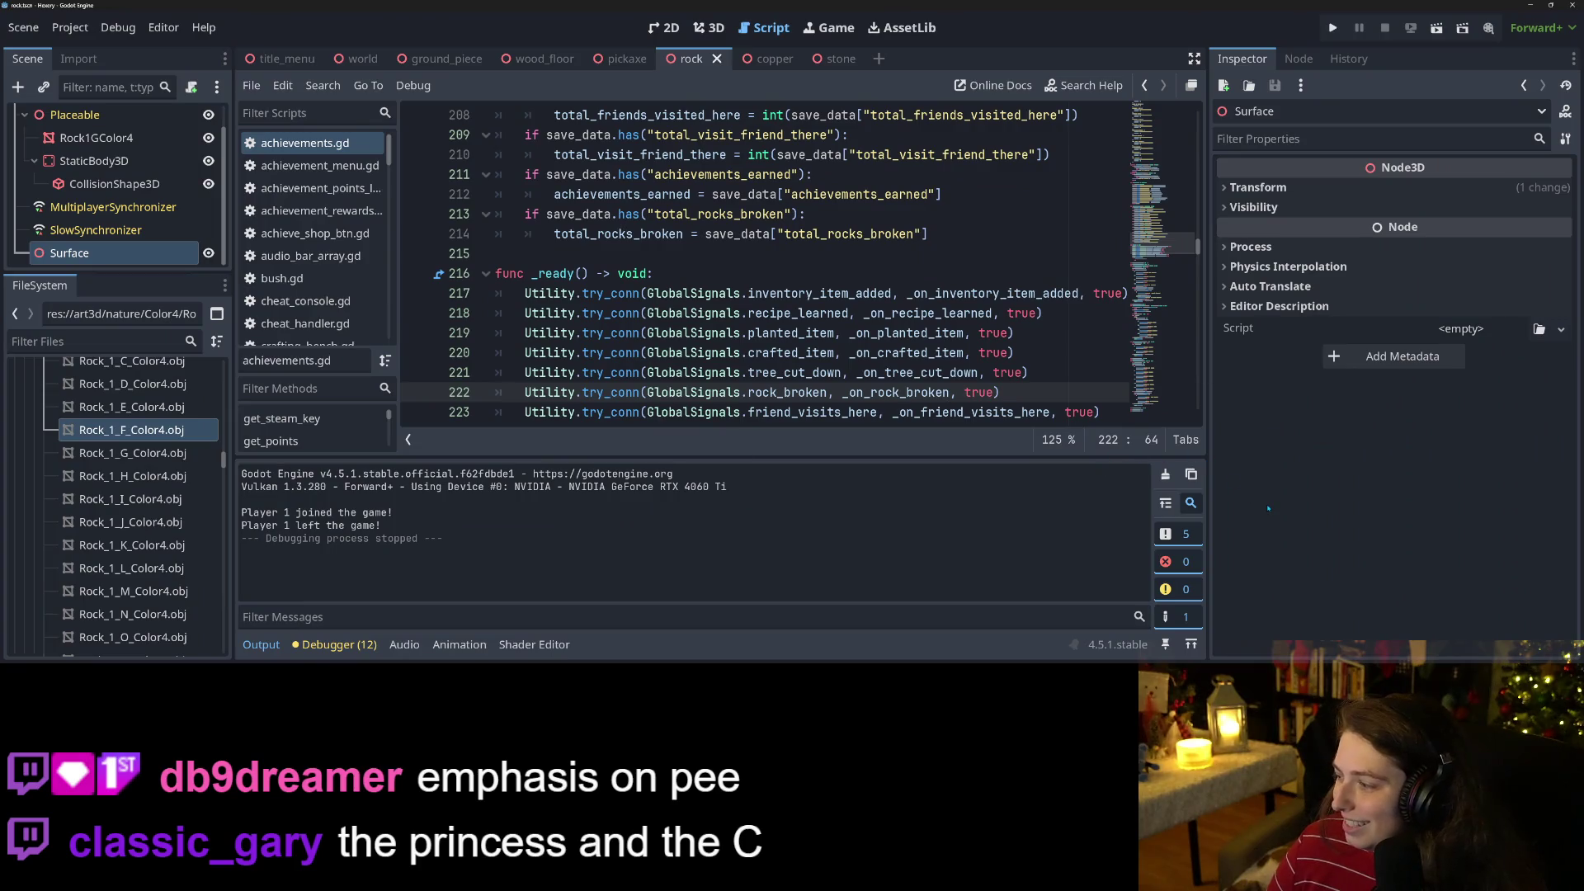
Switch from the Godot editor to GitHub Desktop's Changes list.
{"action": "left_click", "coordinate": [1269, 508]}
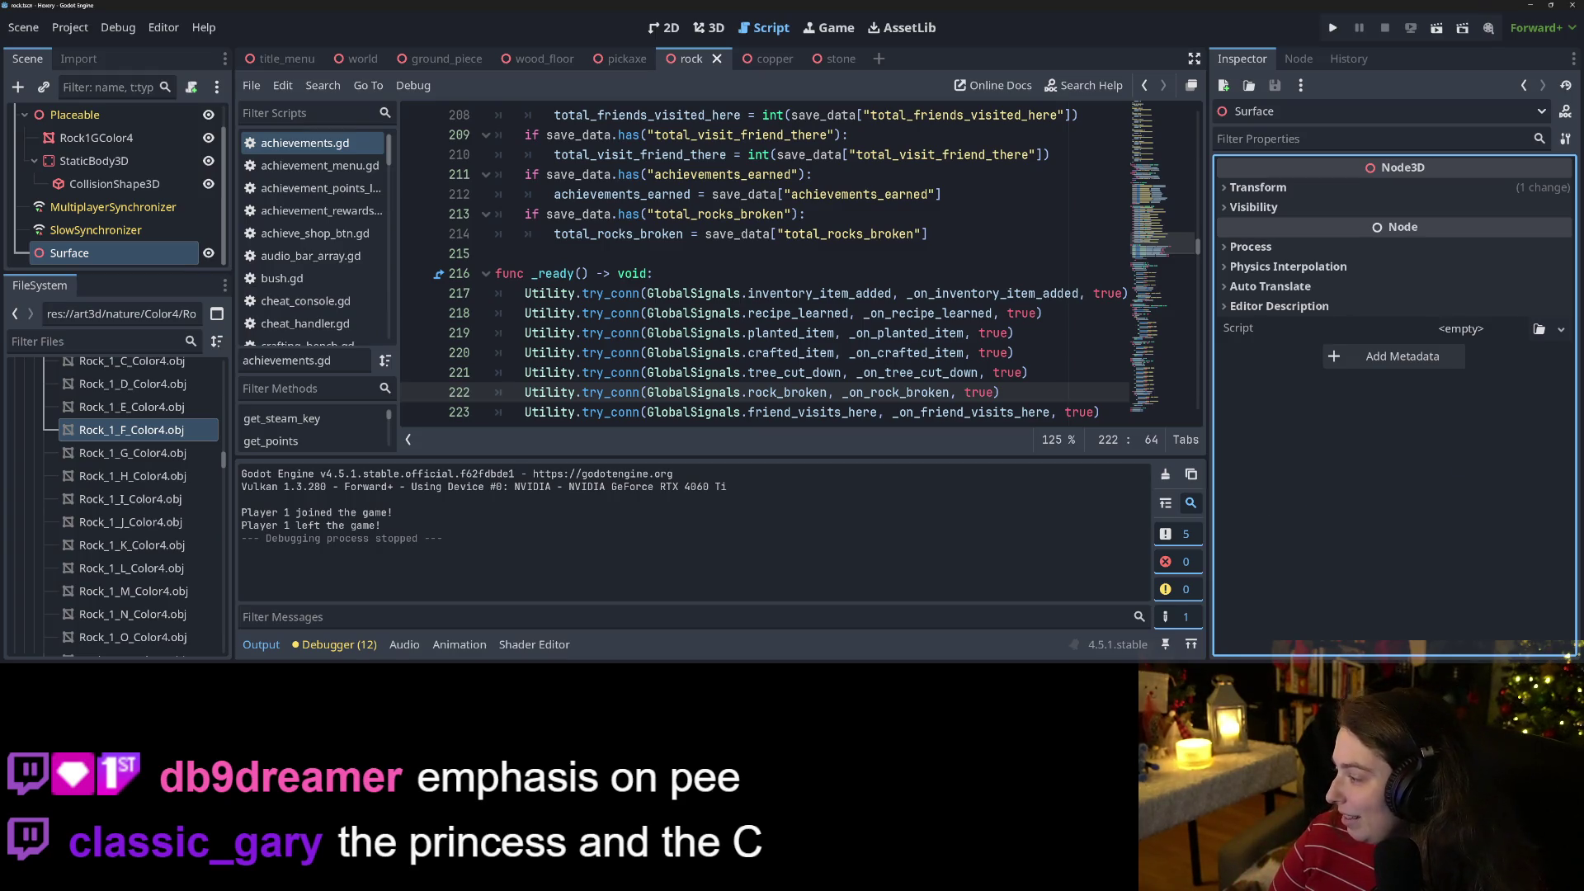
{"action": "key", "text": "alt+Tab"}
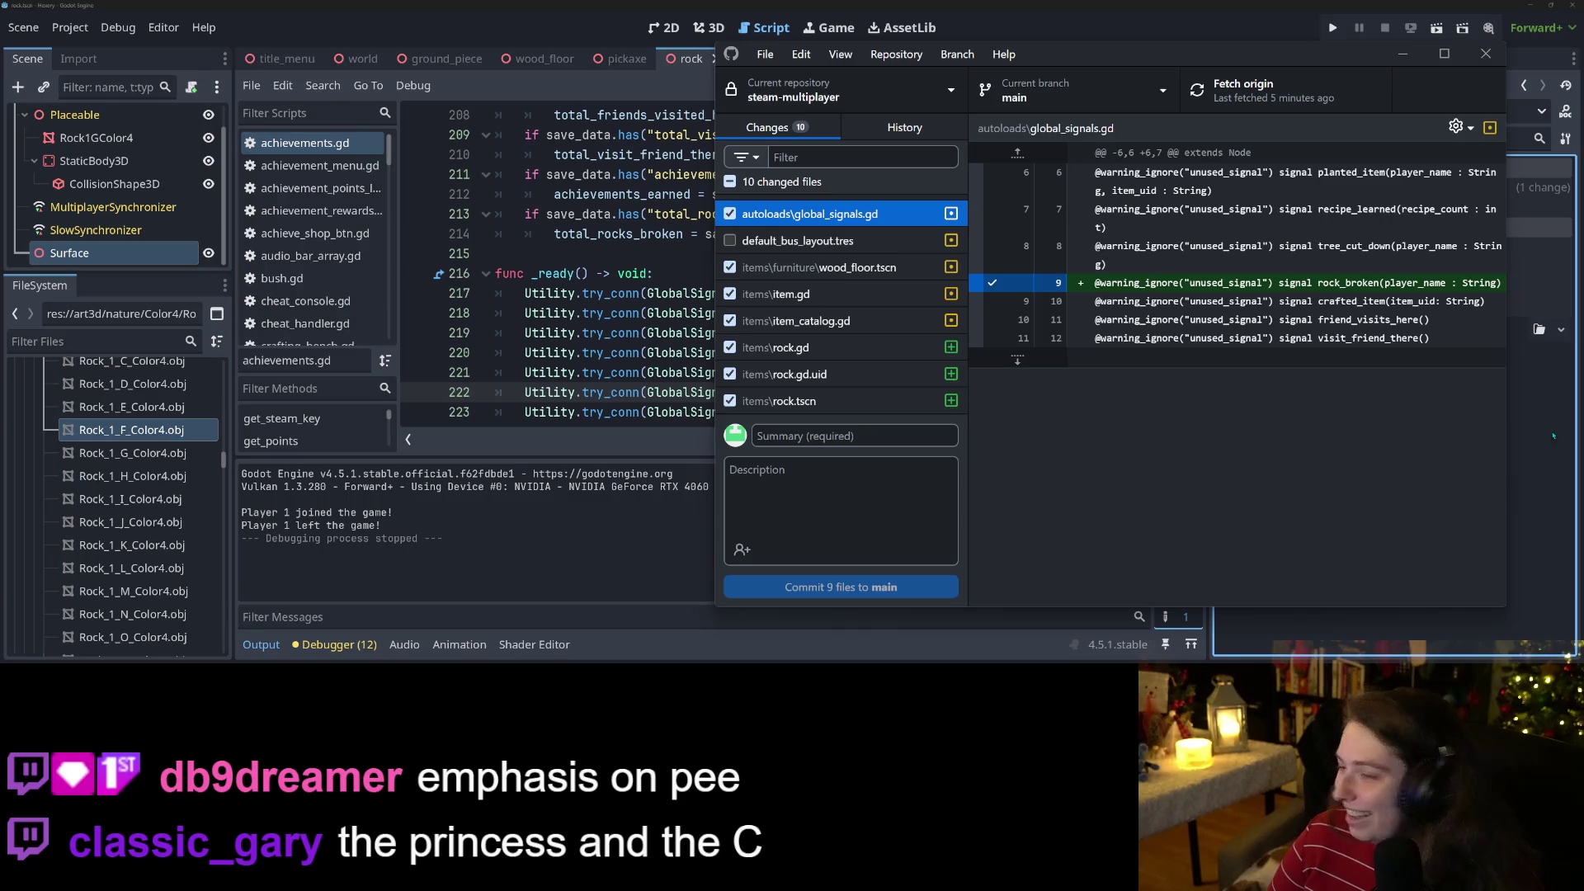
Enter the commit summary "adds rock breaking, pickaxe" and go back to Godot.
{"action": "scroll", "coordinate": [842, 321], "scroll_direction": "down", "scroll_amount": 1}
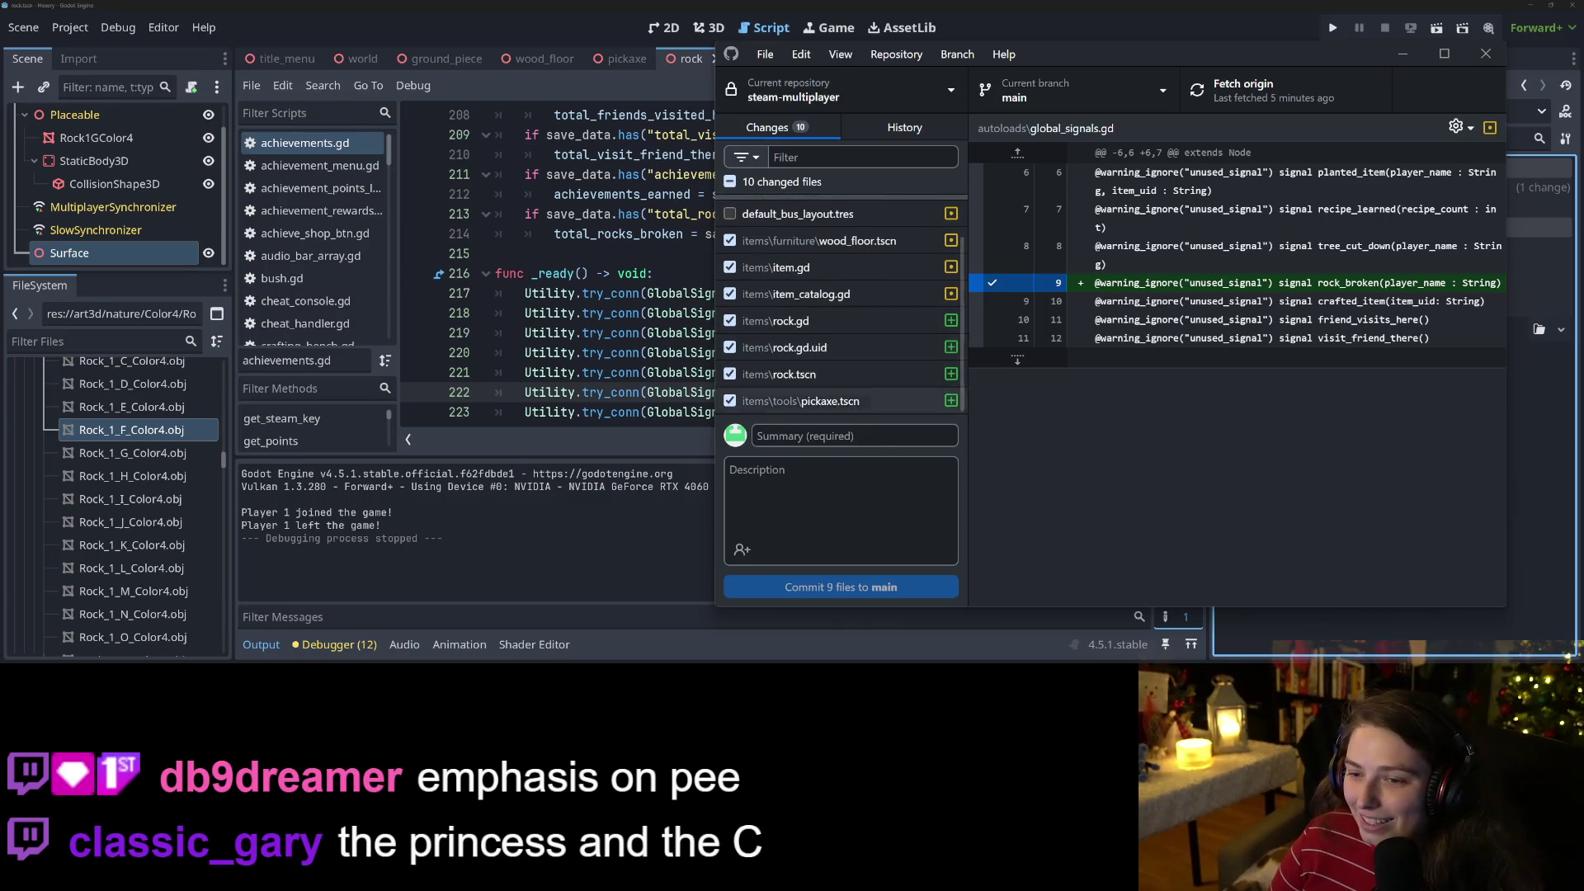
{"action": "scroll", "coordinate": [842, 305], "scroll_direction": "up", "scroll_amount": 3}
{"action": "scroll", "coordinate": [841, 305], "scroll_direction": "down", "scroll_amount": 3}
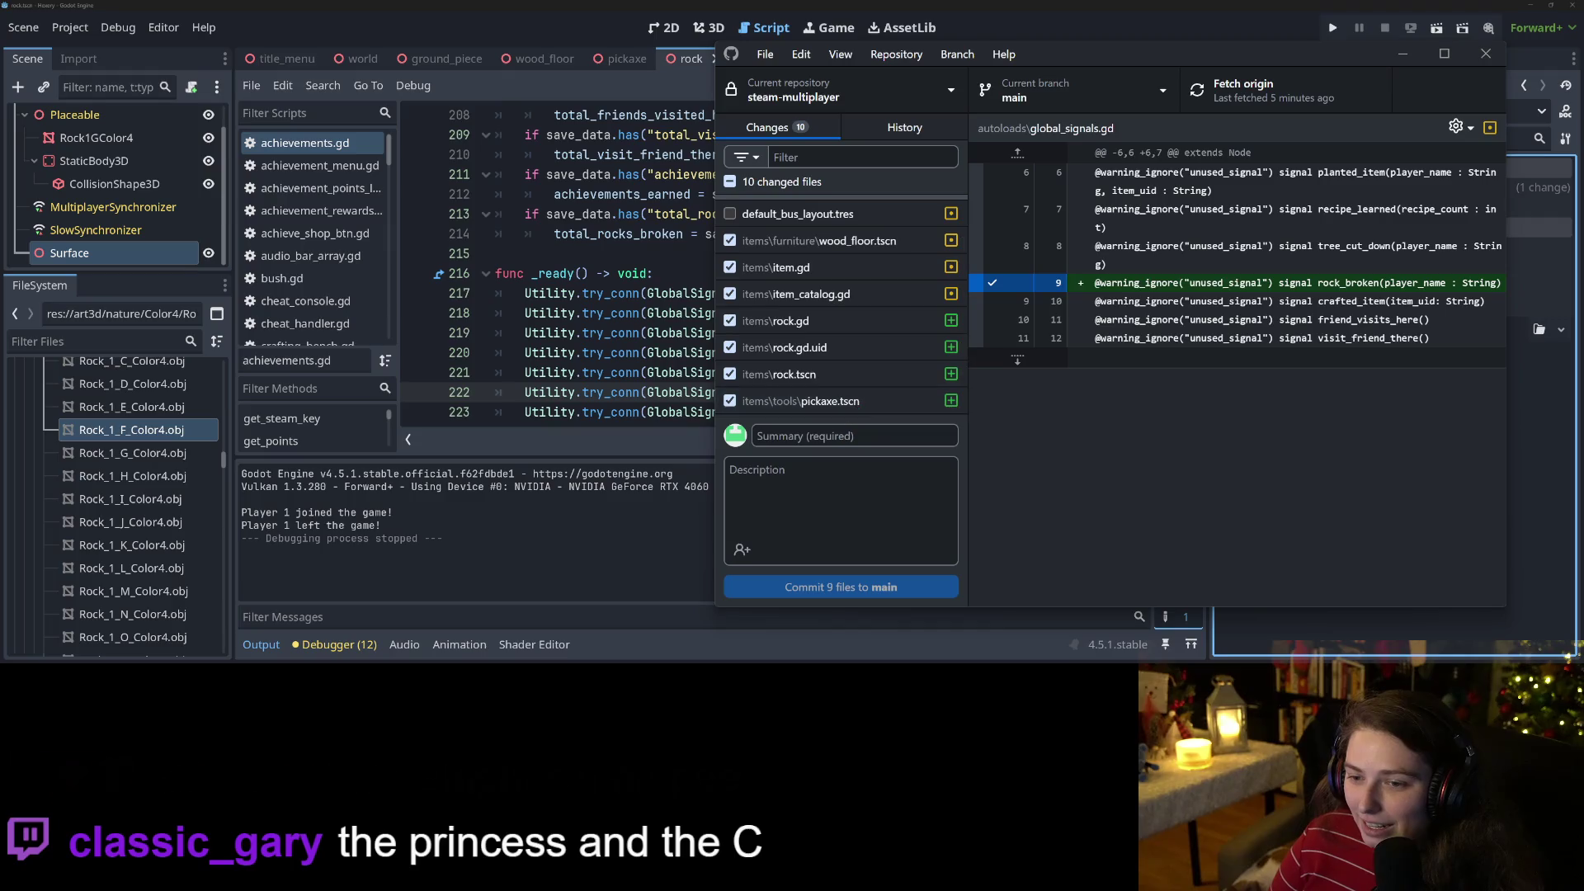
{"action": "left_click", "coordinate": [841, 435]}
{"action": "type", "text": "adds rock breaking, pickaxe"}
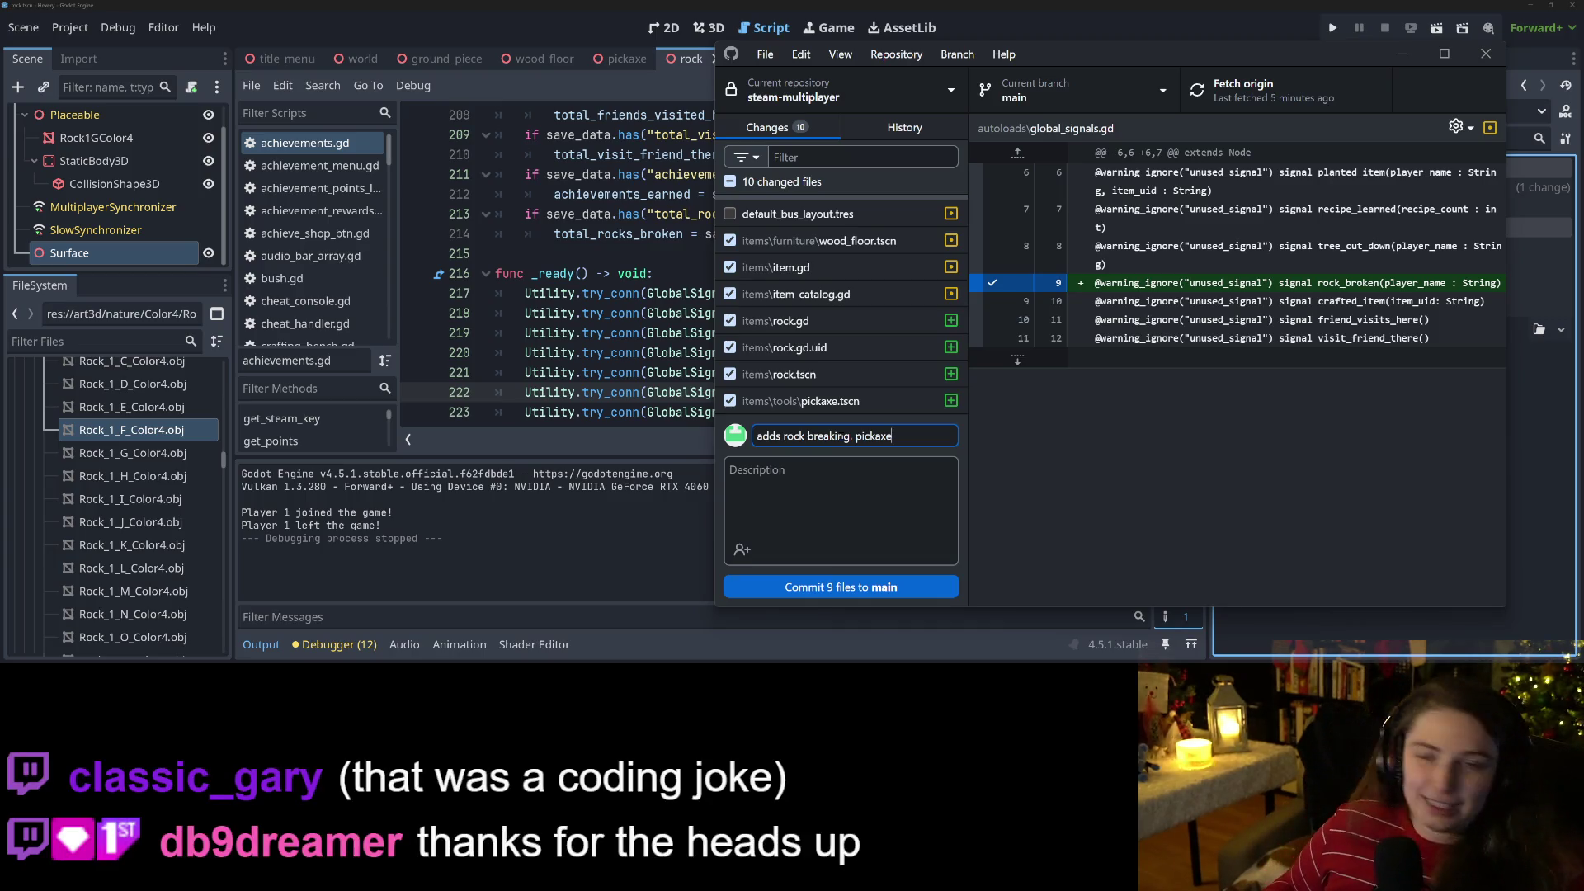
{"action": "left_click", "coordinate": [978, 473]}
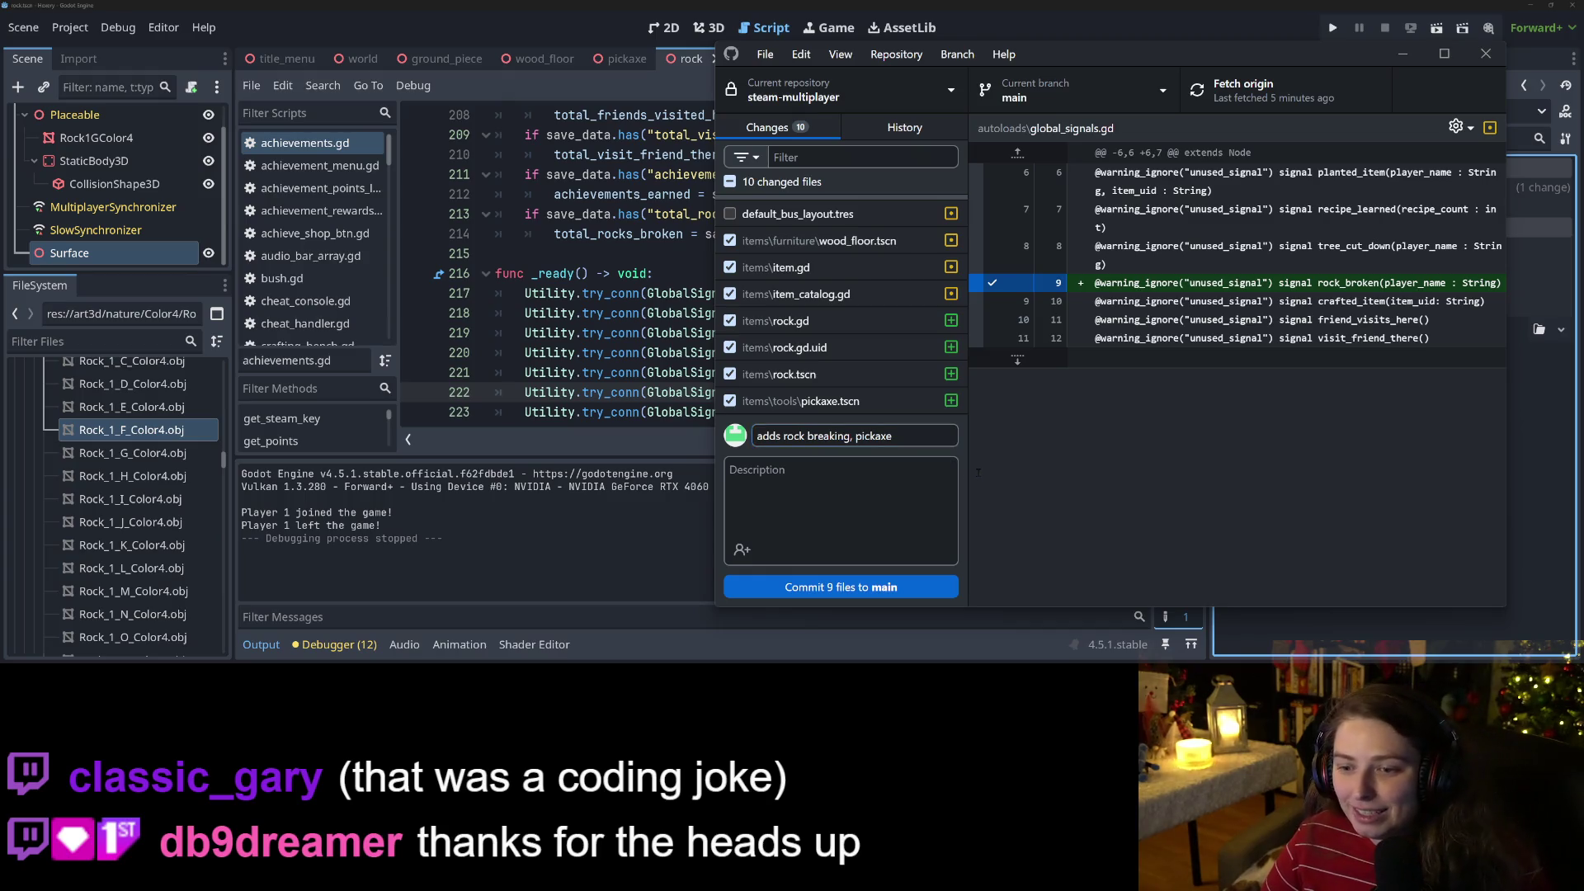
{"action": "key", "text": "alt+Tab"}
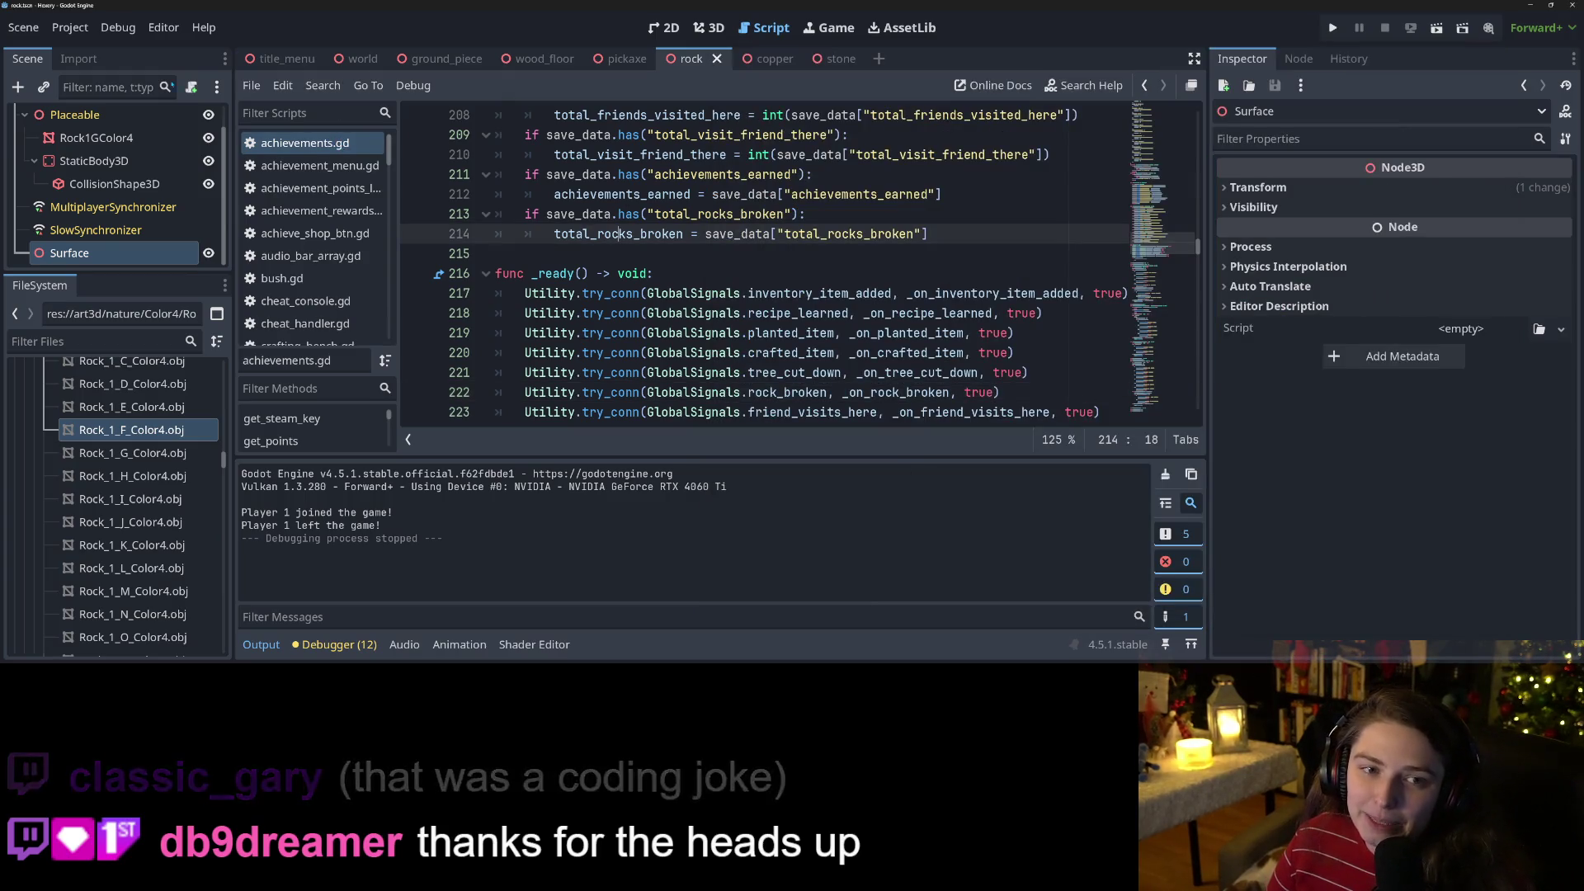
Open the player scene and select its AnimationPlayer node under Mesh.
{"action": "left_click", "coordinate": [113, 334]}
{"action": "type", "text": "player"}
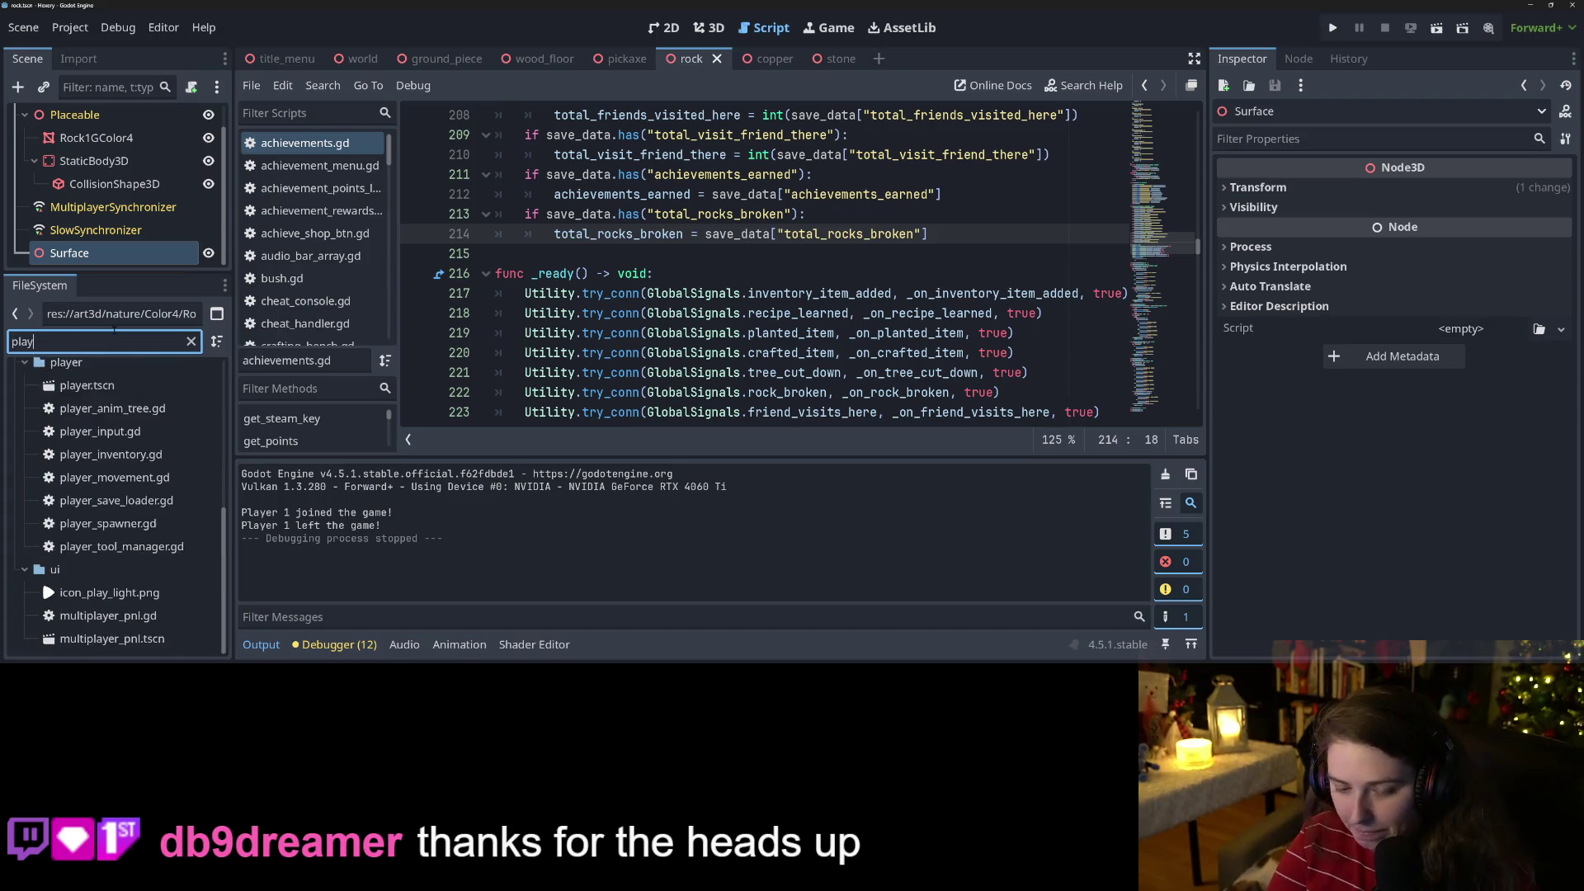
{"action": "double_click", "coordinate": [136, 410]}
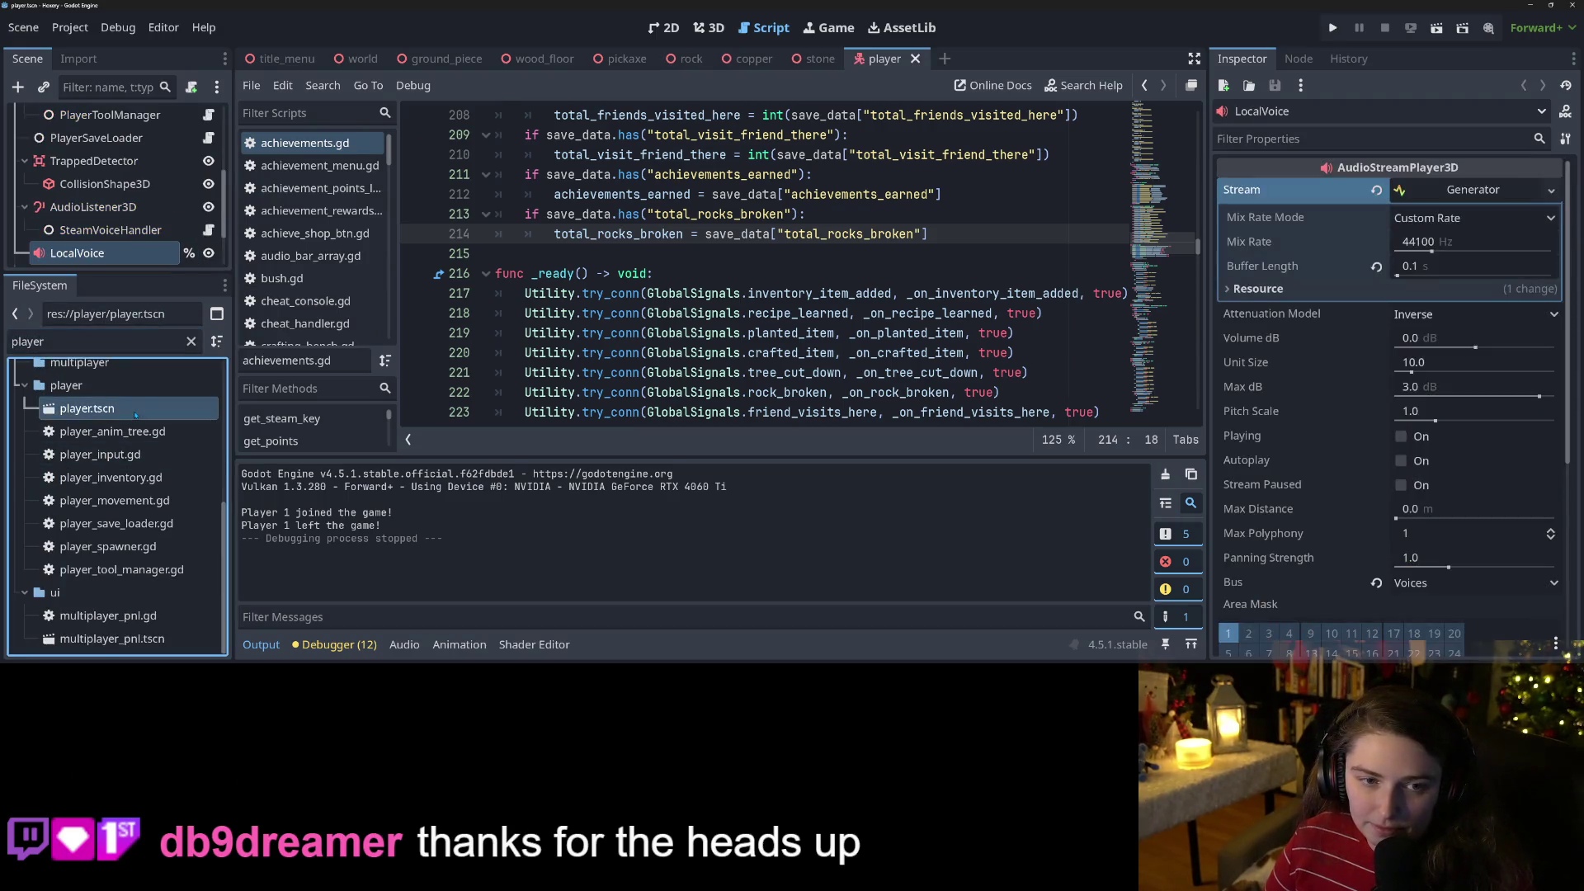
{"action": "scroll", "coordinate": [172, 259], "scroll_direction": "down", "scroll_amount": 2}
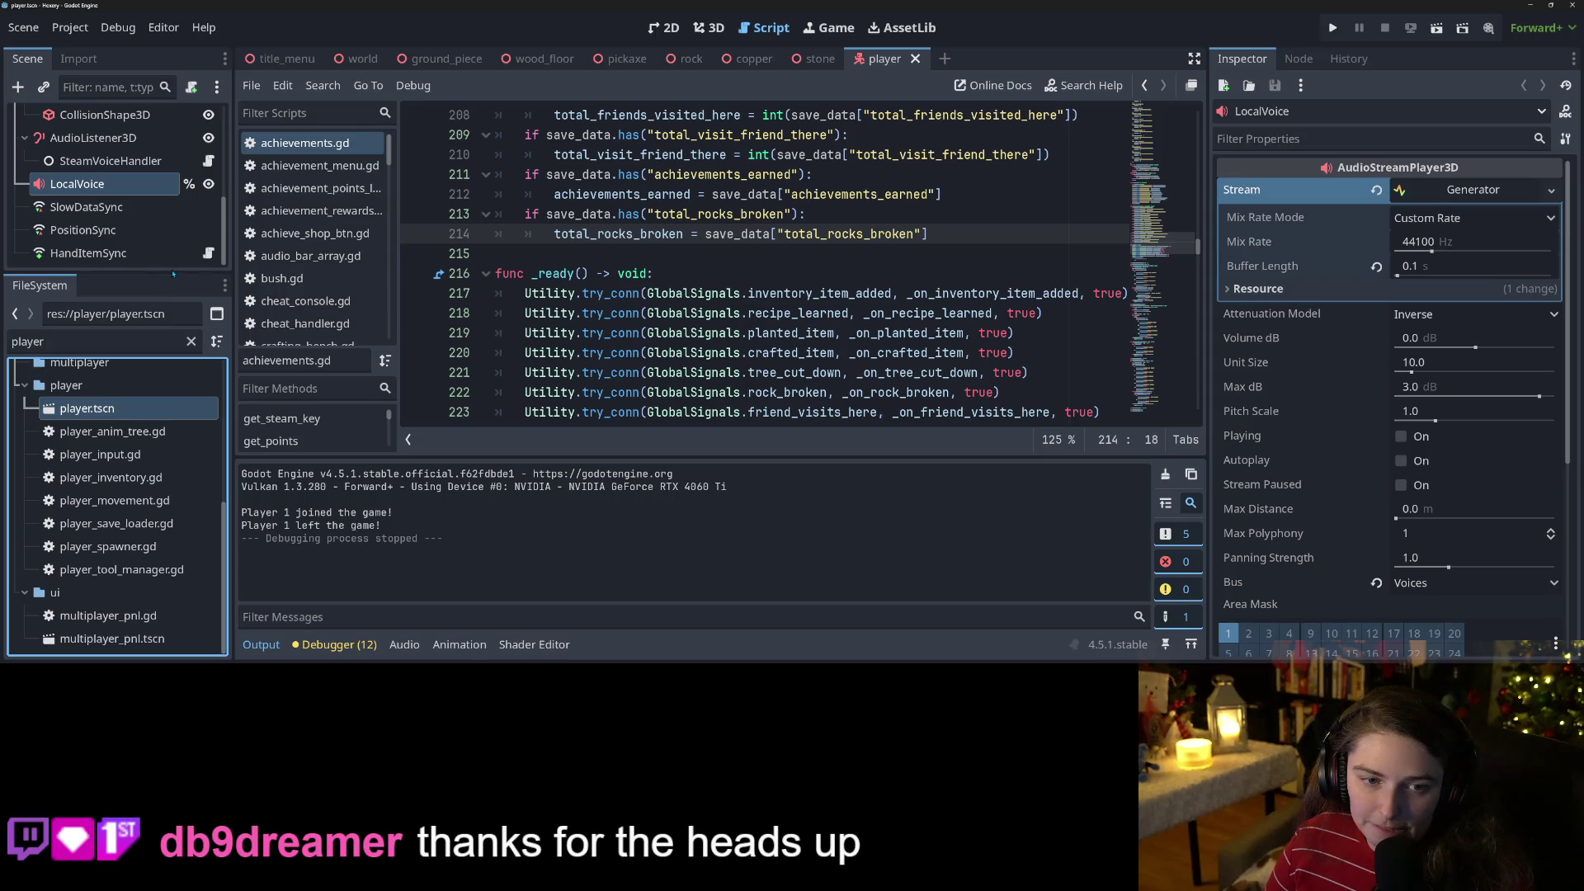
{"action": "mouse_move", "coordinate": [172, 274]}
{"action": "left_mouse_down"}
{"action": "mouse_move", "coordinate": [165, 520]}
{"action": "mouse_move", "coordinate": [161, 478]}
{"action": "left_mouse_up"}
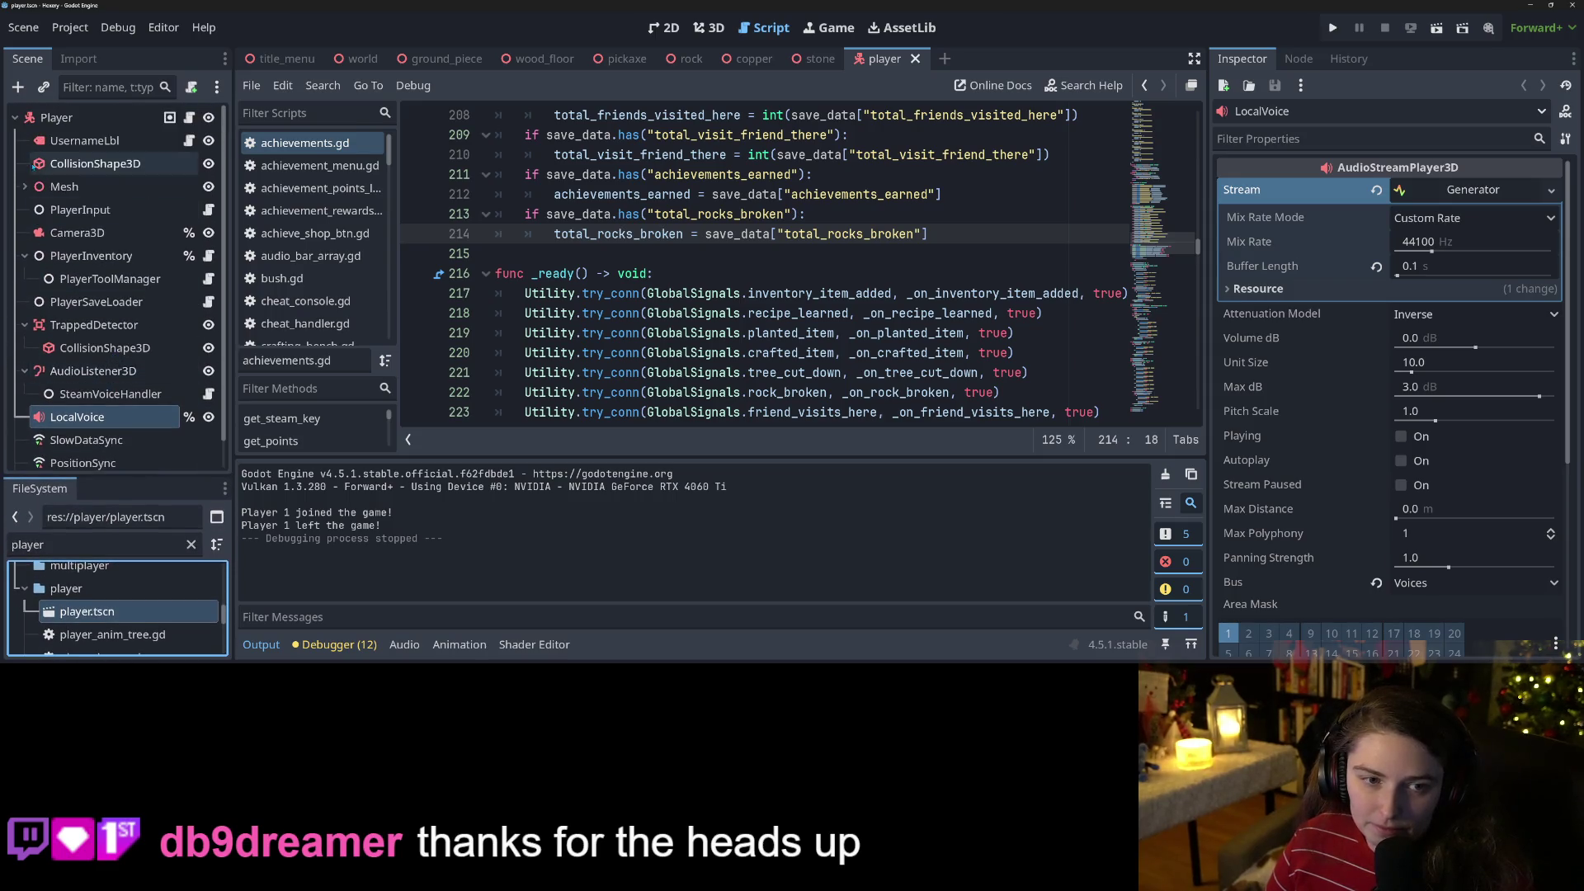
{"action": "left_click", "coordinate": [25, 186]}
{"action": "scroll", "coordinate": [76, 287], "scroll_direction": "down", "scroll_amount": 3}
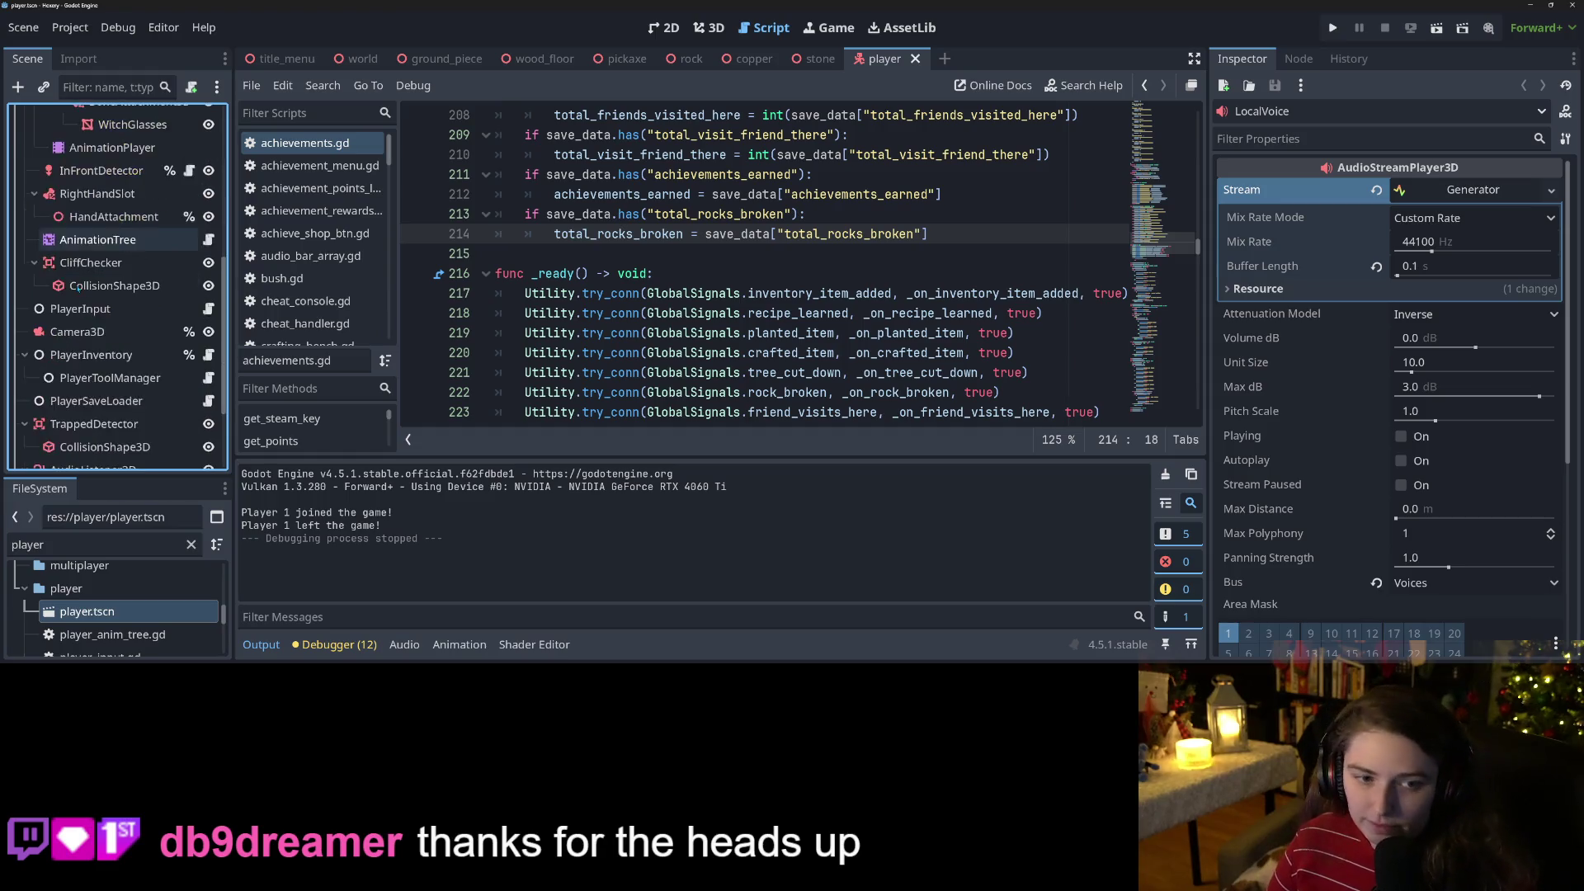
{"action": "scroll", "coordinate": [124, 239], "scroll_direction": "up", "scroll_amount": 3}
{"action": "left_click", "coordinate": [113, 237]}
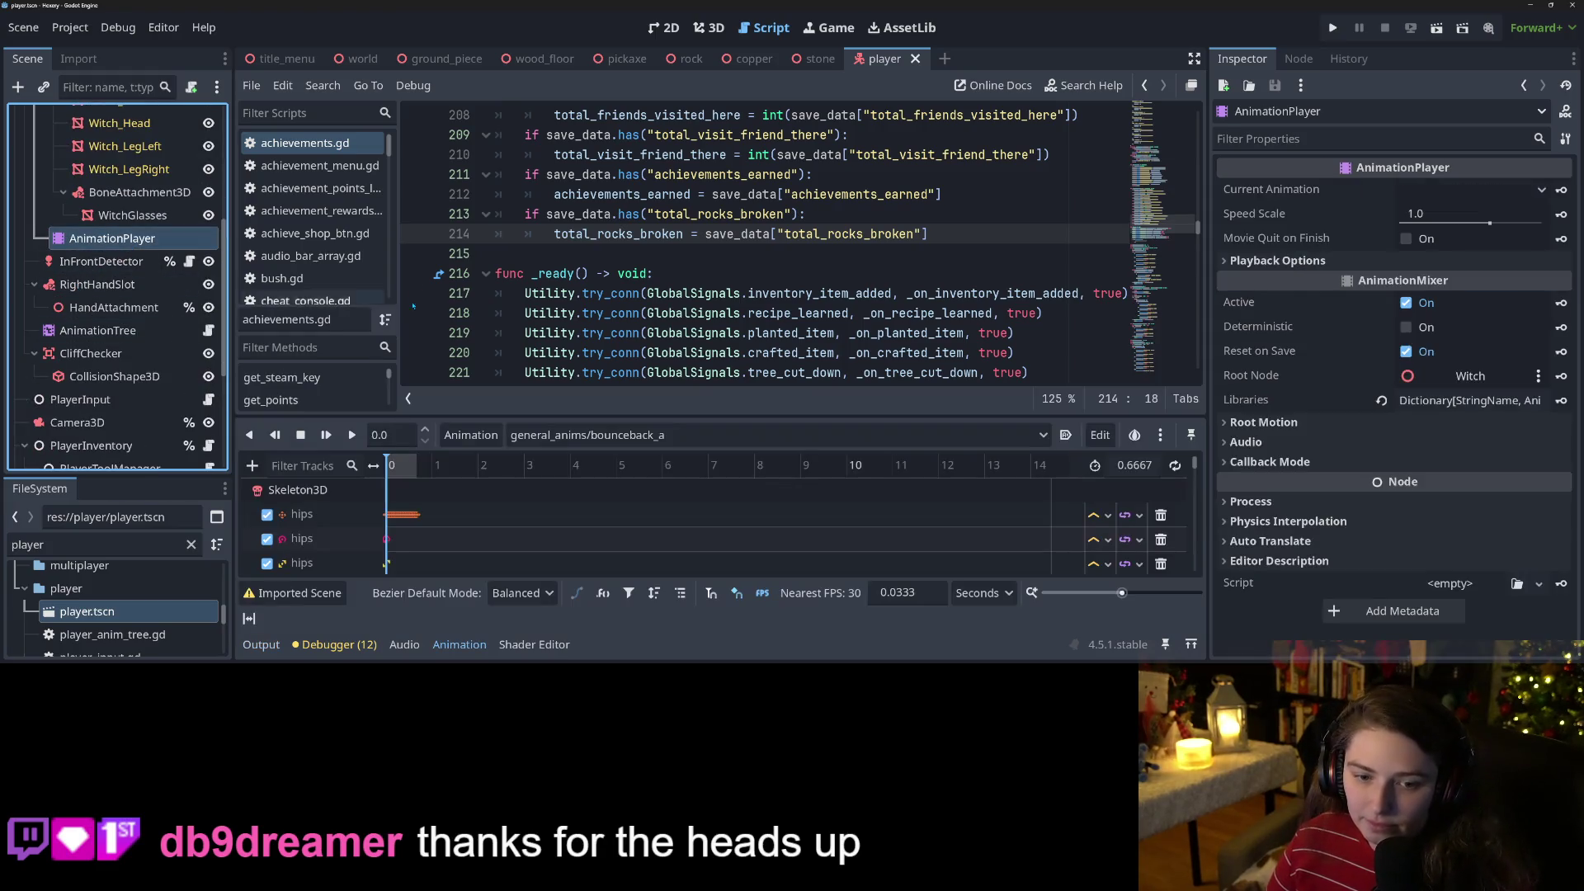
Load the general_anims/pickaxe animation and place the playhead at 1.6 seconds.
{"action": "left_click", "coordinate": [709, 27]}
{"action": "left_click", "coordinate": [630, 435]}
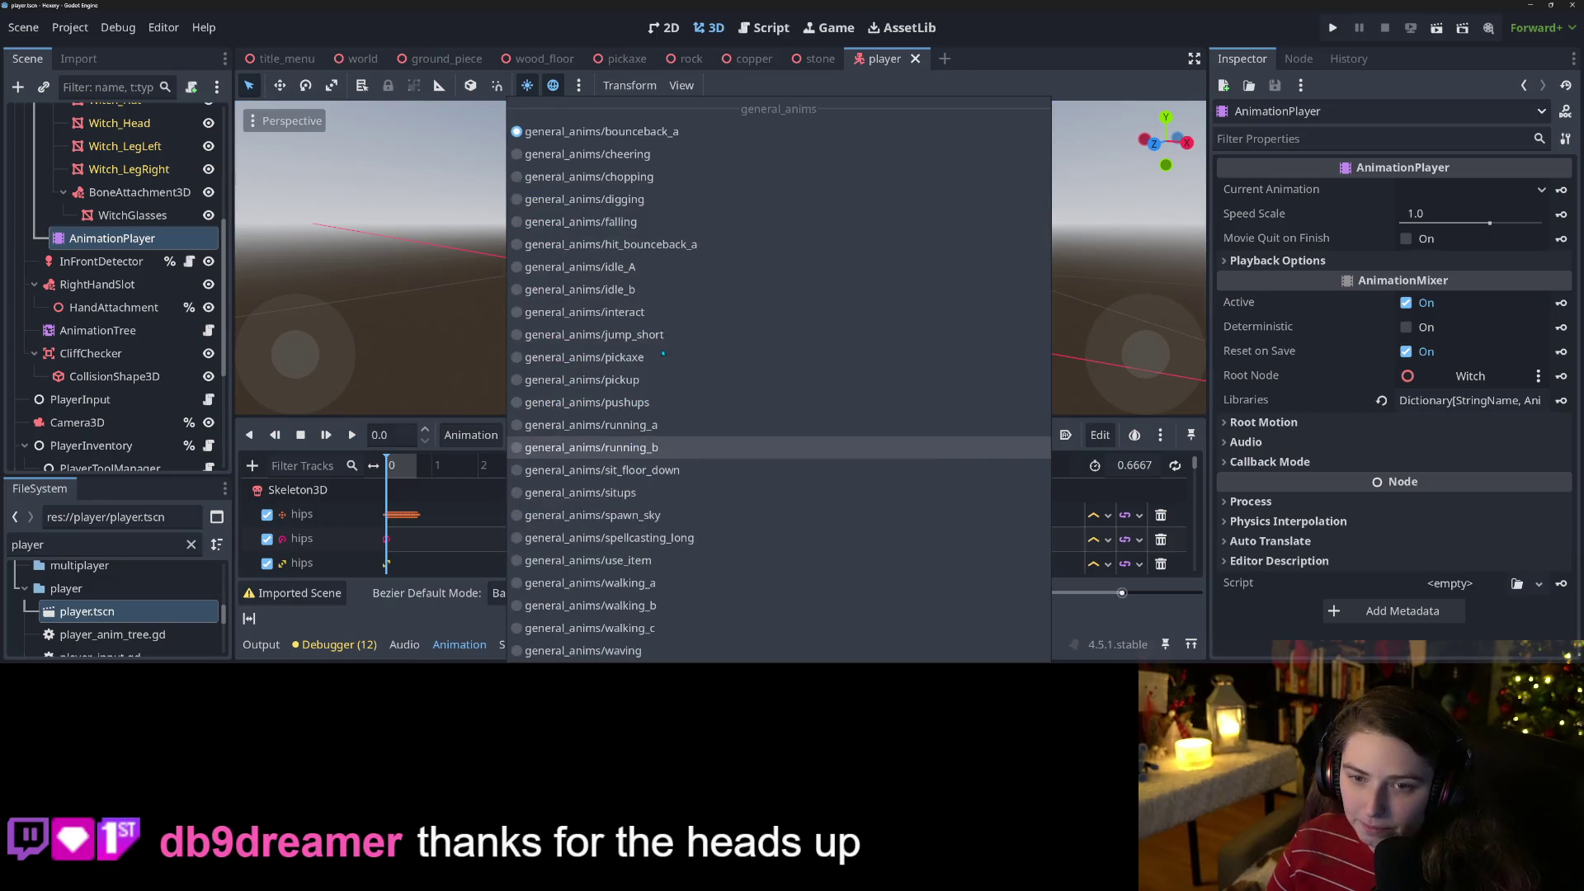
{"action": "left_click", "coordinate": [594, 357]}
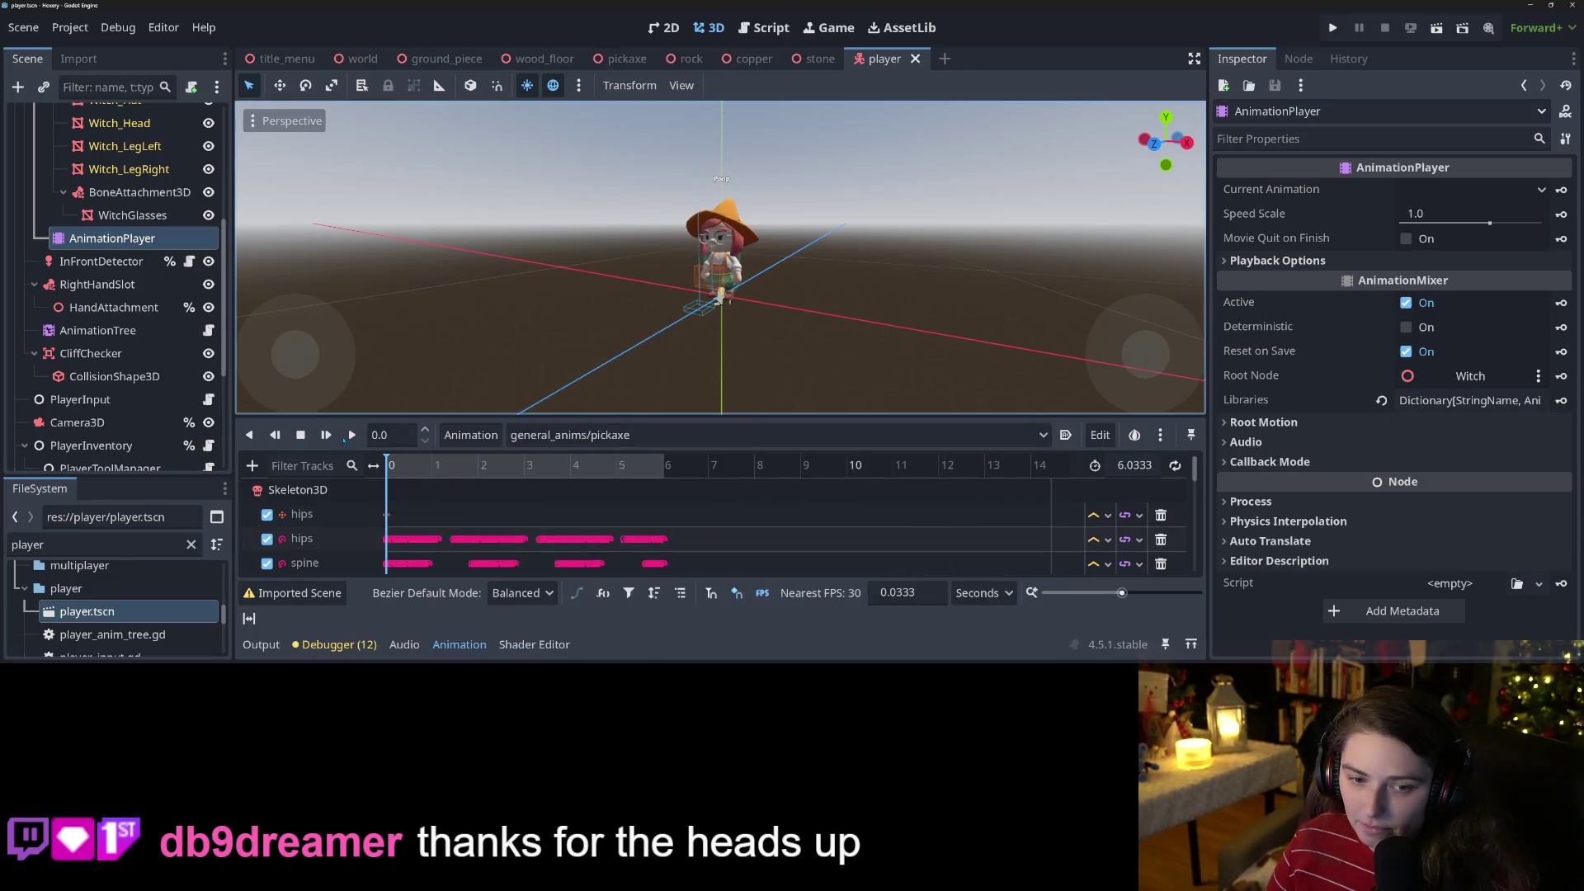
{"action": "left_click", "coordinate": [327, 436]}
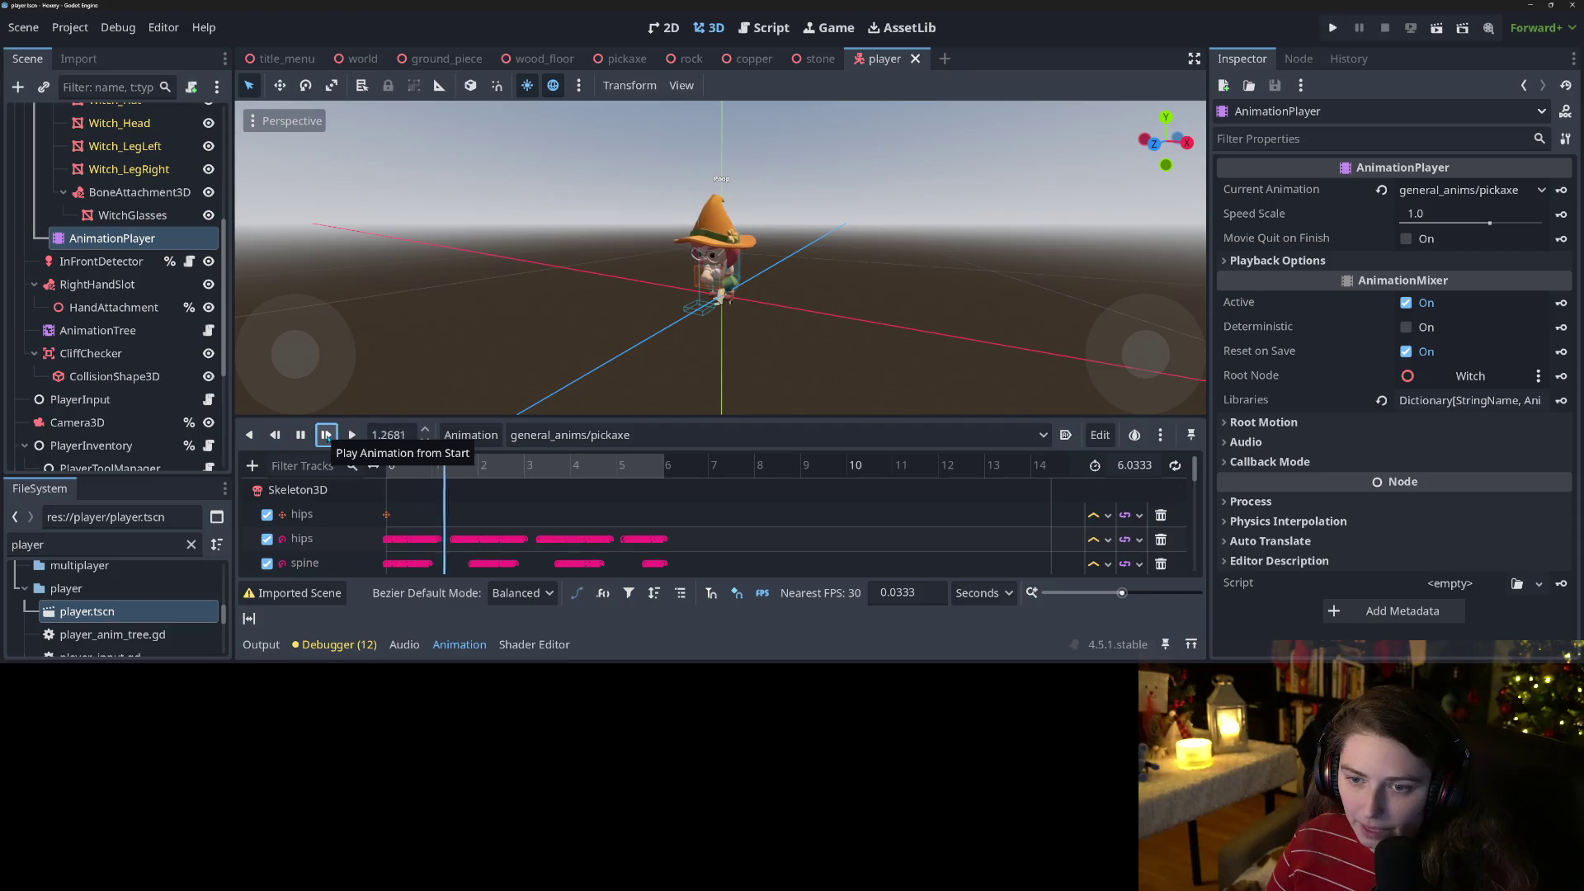
{"action": "left_click", "coordinate": [302, 435]}
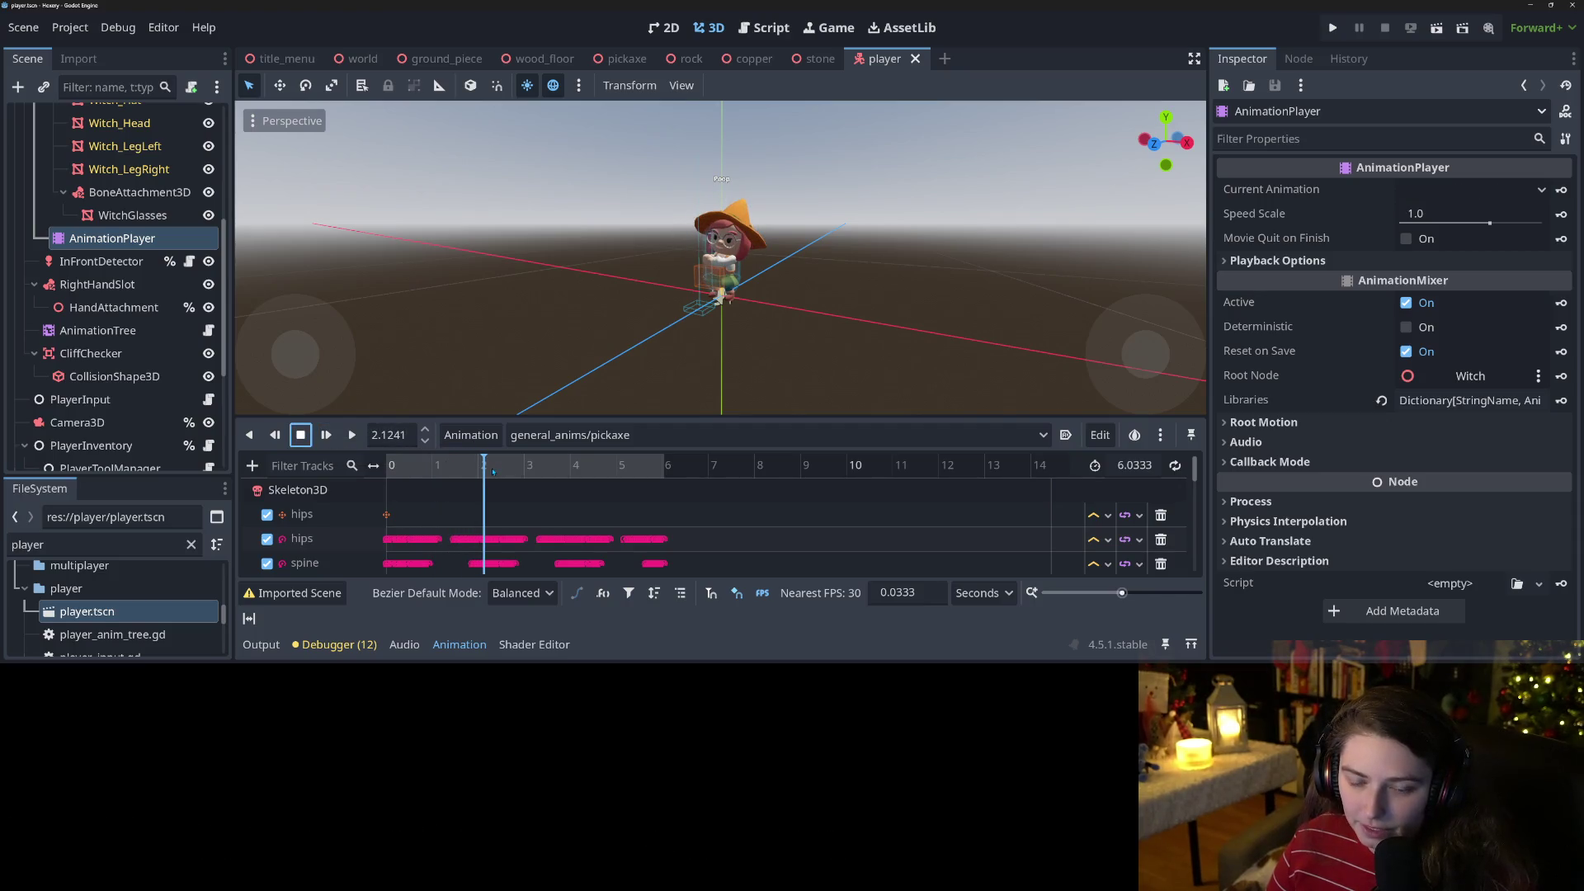
{"action": "left_click_drag", "start_coordinate": [481, 472], "coordinate": [461, 477]}
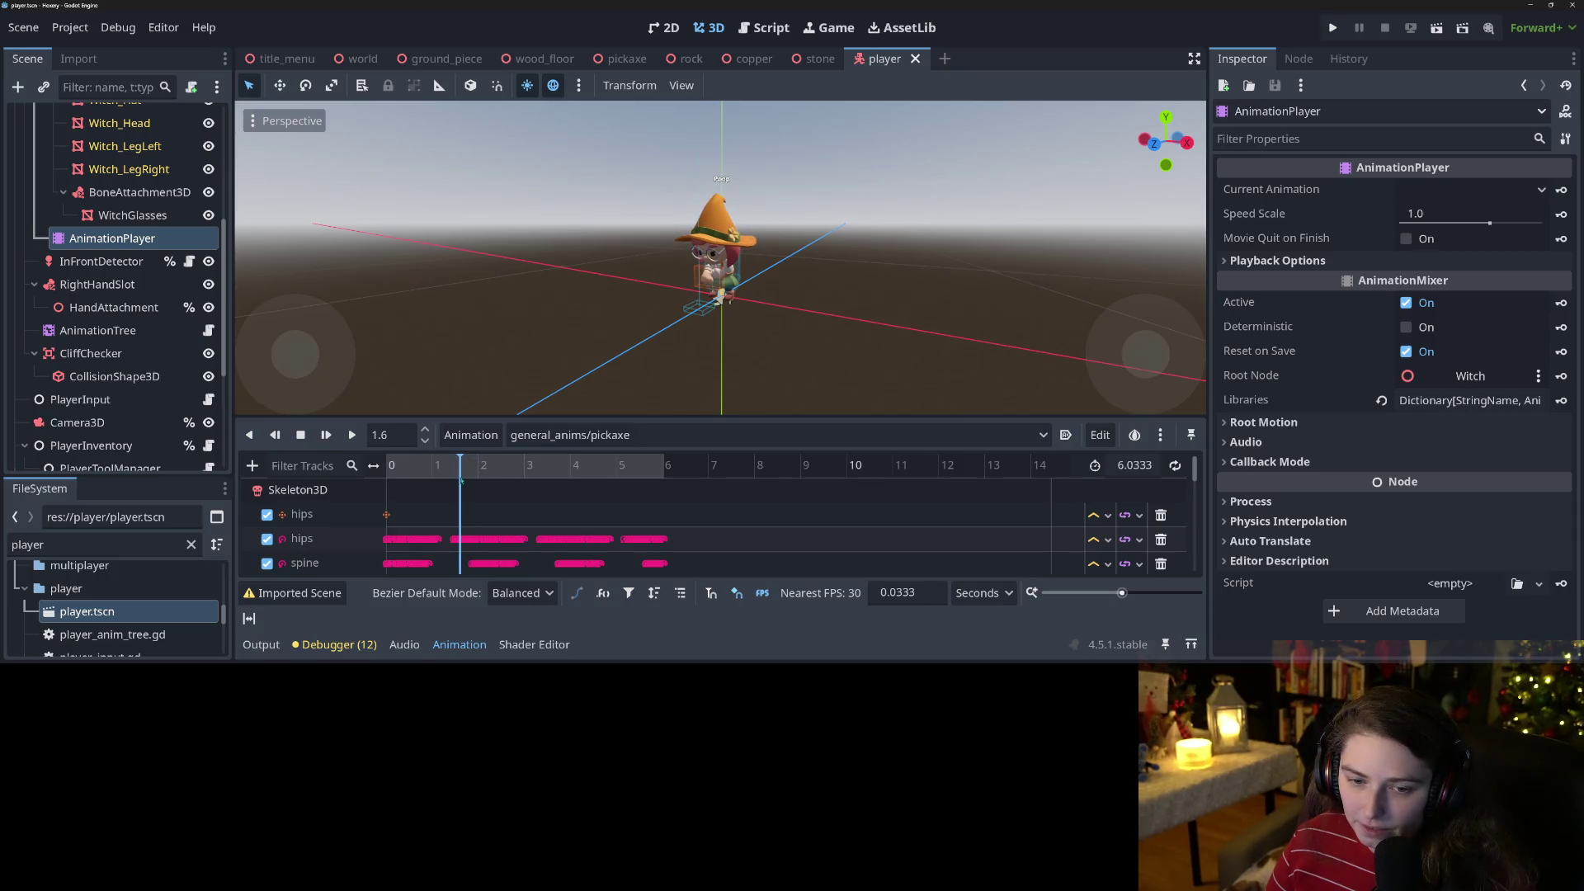
Add a Call Method Track targeting the AnimationTree node.
{"action": "left_click", "coordinate": [253, 465]}
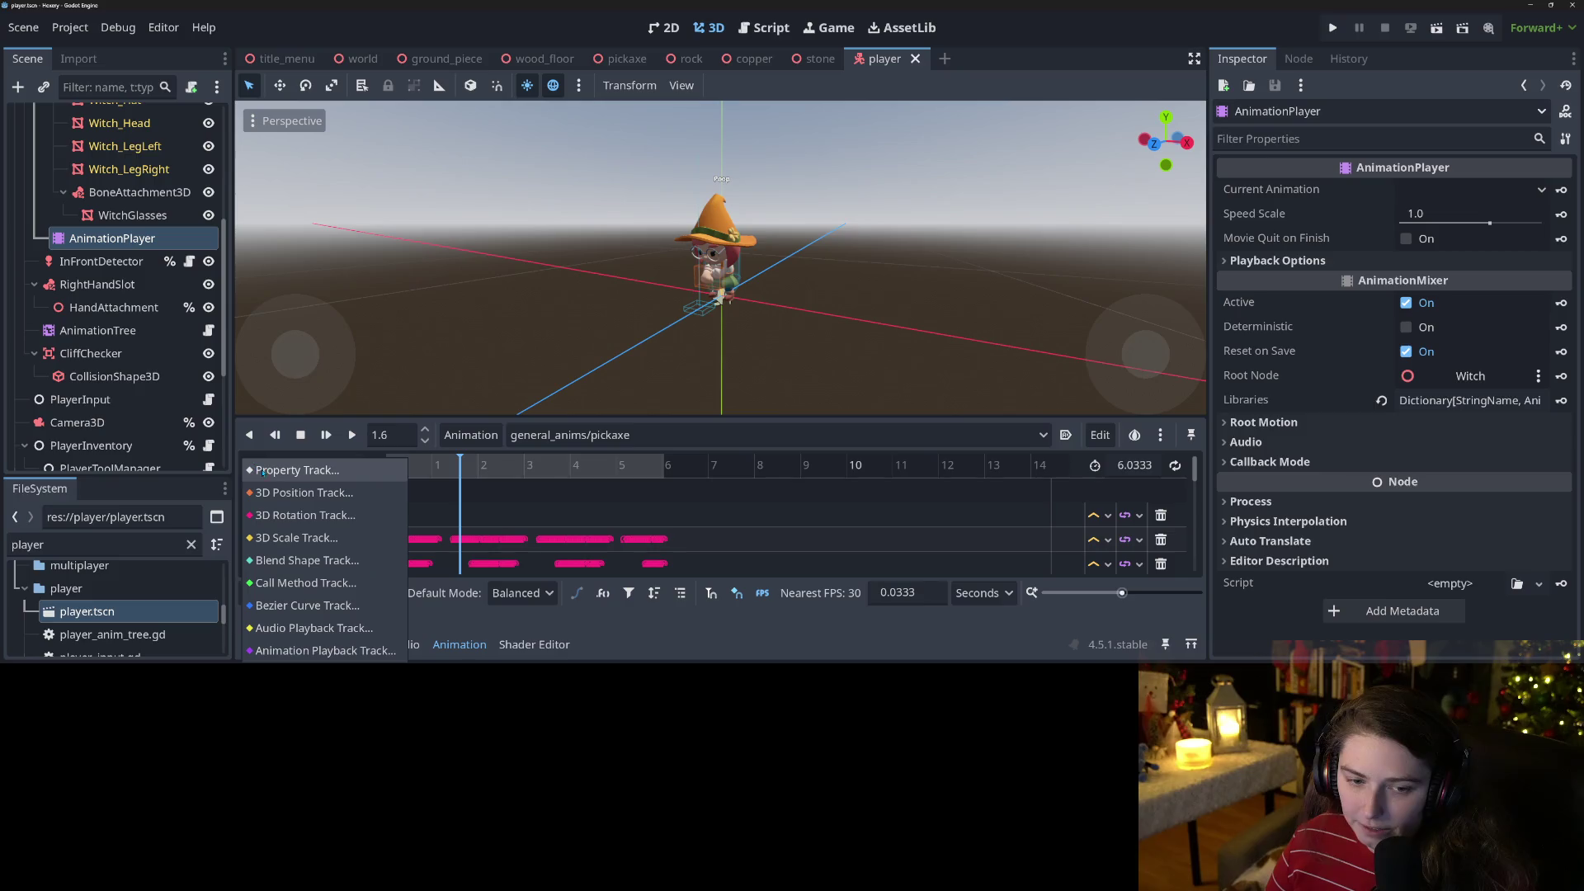
{"action": "left_click", "coordinate": [327, 591]}
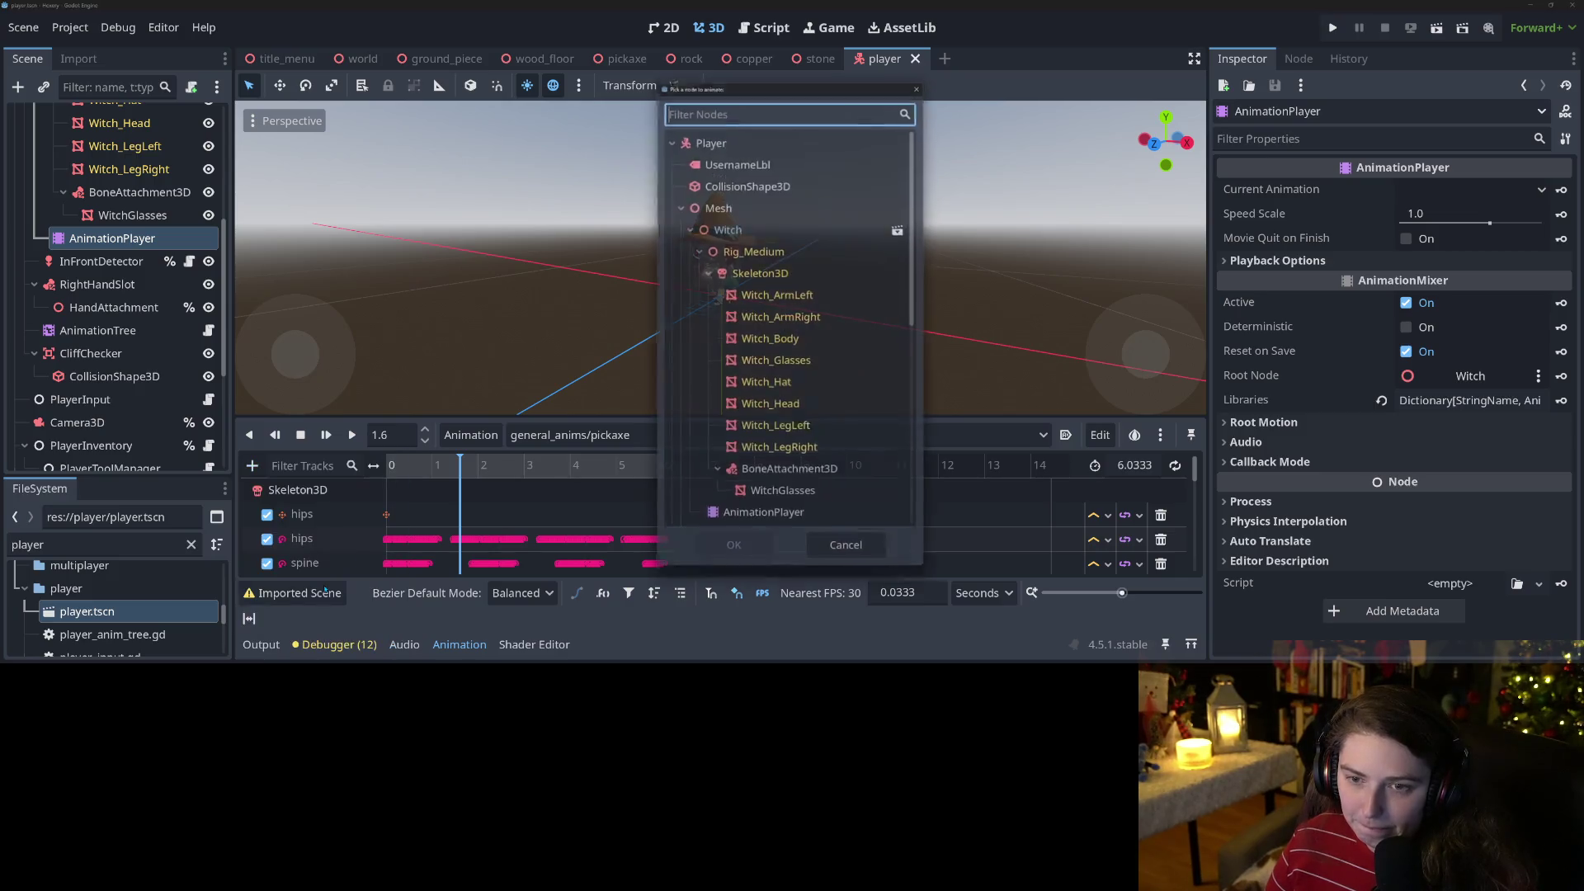
{"action": "scroll", "coordinate": [768, 412], "scroll_direction": "down", "scroll_amount": 5}
{"action": "scroll", "coordinate": [769, 411], "scroll_direction": "up", "scroll_amount": 2}
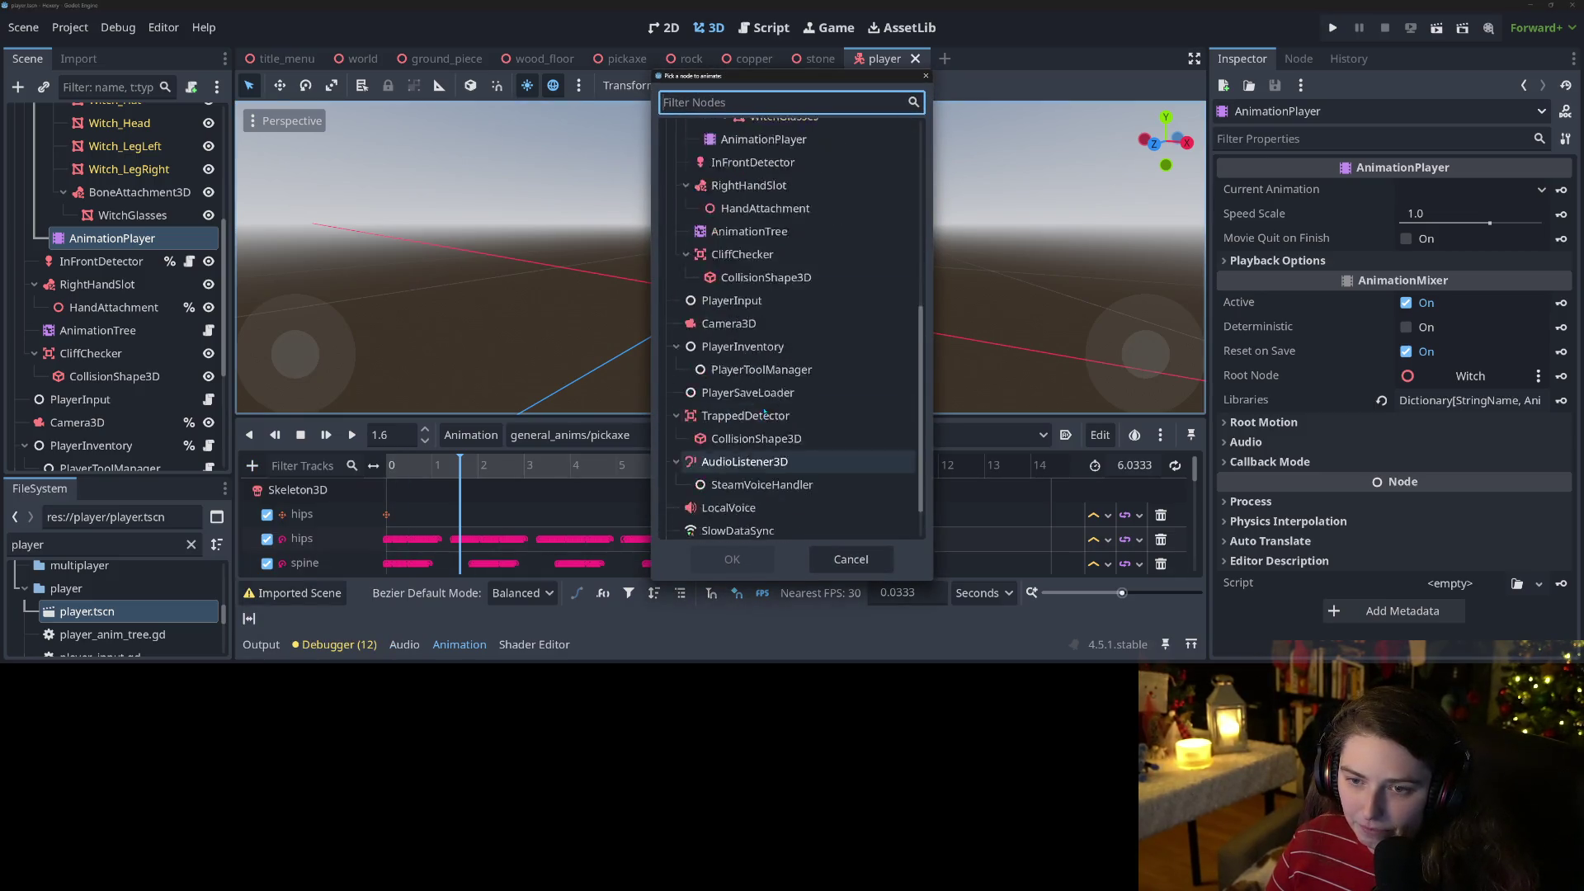
{"action": "left_click", "coordinate": [749, 335]}
{"action": "left_click", "coordinate": [733, 559]}
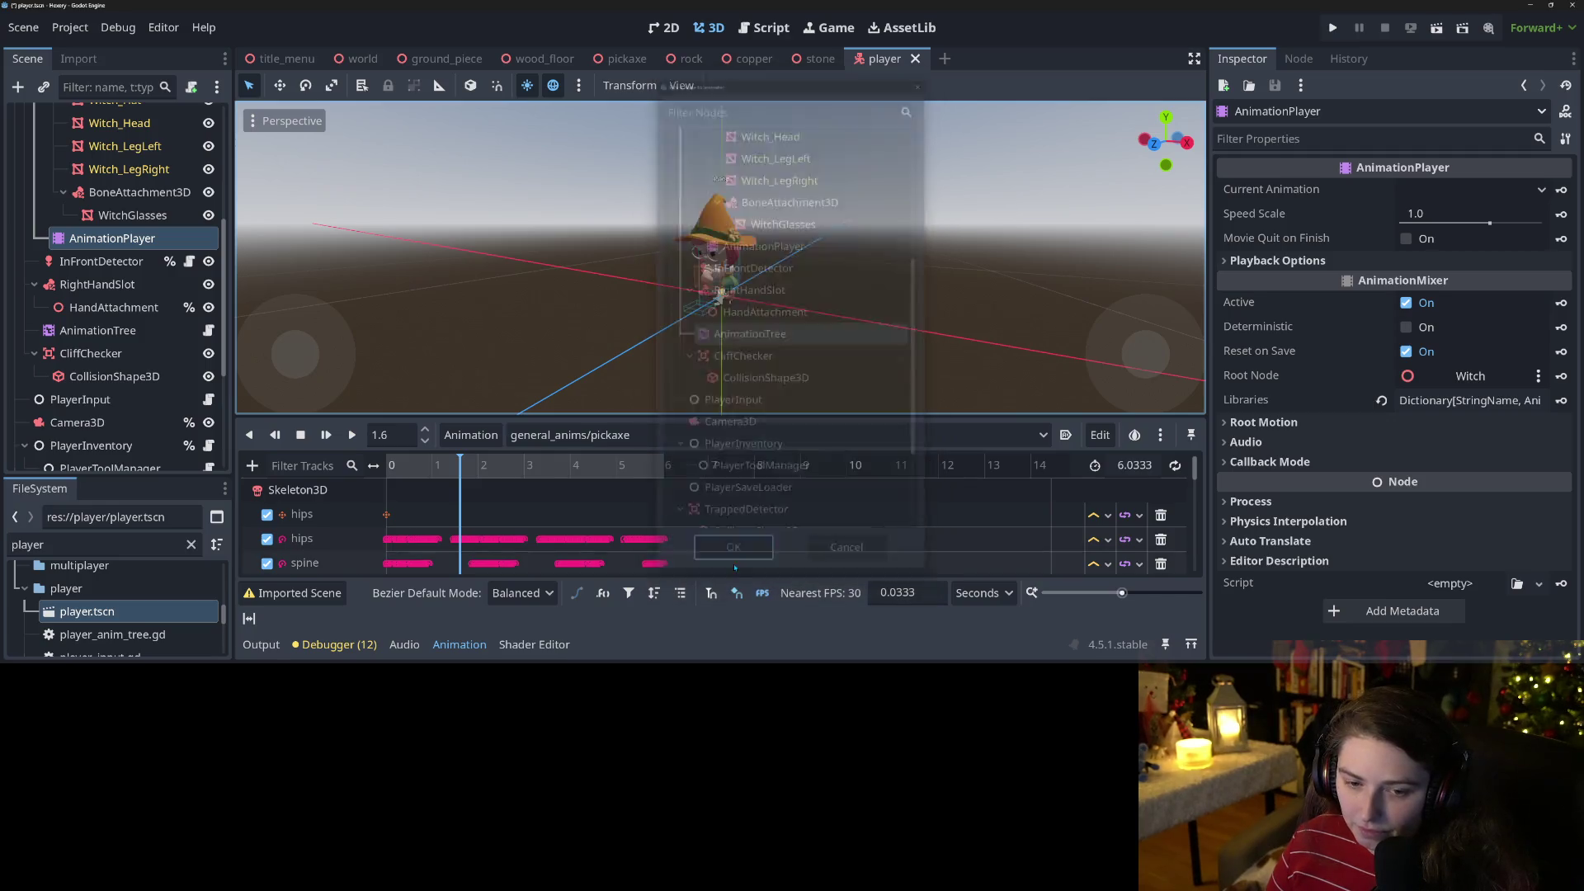
Insert an emit_action_point() key on the Functions track at 1.6 s.
{"action": "scroll", "coordinate": [462, 545], "scroll_direction": "down", "scroll_amount": 4}
{"action": "scroll", "coordinate": [462, 551], "scroll_direction": "down", "scroll_amount": 6}
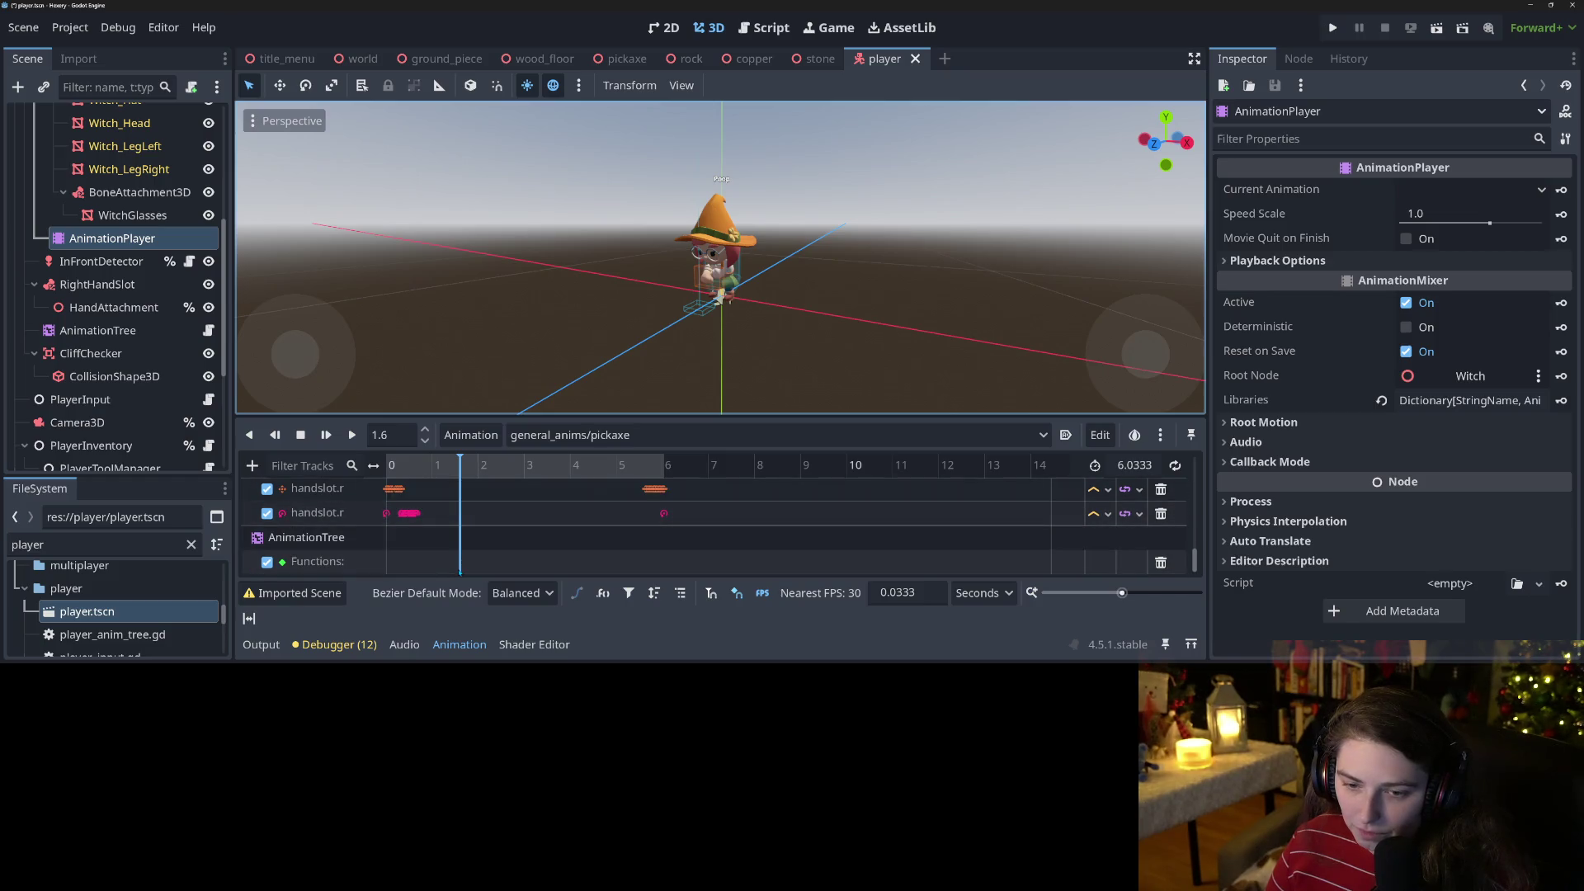
{"action": "right_click", "coordinate": [460, 569]}
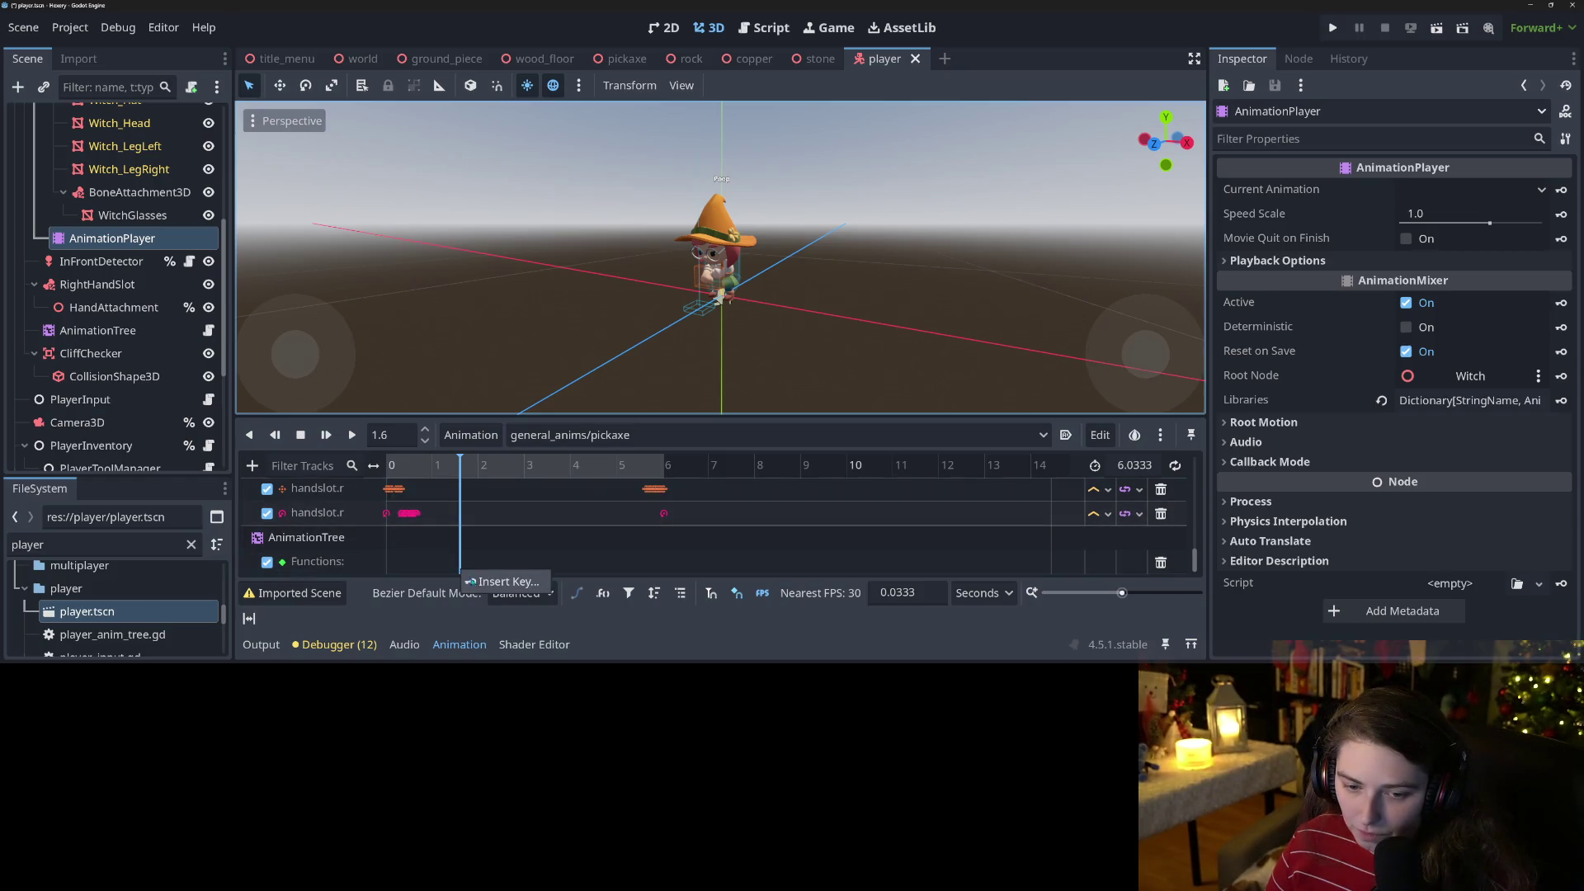
{"action": "left_click", "coordinate": [487, 582]}
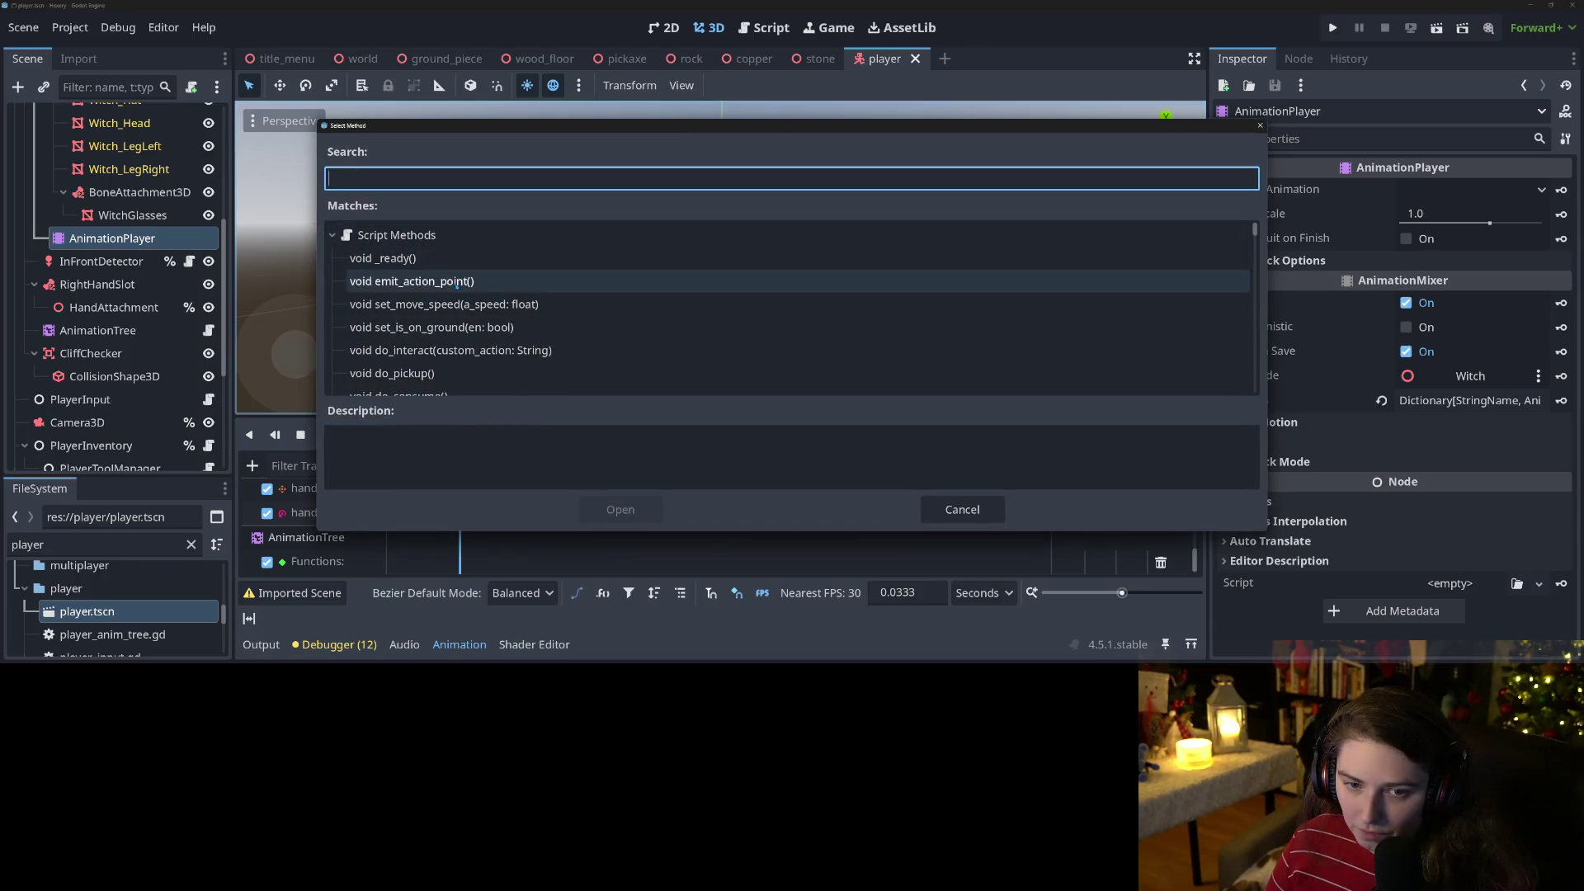
{"action": "left_click", "coordinate": [487, 281]}
{"action": "left_click", "coordinate": [621, 509]}
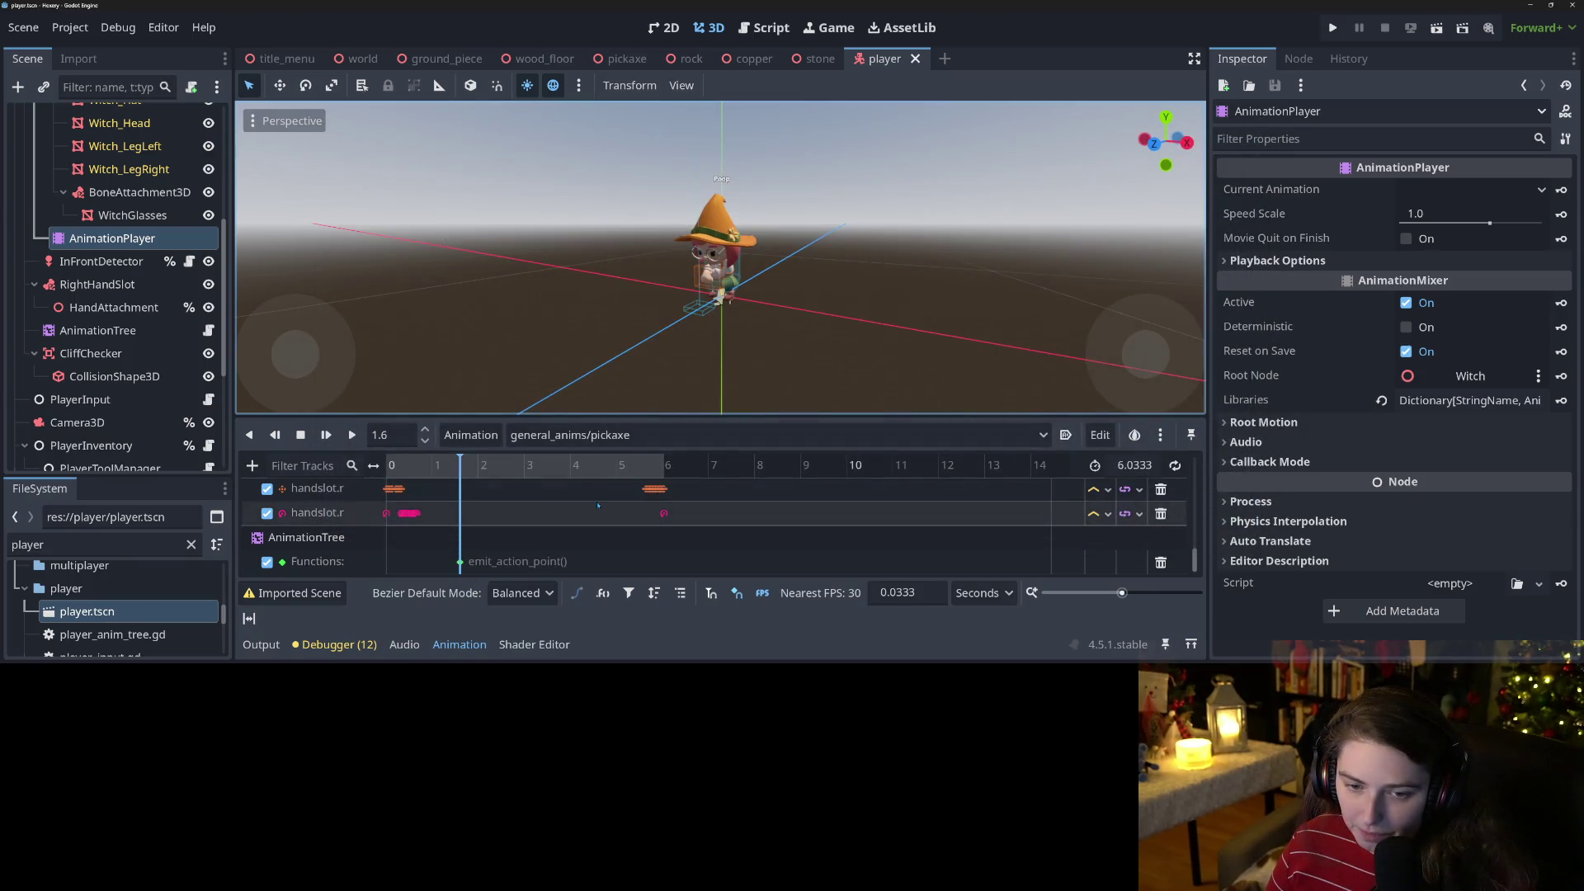
Open the AnimationTree graph, enlarge it and move the Output node further right.
{"action": "left_click", "coordinate": [97, 330]}
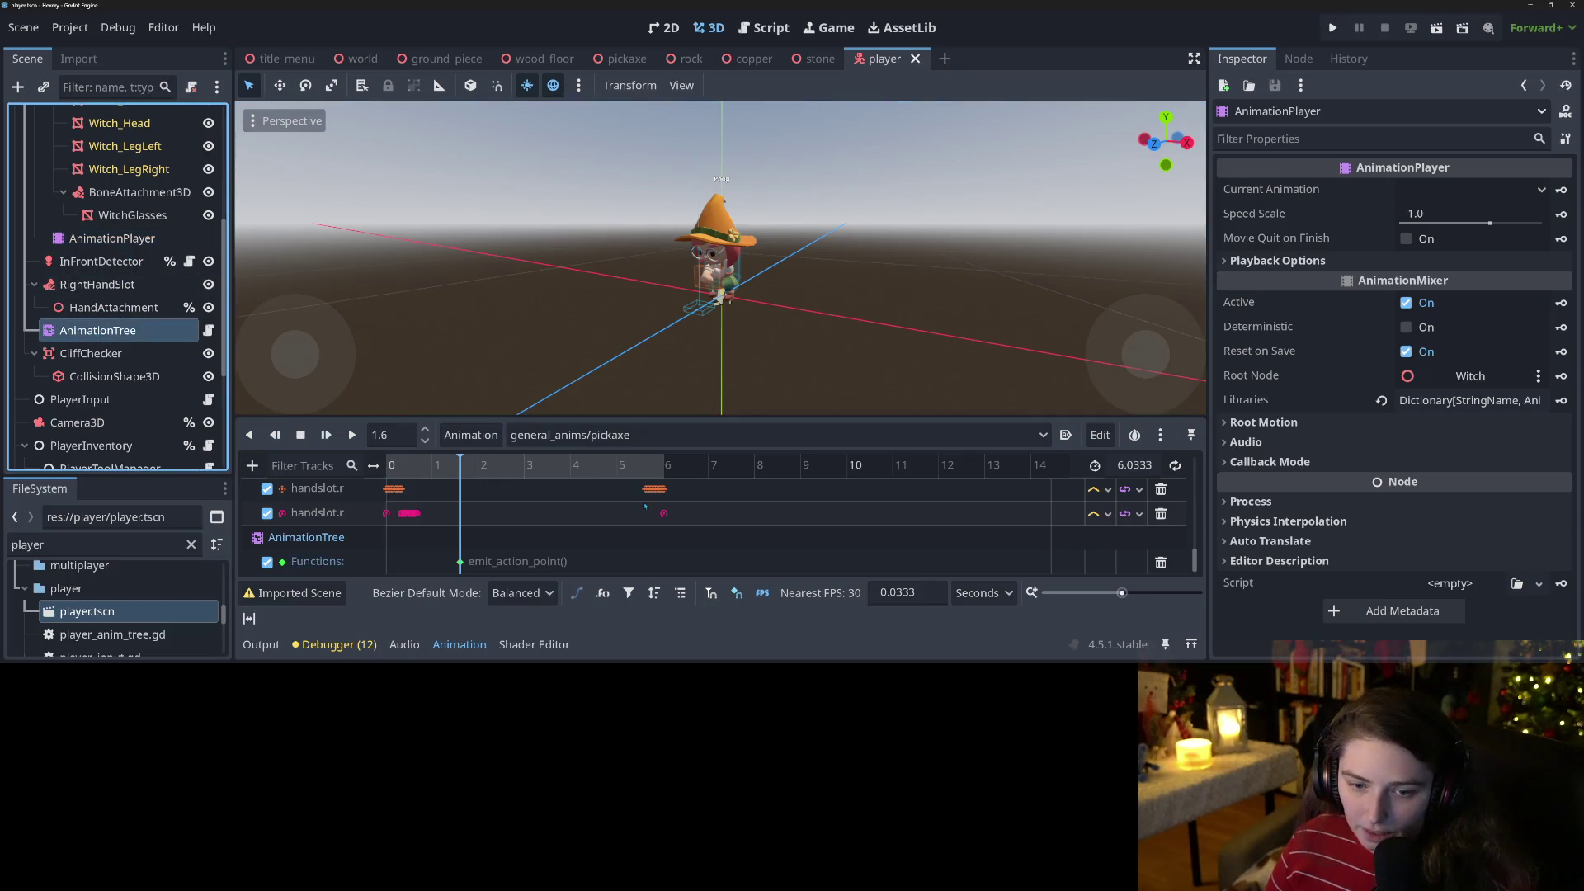
{"action": "left_click_drag", "start_coordinate": [582, 381], "coordinate": [625, 88]}
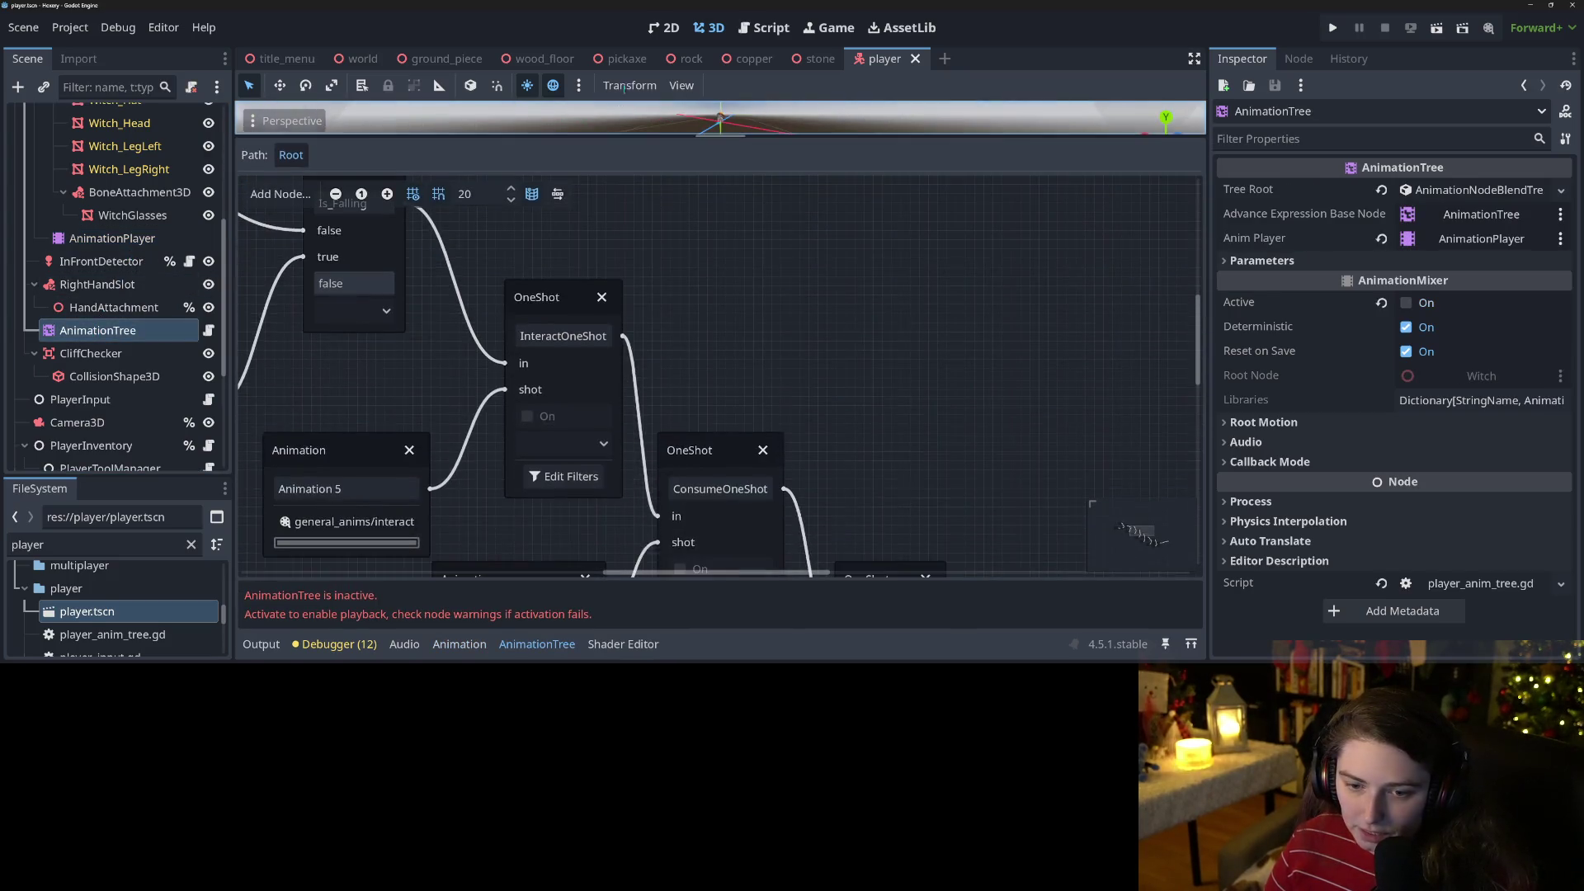
{"action": "scroll", "coordinate": [612, 353], "scroll_direction": "down", "scroll_amount": 2}
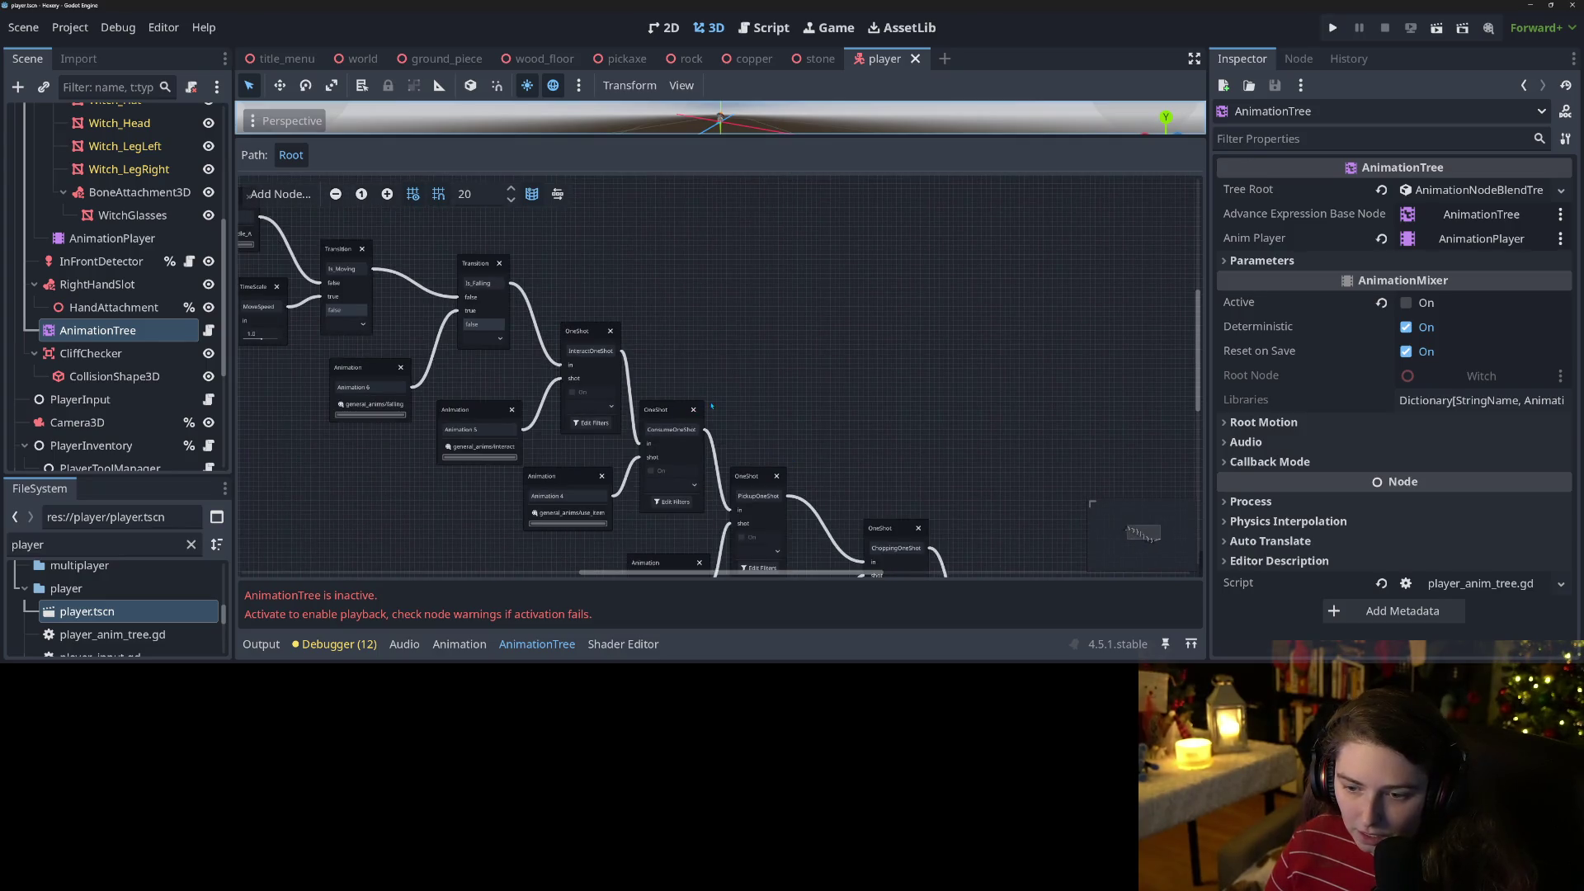
{"action": "scroll", "coordinate": [717, 408], "scroll_direction": "left", "scroll_amount": 5}
{"action": "scroll", "coordinate": [743, 413], "scroll_direction": "up", "scroll_amount": 2}
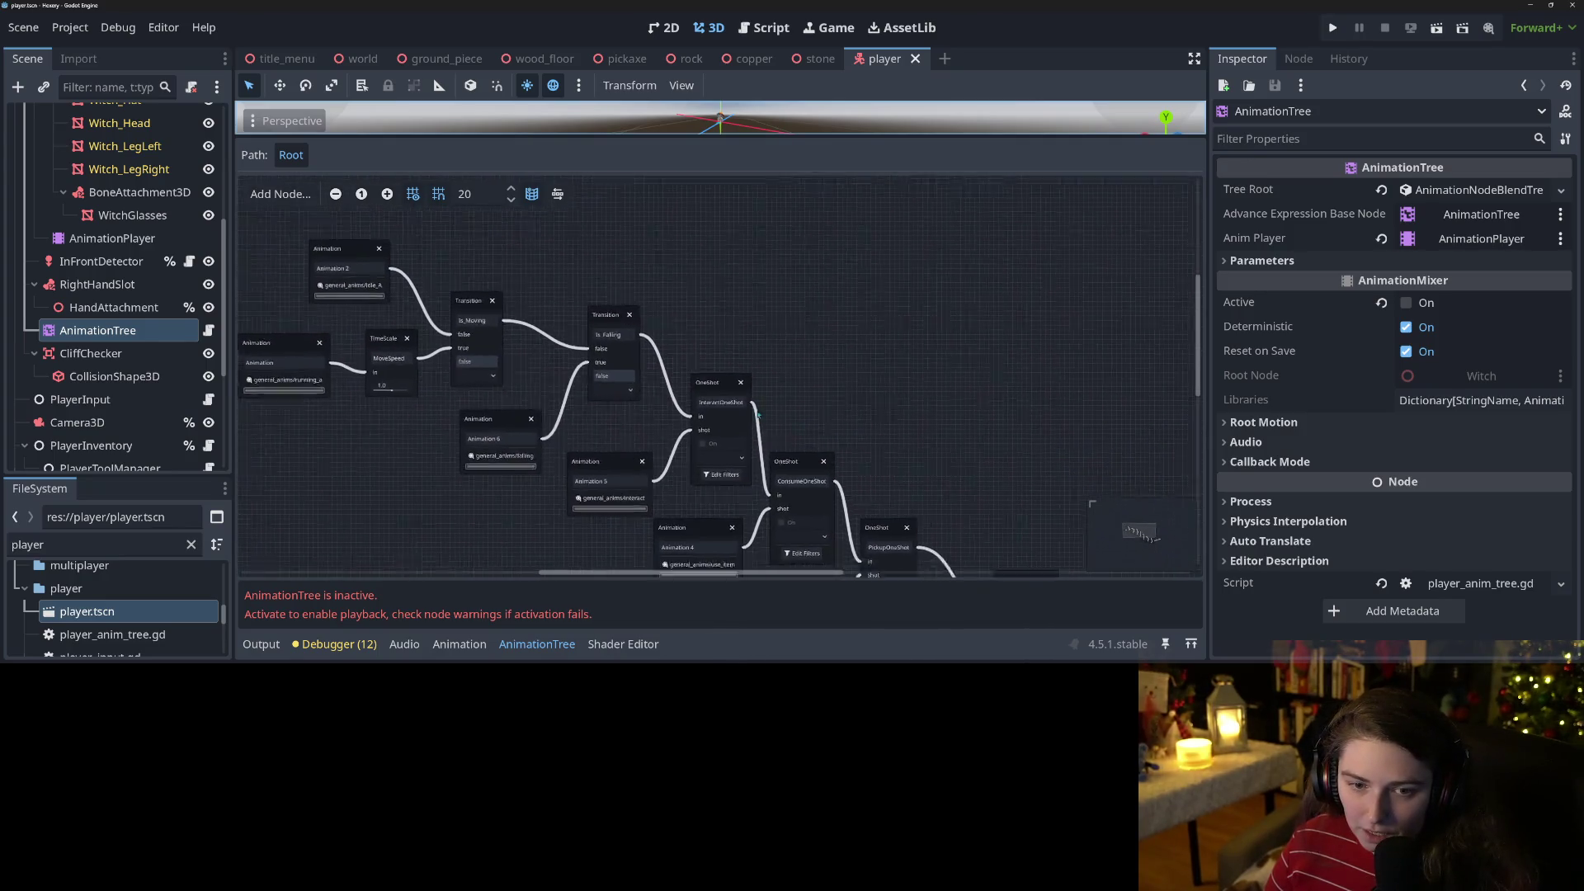
{"action": "scroll", "coordinate": [757, 415], "scroll_direction": "right", "scroll_amount": 10}
{"action": "scroll", "coordinate": [701, 363], "scroll_direction": "down", "scroll_amount": 5}
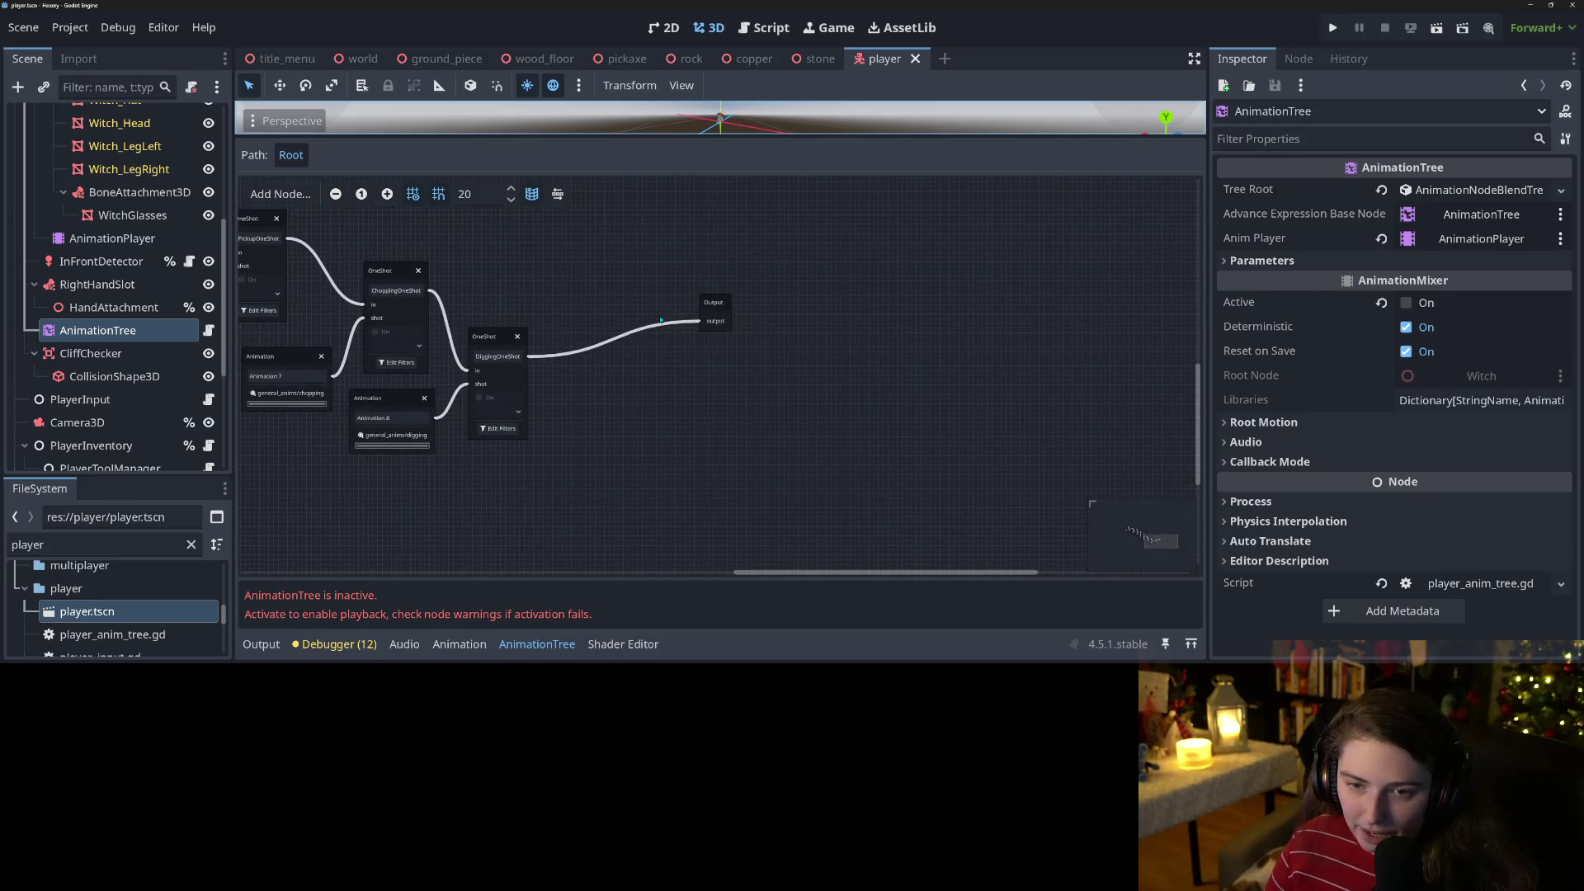
{"action": "left_click_drag", "start_coordinate": [716, 307], "coordinate": [948, 359]}
Add a OneShot node named PickaxeOneShot, discarding a mistaken Transition node.
{"action": "right_click", "coordinate": [675, 316]}
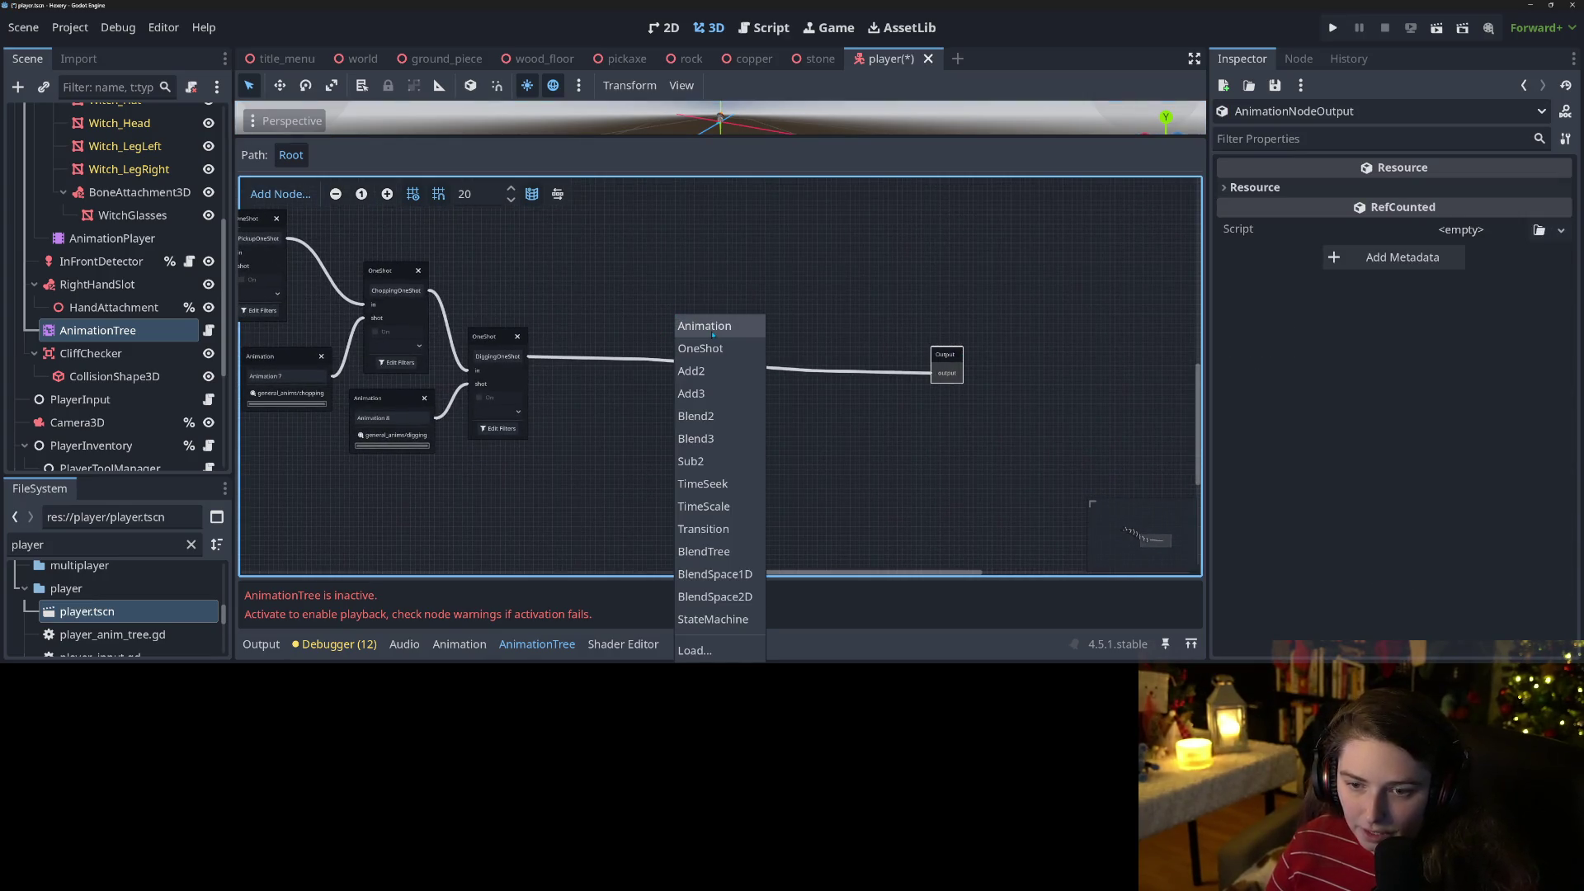
{"action": "left_click", "coordinate": [703, 529]}
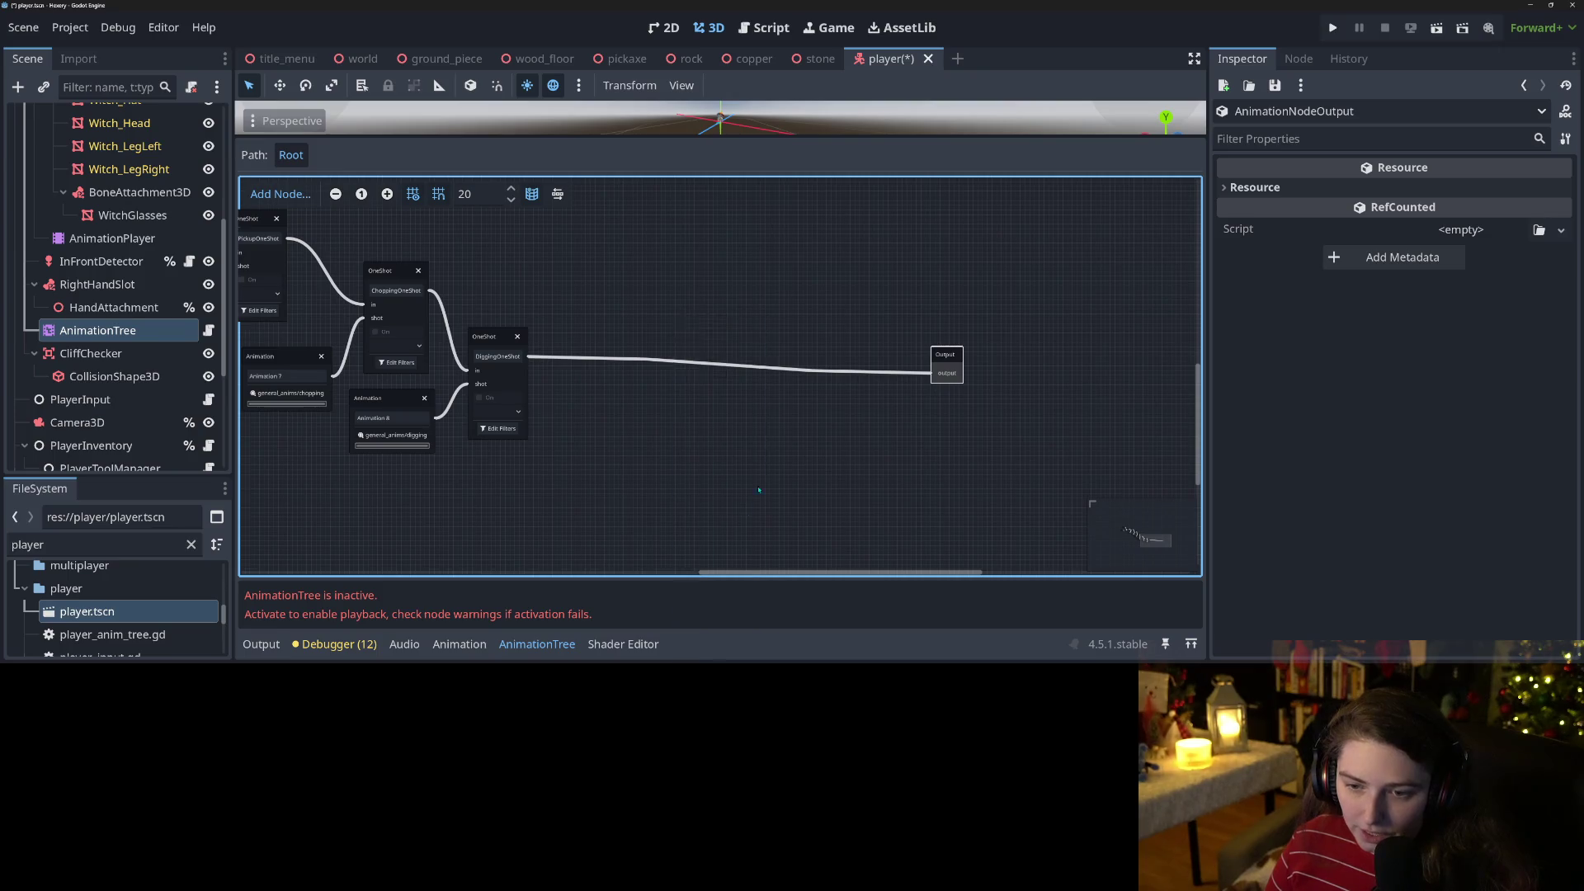
{"action": "double_click", "coordinate": [701, 343]}
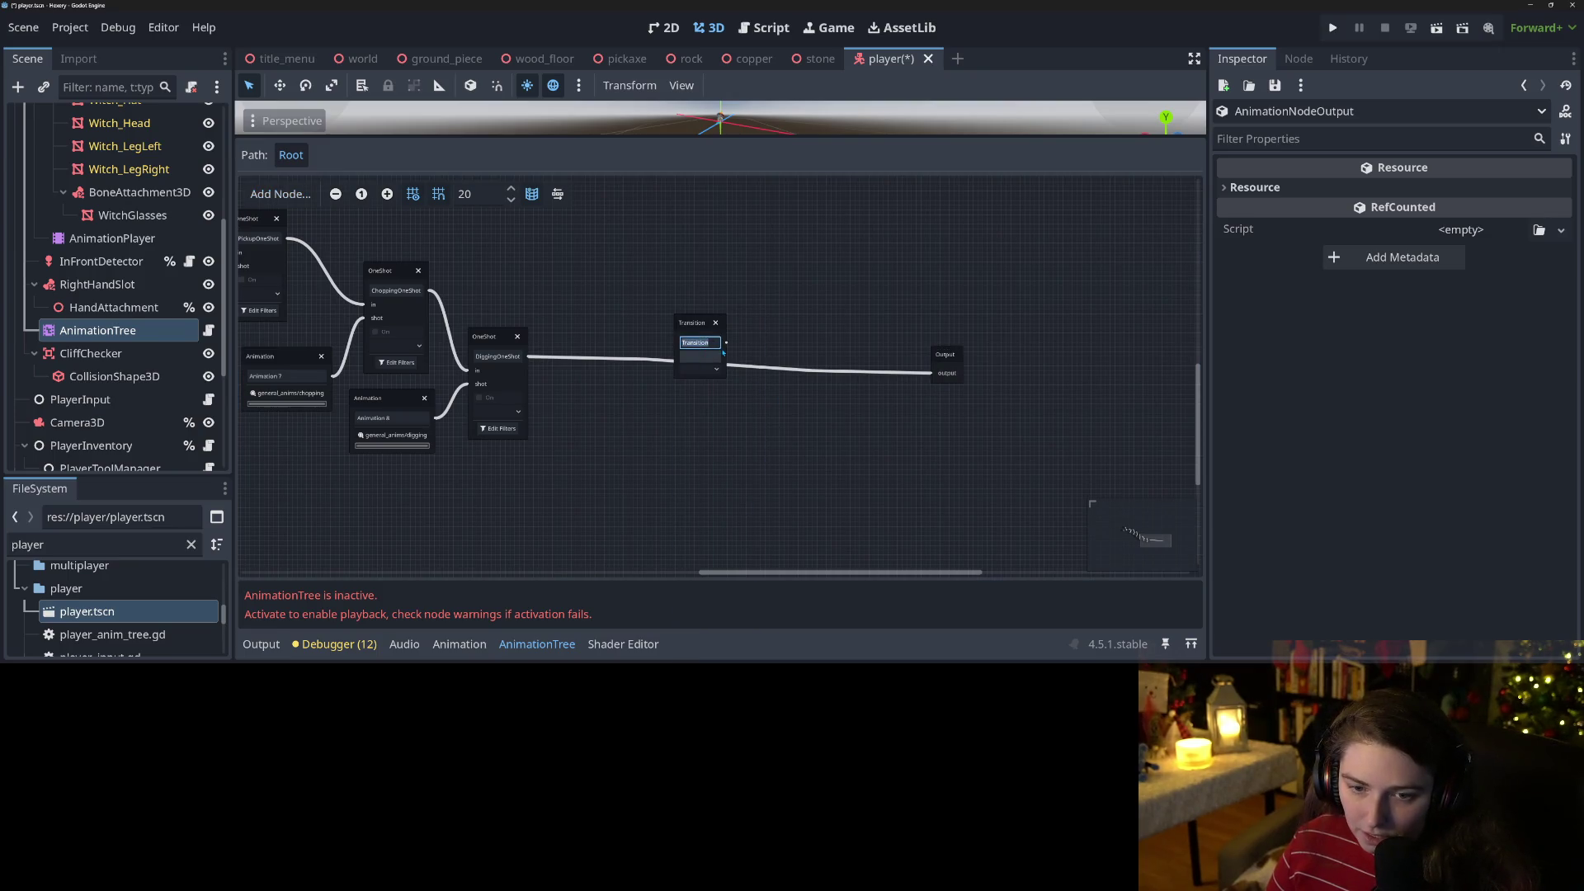
{"action": "left_click", "coordinate": [716, 323]}
{"action": "right_click", "coordinate": [644, 316]}
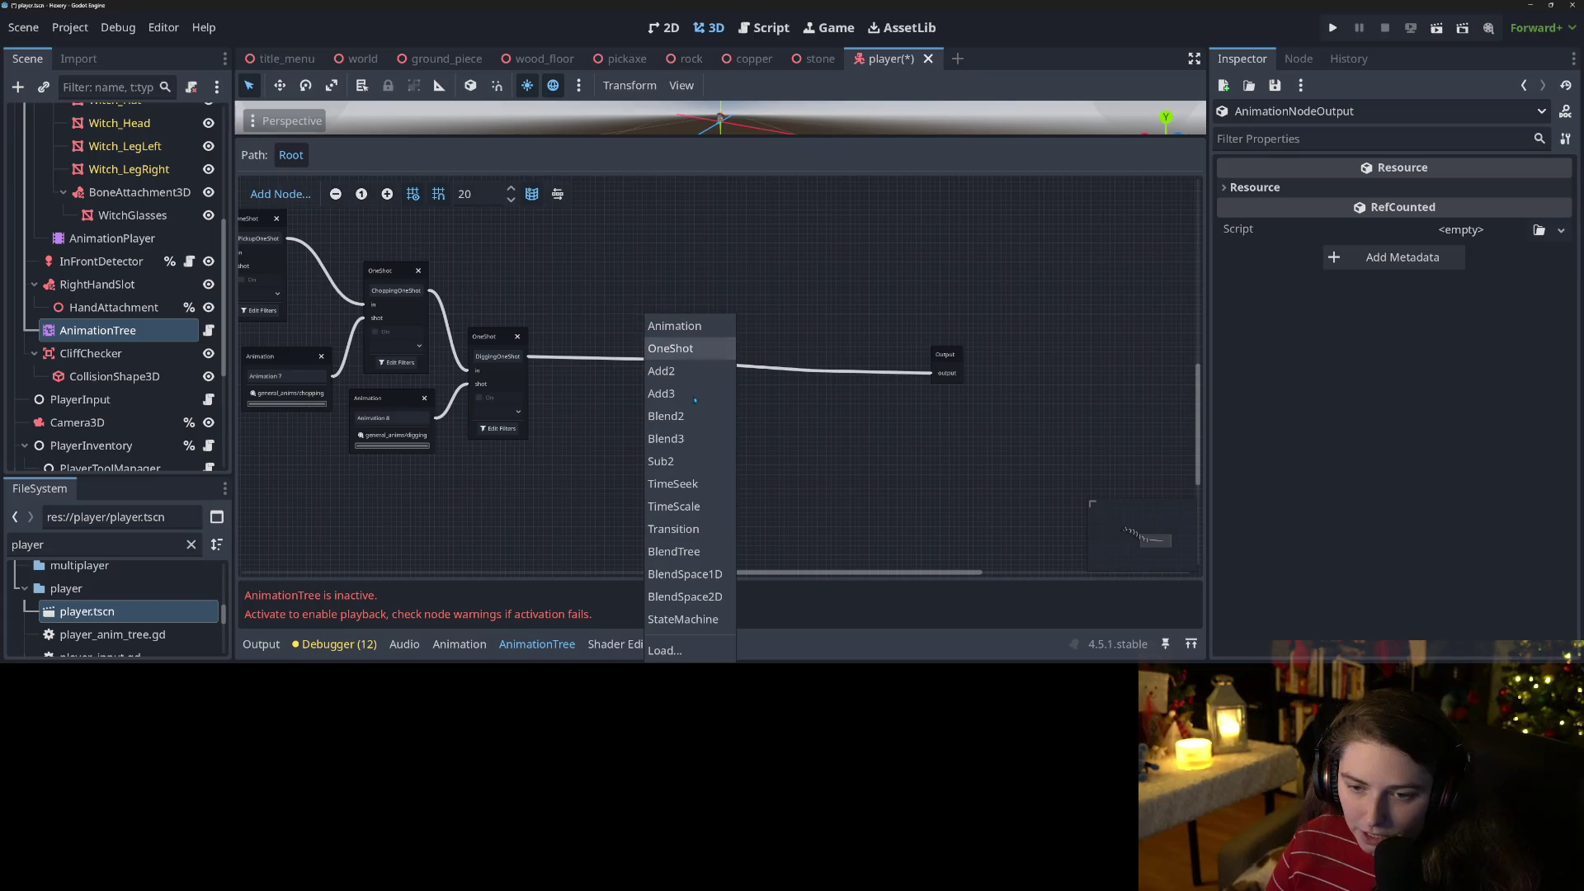
{"action": "left_click", "coordinate": [676, 347]}
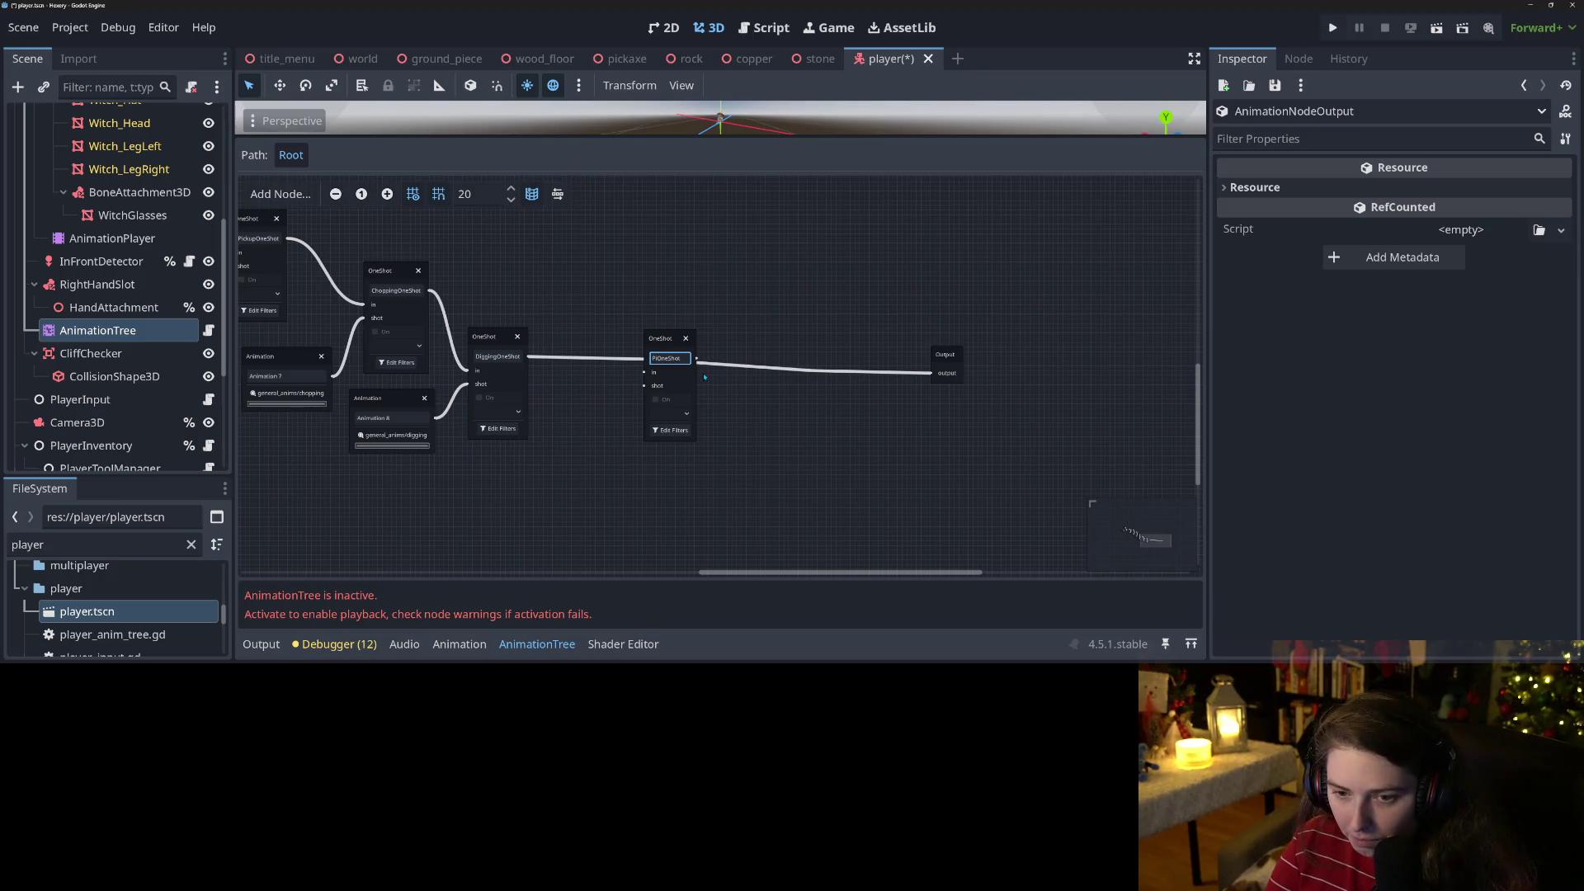
{"action": "type", "text": "ckaxe"}
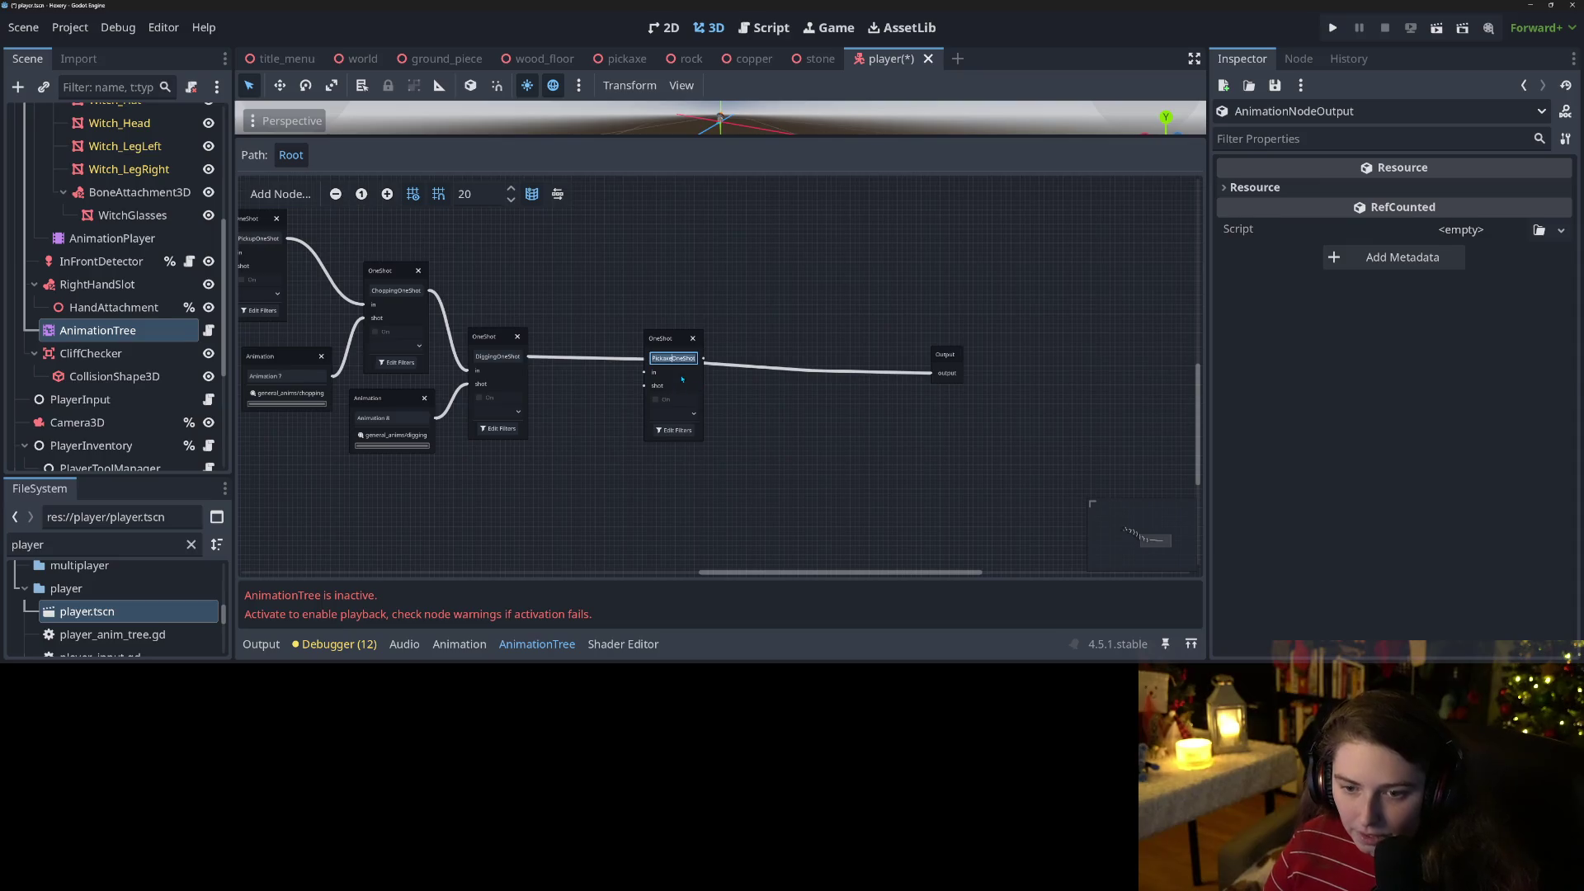
{"action": "left_click", "coordinate": [682, 379]}
Connect DiggingOneShot into PickaxeOneShot and PickaxeOneShot into the Output node.
{"action": "key", "text": "ctrl+z"}
{"action": "key", "text": "ctrl+z"}
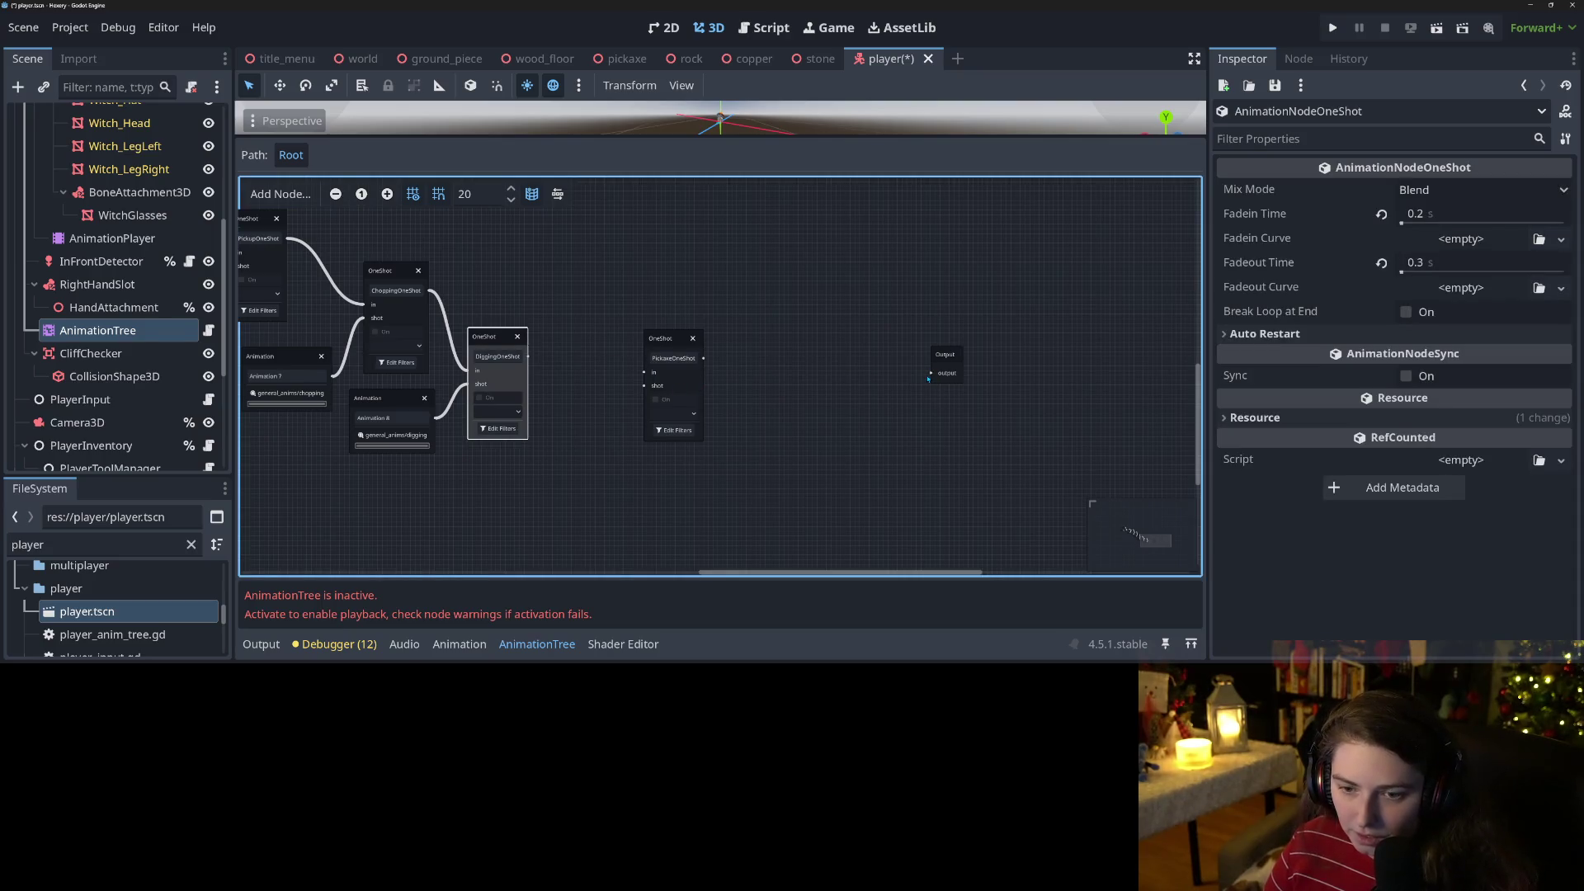
{"action": "left_click_drag", "start_coordinate": [528, 356], "coordinate": [650, 377]}
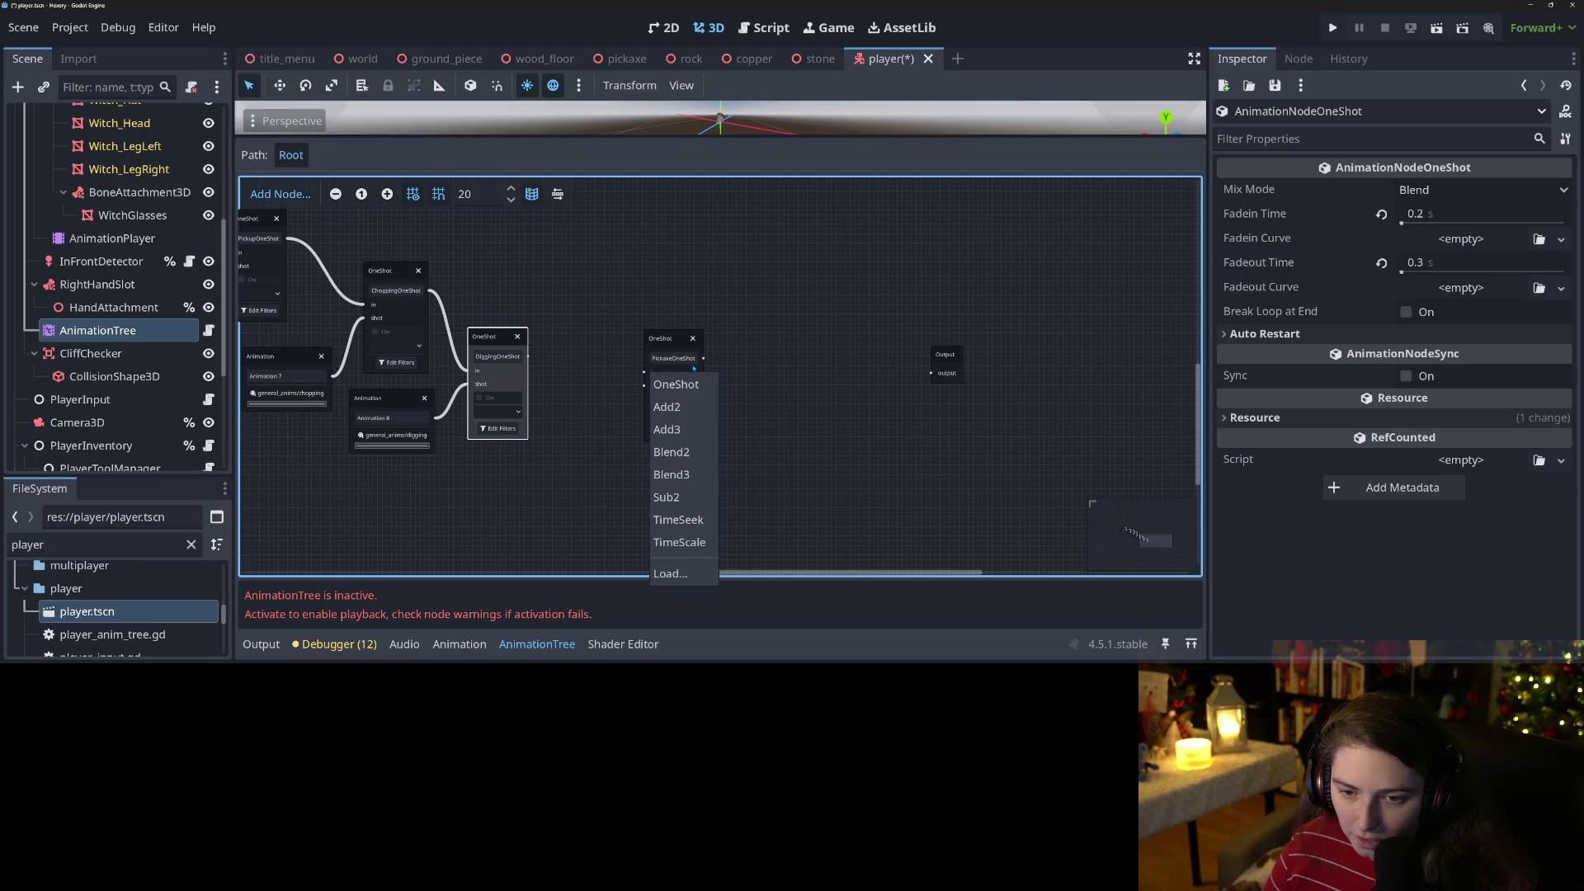
{"action": "left_click", "coordinate": [646, 373]}
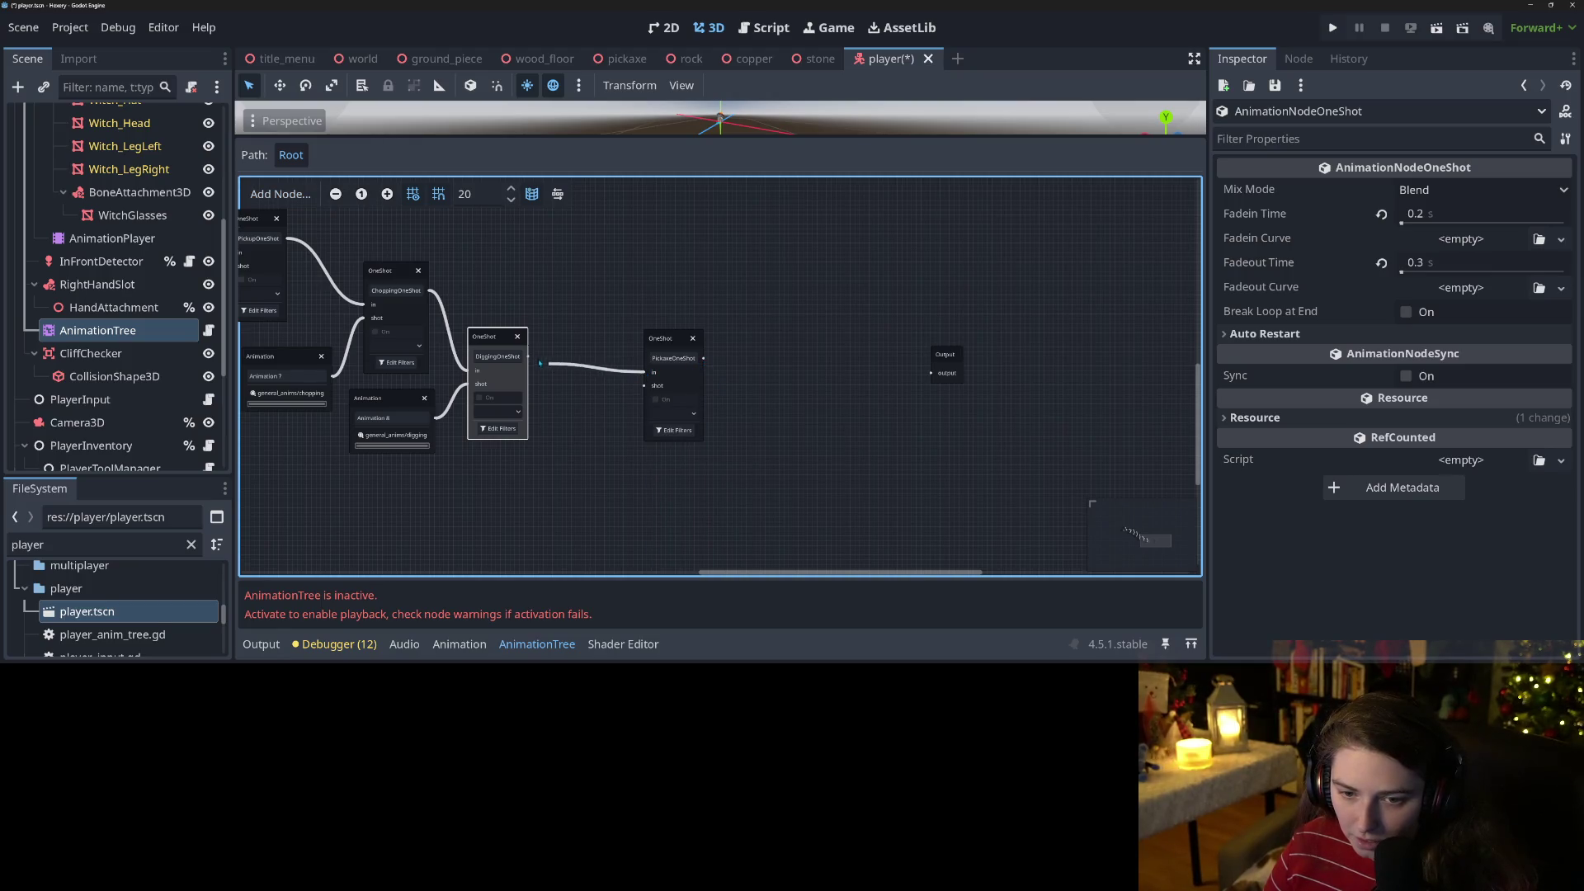
{"action": "left_click_drag", "start_coordinate": [540, 362], "coordinate": [527, 359]}
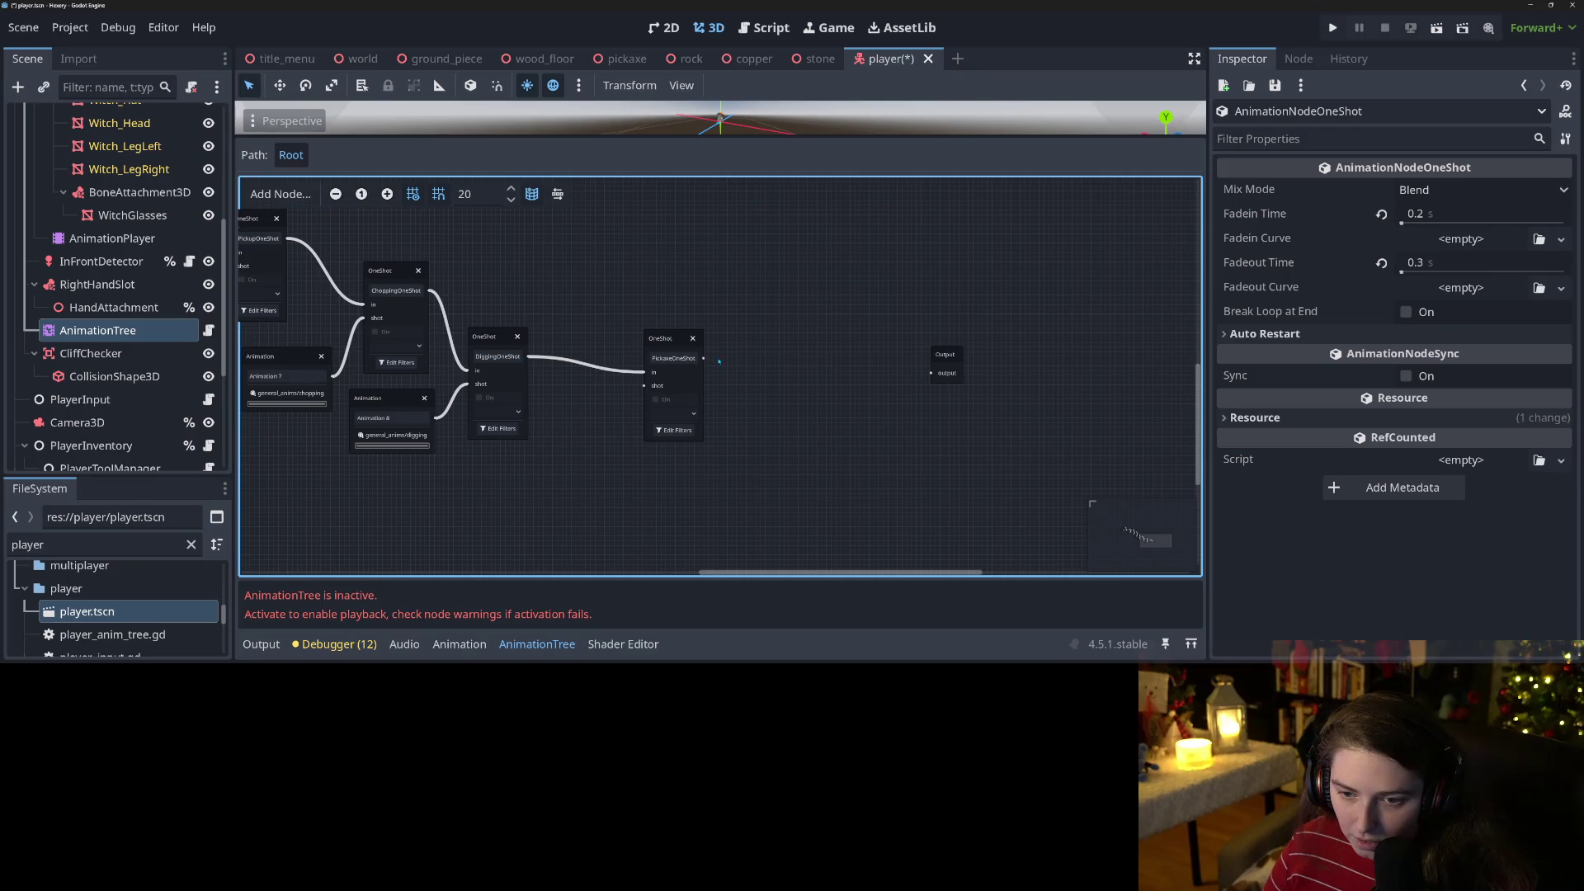
{"action": "left_click_drag", "start_coordinate": [703, 358], "coordinate": [931, 373]}
{"action": "right_click", "coordinate": [585, 315]}
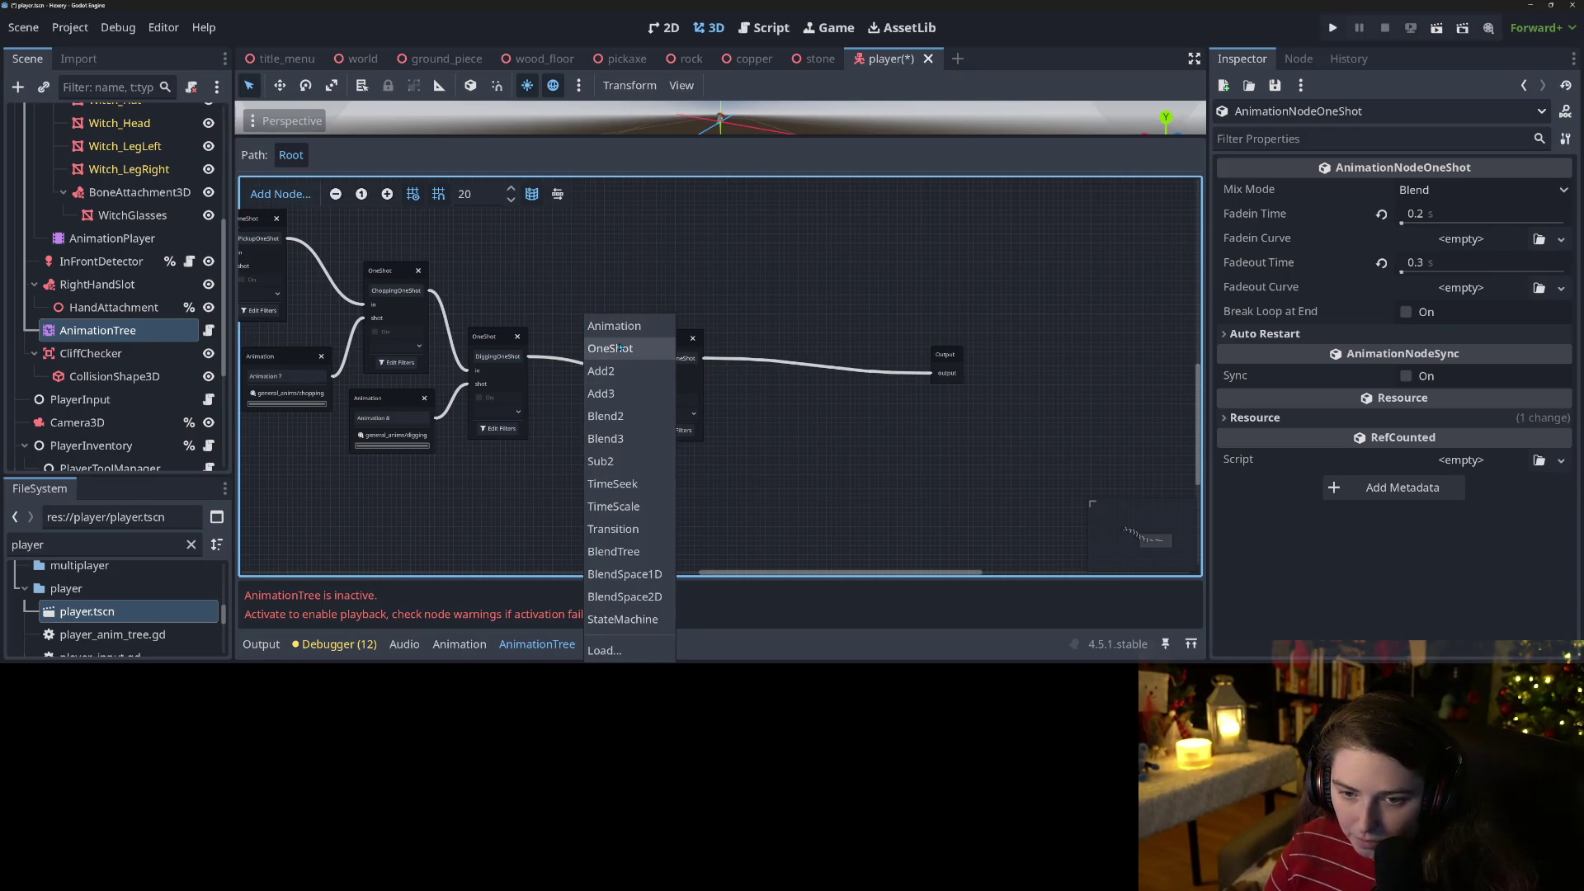
{"action": "key", "text": "Escape"}
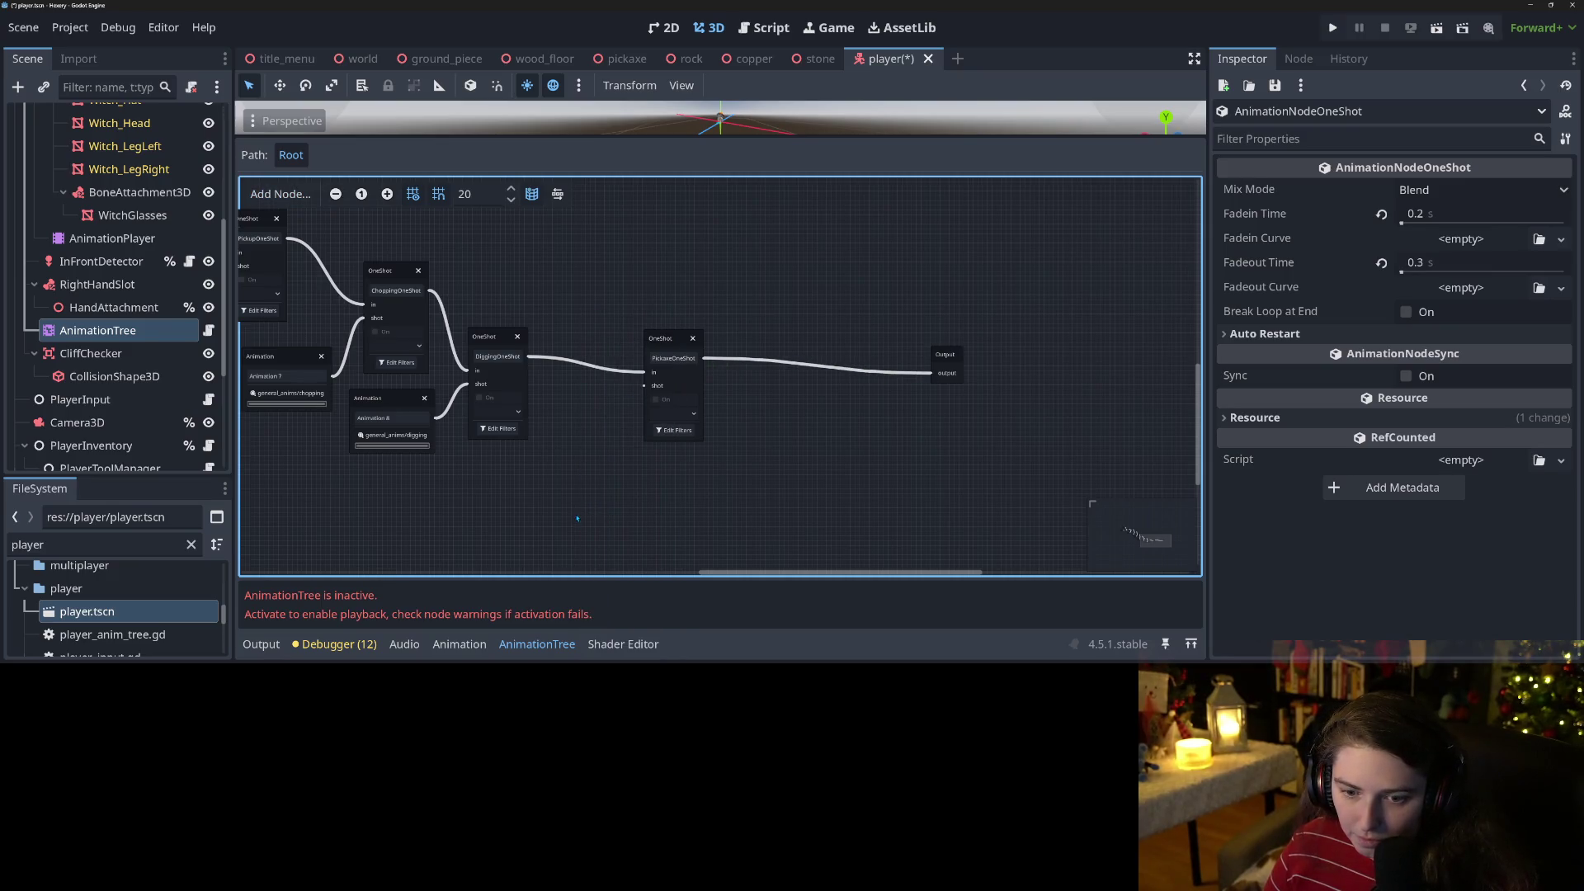
{"action": "mouse_move", "coordinate": [578, 518]}
{"action": "left_mouse_down"}
{"action": "mouse_move", "coordinate": [495, 569]}
{"action": "mouse_move", "coordinate": [594, 462]}
{"action": "mouse_move", "coordinate": [776, 466]}
{"action": "left_mouse_up"}
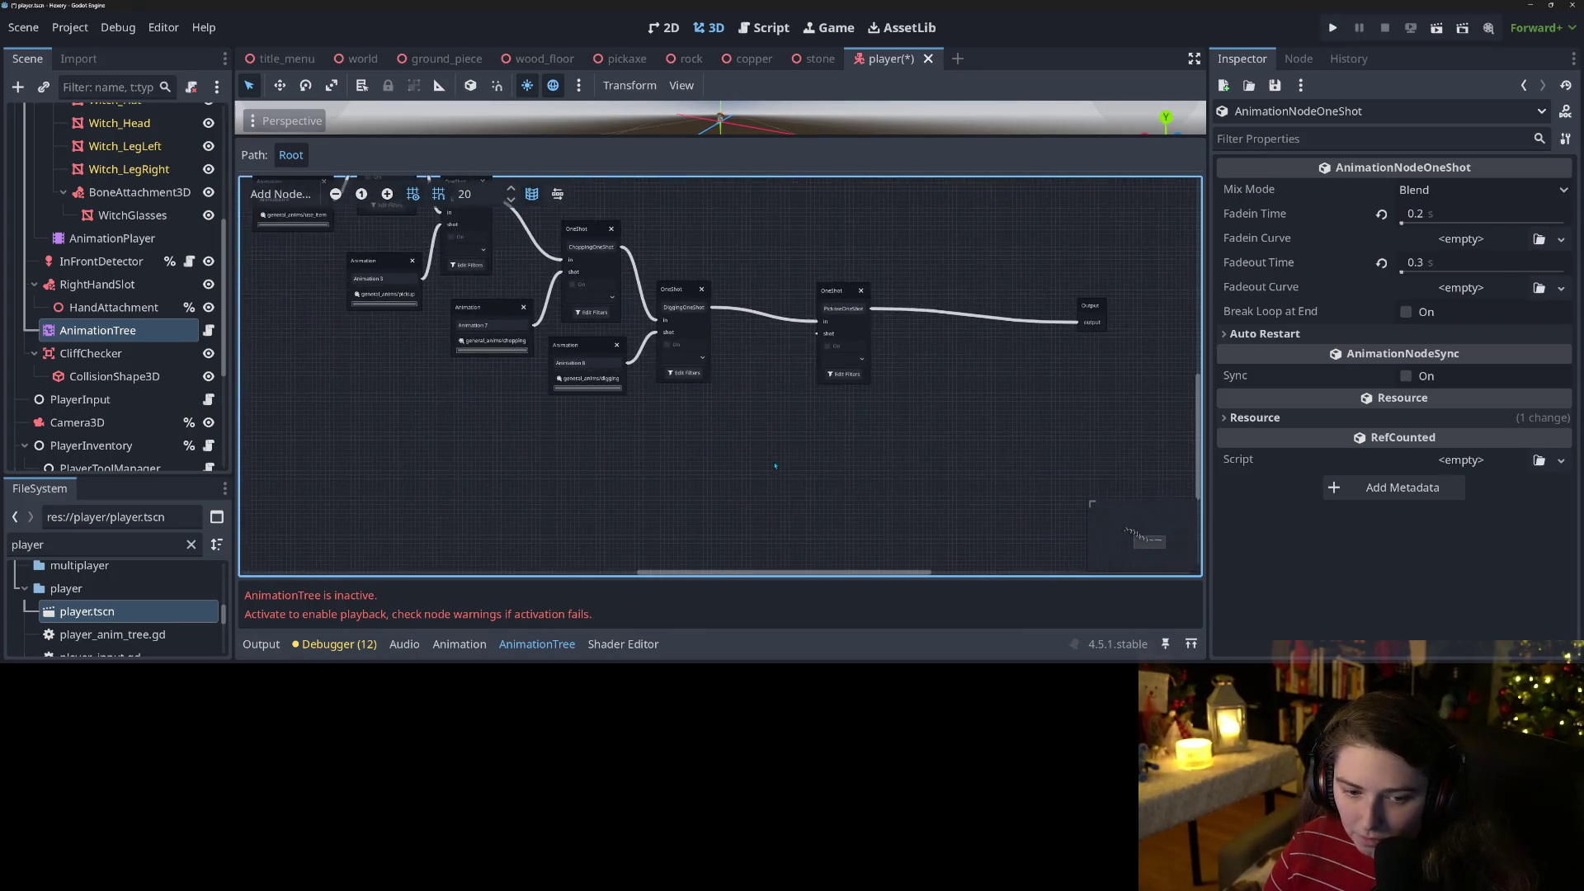
Add a general_anims/pickaxe Animation node to PickaxeOneShot's shot input with Use Custom Timeline on.
{"action": "left_click_drag", "start_coordinate": [817, 333], "coordinate": [745, 314]}
{"action": "left_click", "coordinate": [783, 327]}
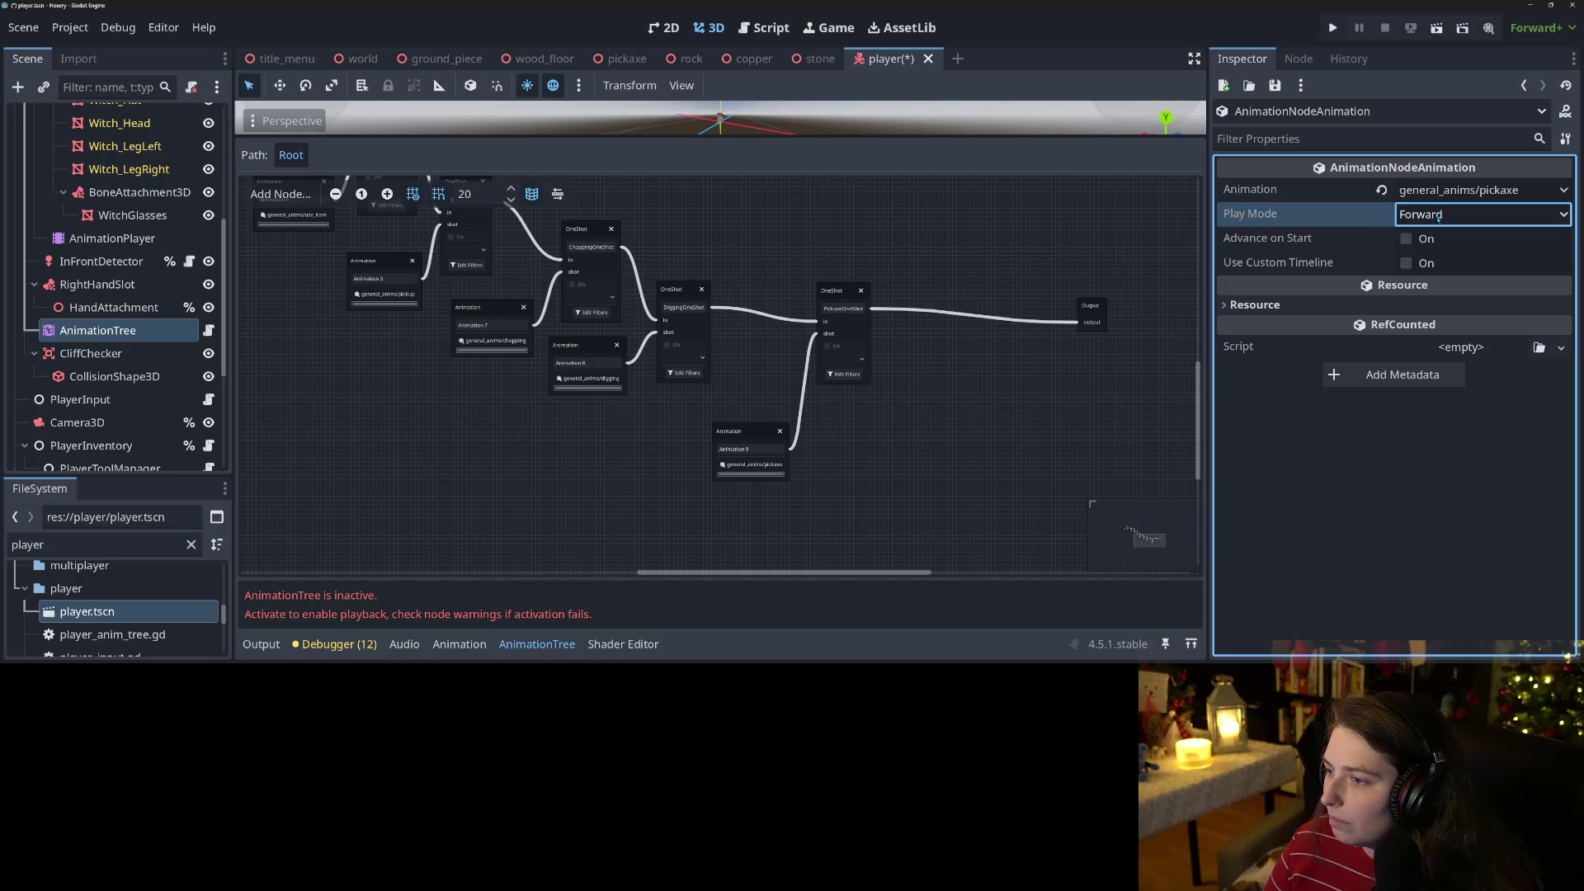
{"action": "left_click", "coordinate": [1458, 190]}
{"action": "left_click", "coordinate": [1347, 254]}
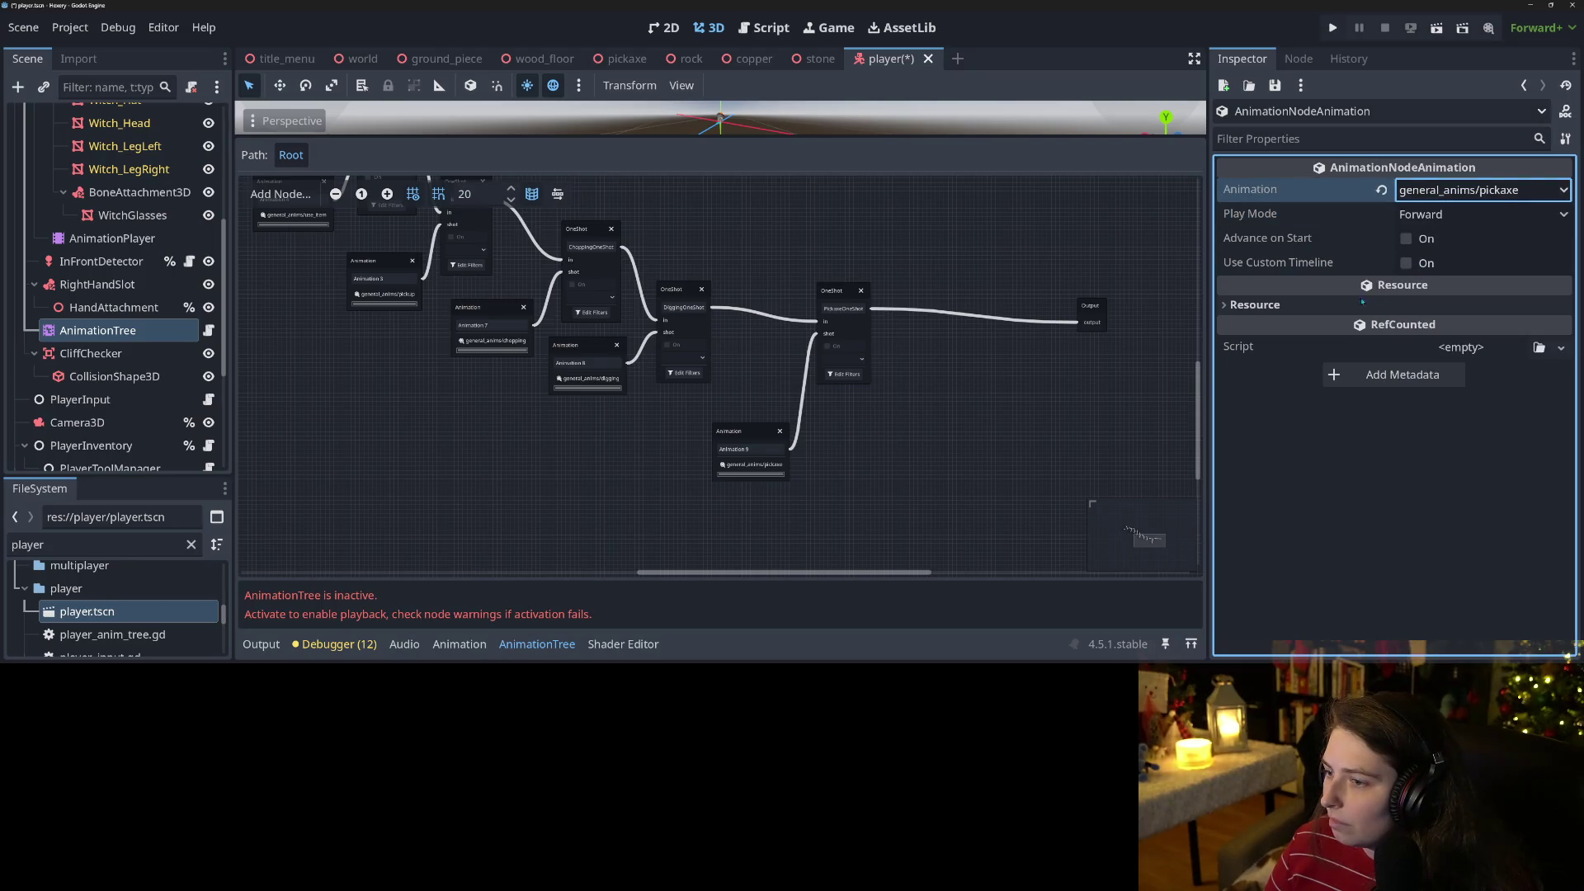
{"action": "left_click", "coordinate": [1408, 262]}
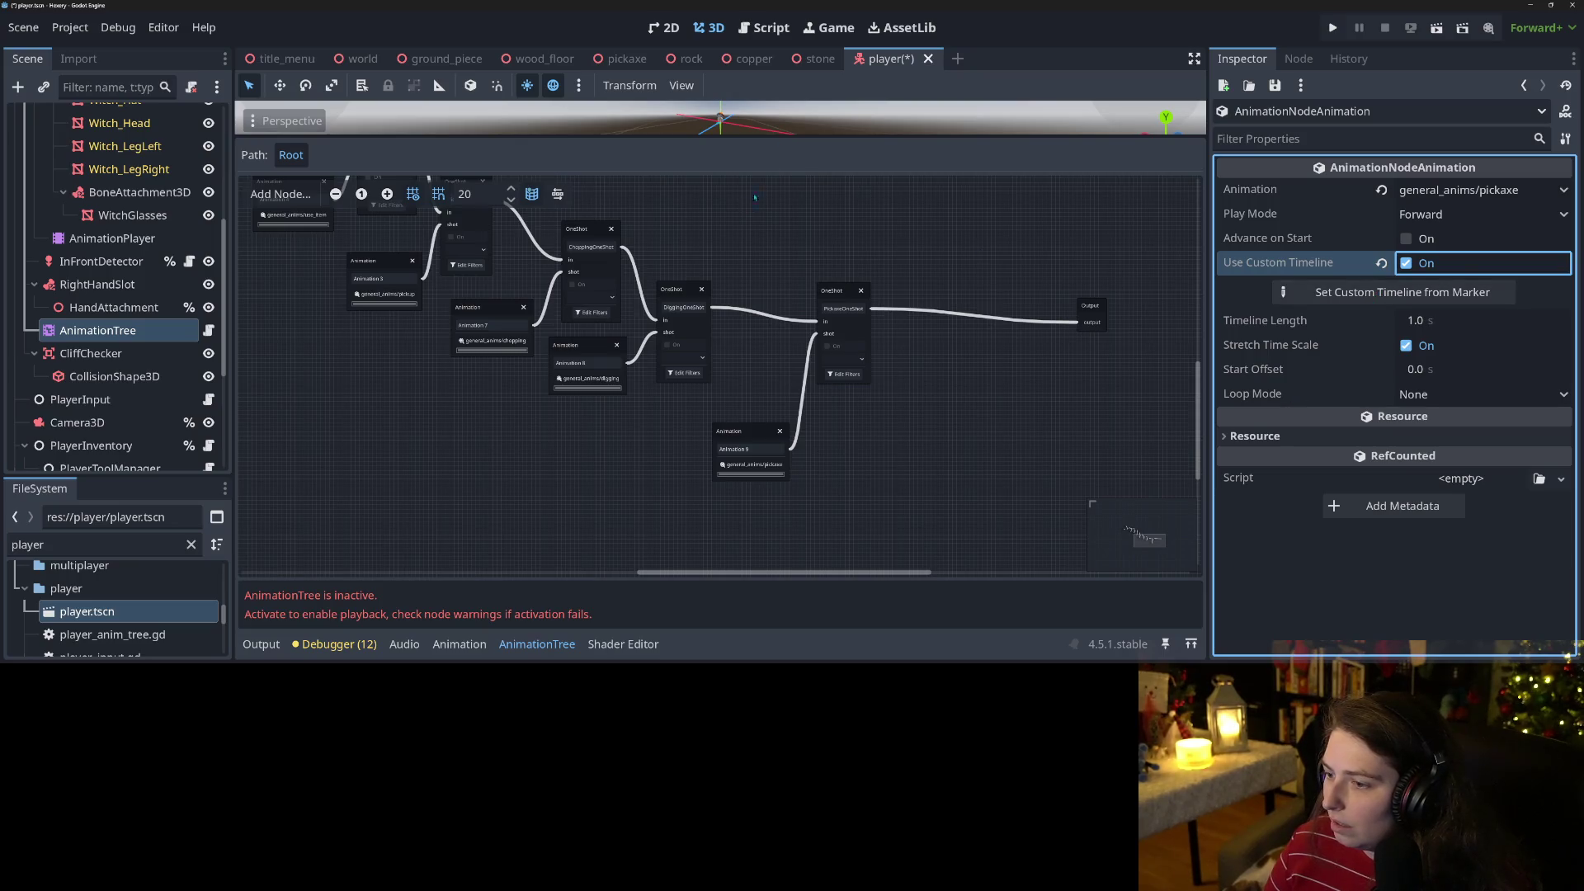
Inspect the character in an enlarged 3D view, then show the pickaxe animation's keyframe timeline.
{"action": "key", "text": "shift+F12"}
{"action": "scroll", "coordinate": [893, 316], "scroll_direction": "up", "scroll_amount": 5}
{"action": "left_click_drag", "start_coordinate": [893, 317], "coordinate": [755, 372]}
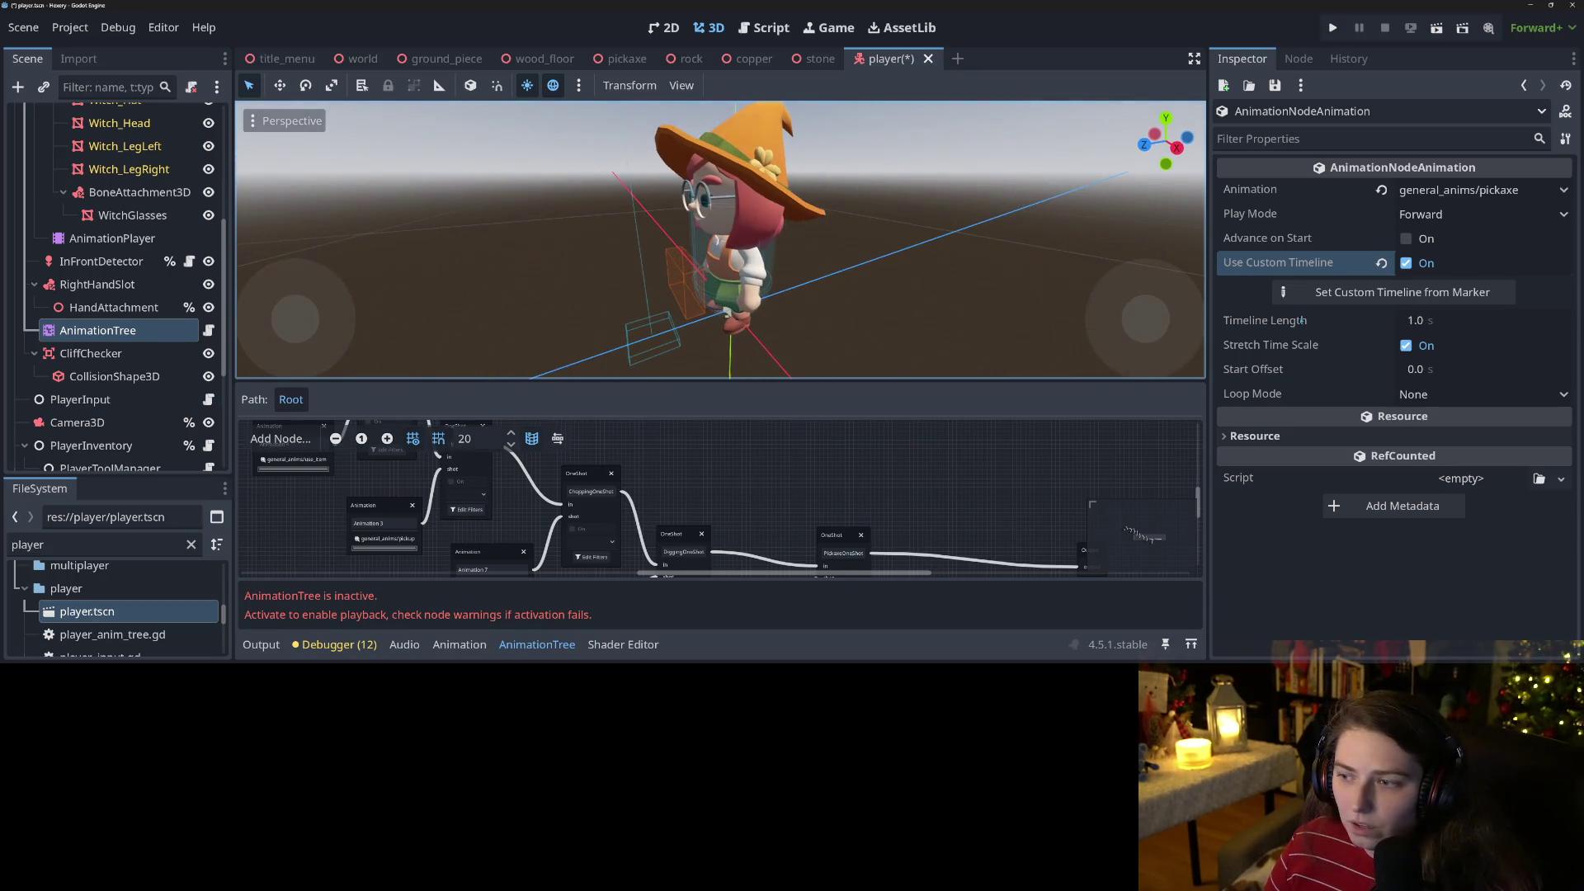
{"action": "left_click", "coordinate": [1392, 295]}
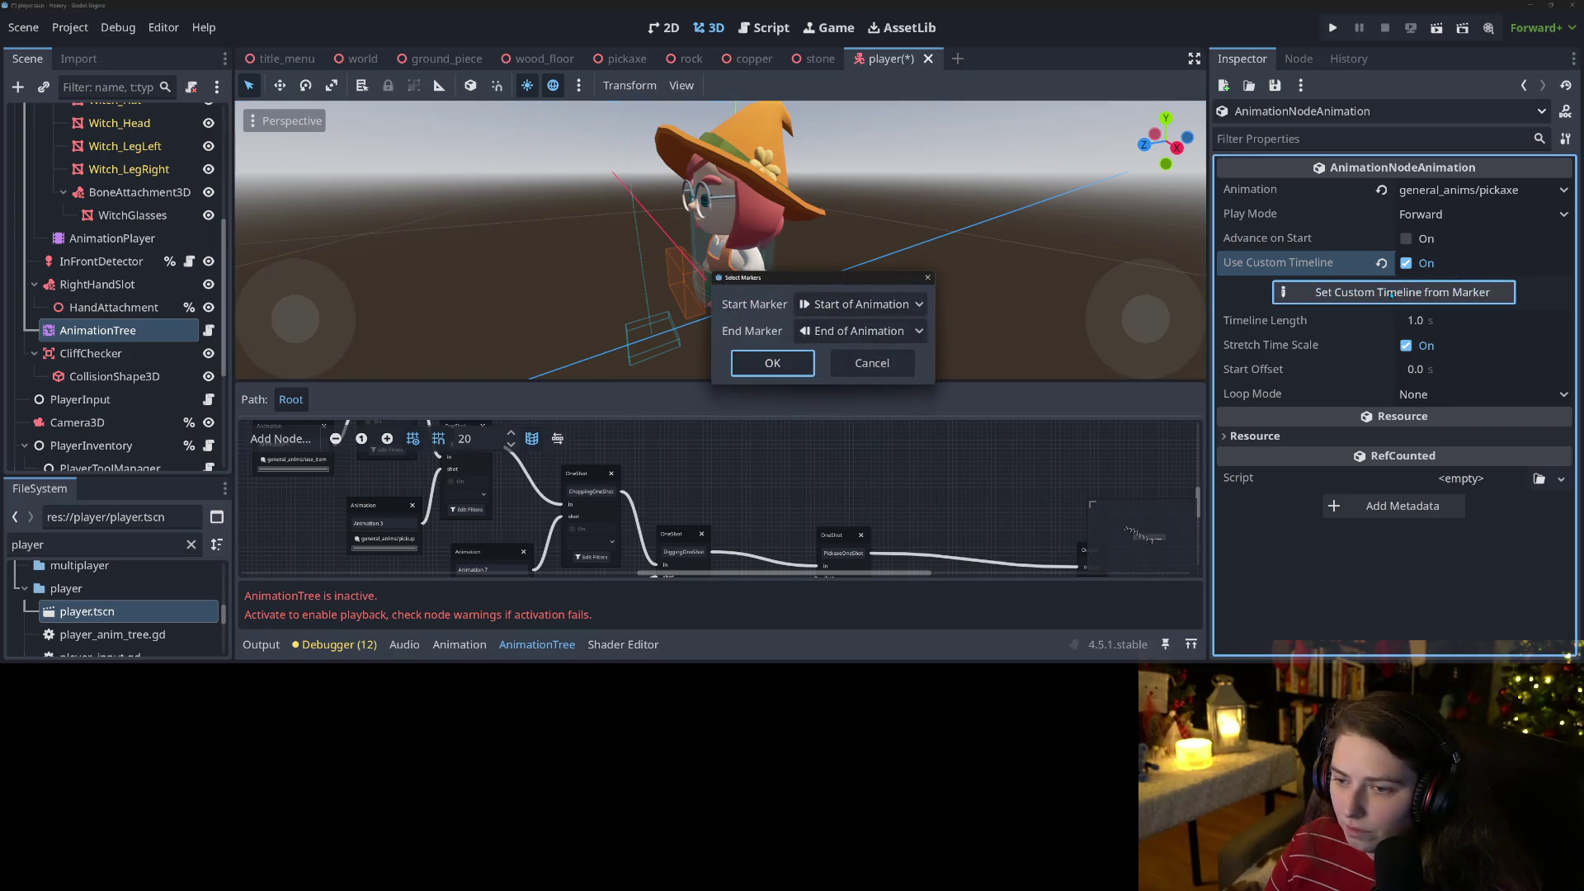
{"action": "left_click", "coordinate": [872, 363]}
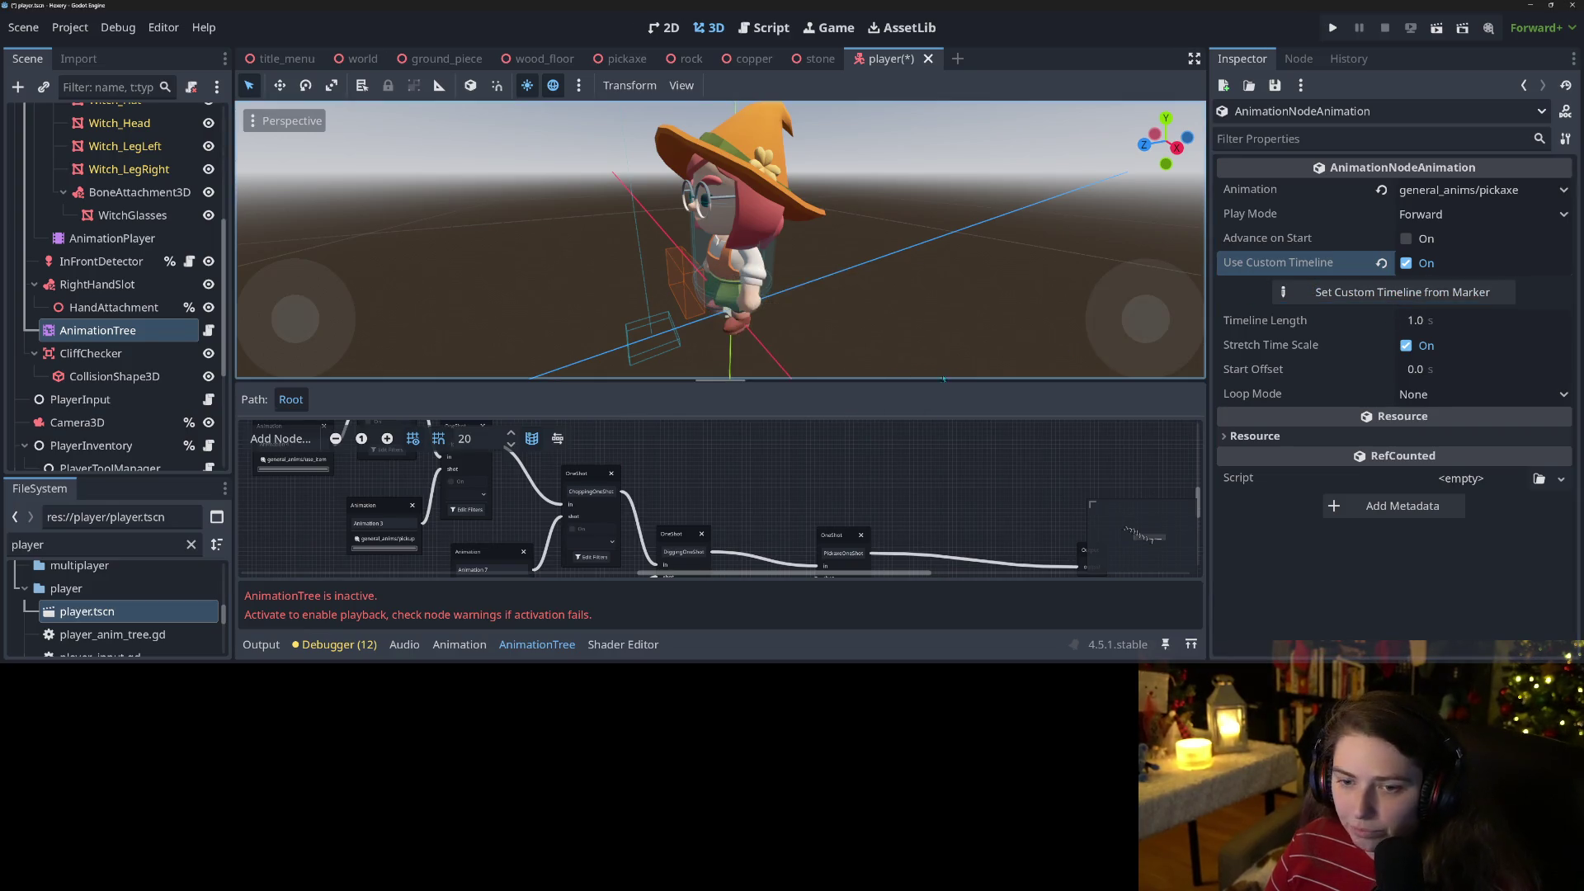
{"action": "left_click", "coordinate": [112, 238]}
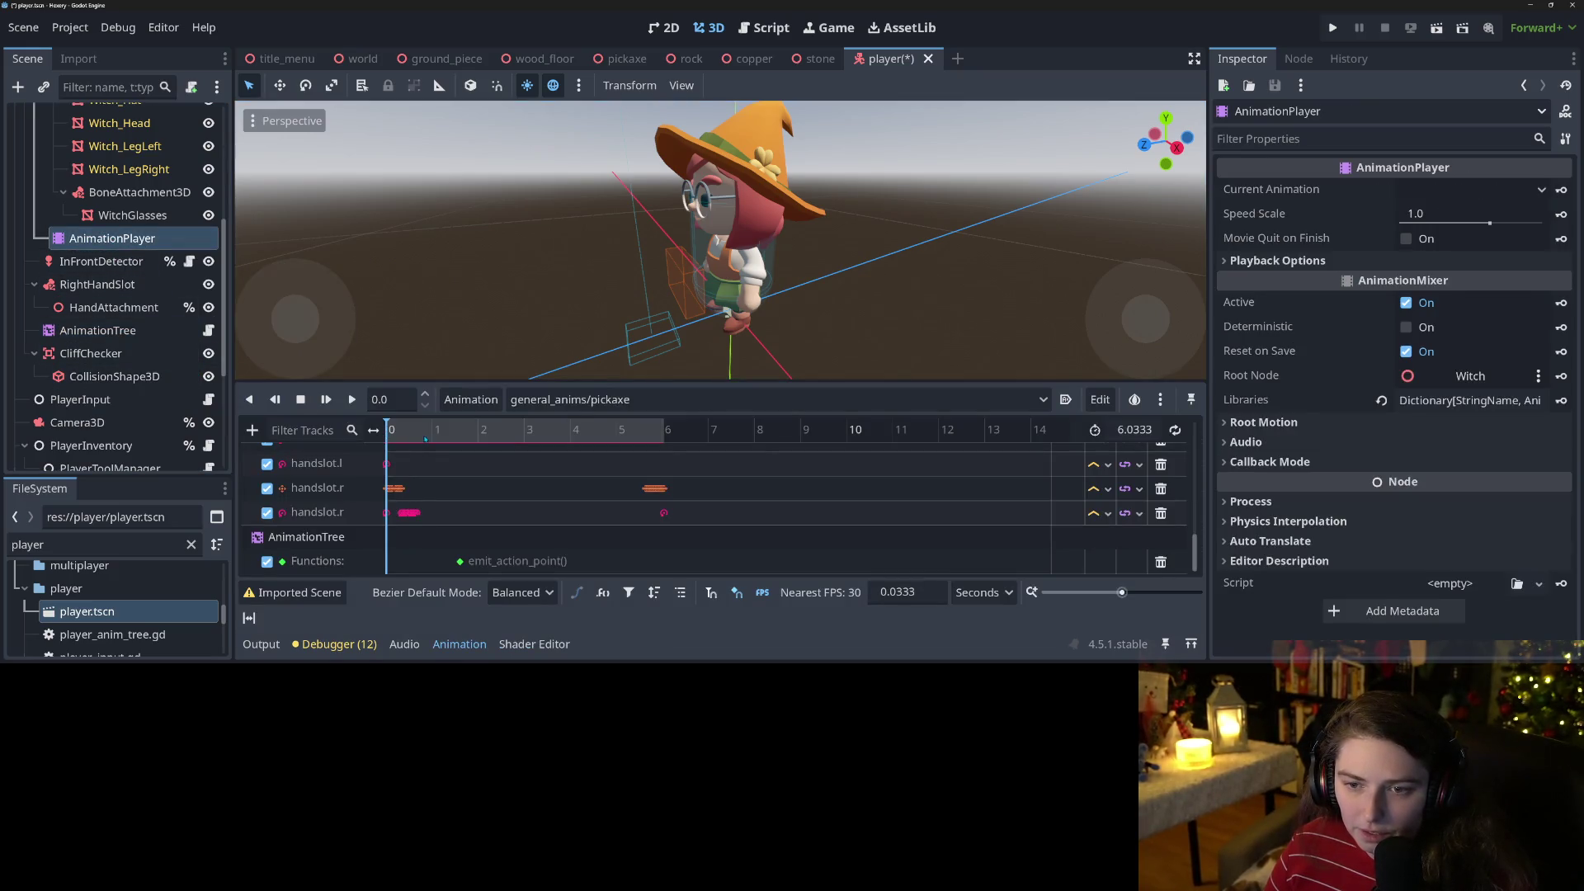
Move the emit_action_point key from 1.6 s to 1.0667 s, then reselect AnimationTree.
{"action": "mouse_move", "coordinate": [386, 430]}
{"action": "left_mouse_down"}
{"action": "mouse_move", "coordinate": [660, 511]}
{"action": "mouse_move", "coordinate": [378, 477]}
{"action": "left_mouse_up"}
{"action": "mouse_move", "coordinate": [384, 476]}
{"action": "left_mouse_down"}
{"action": "mouse_move", "coordinate": [478, 502]}
{"action": "mouse_move", "coordinate": [384, 490]}
{"action": "mouse_move", "coordinate": [438, 500]}
{"action": "left_mouse_up"}
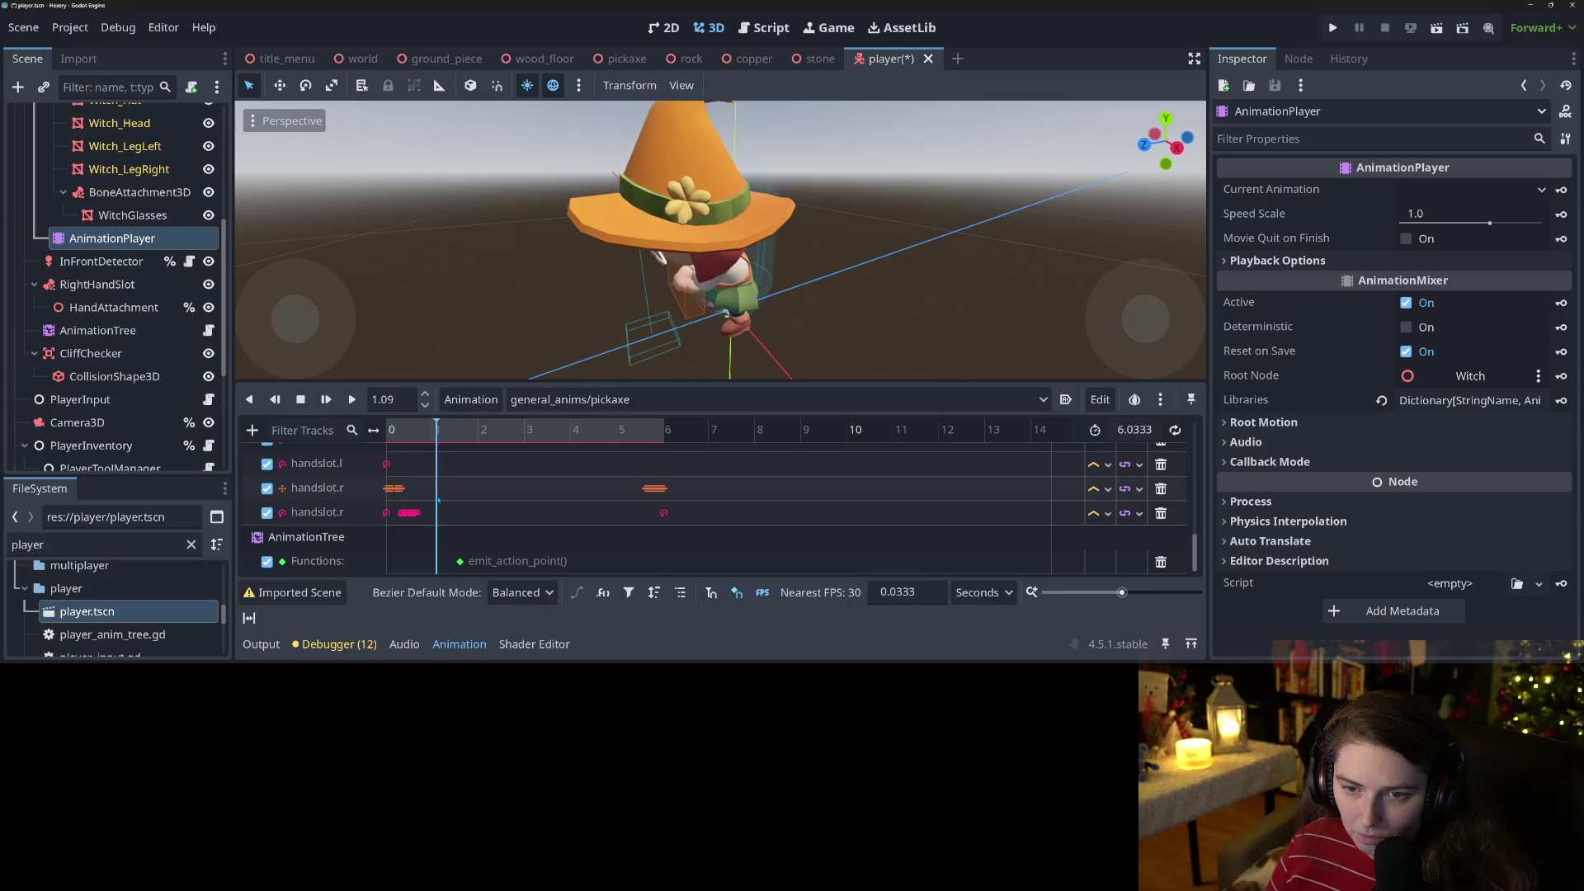
{"action": "left_click", "coordinate": [460, 561]}
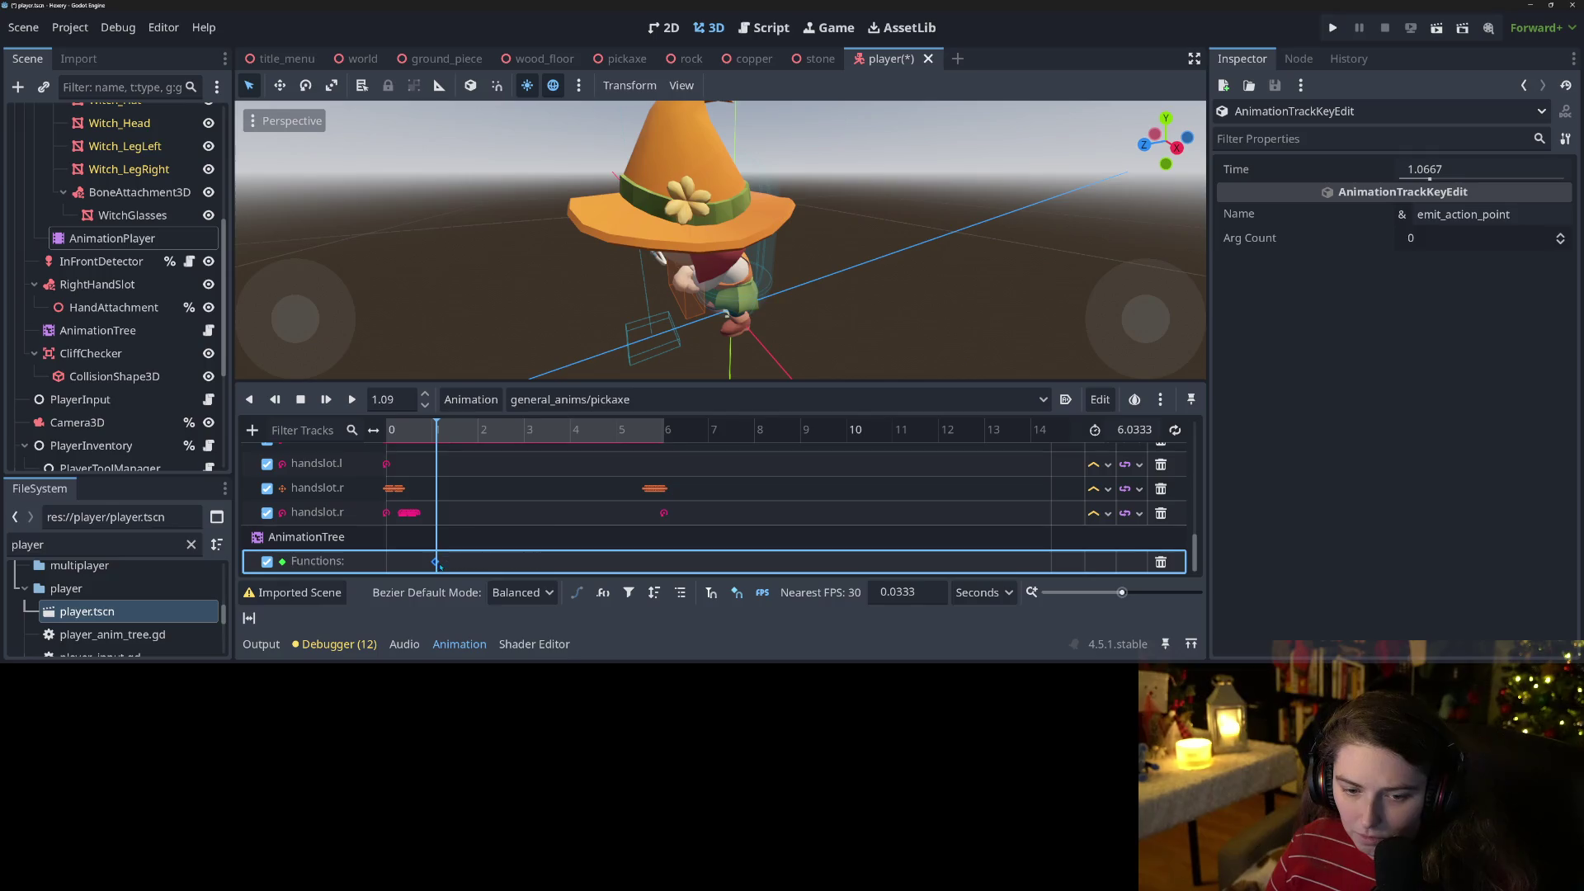
{"action": "left_click_drag", "start_coordinate": [438, 566], "coordinate": [436, 566]}
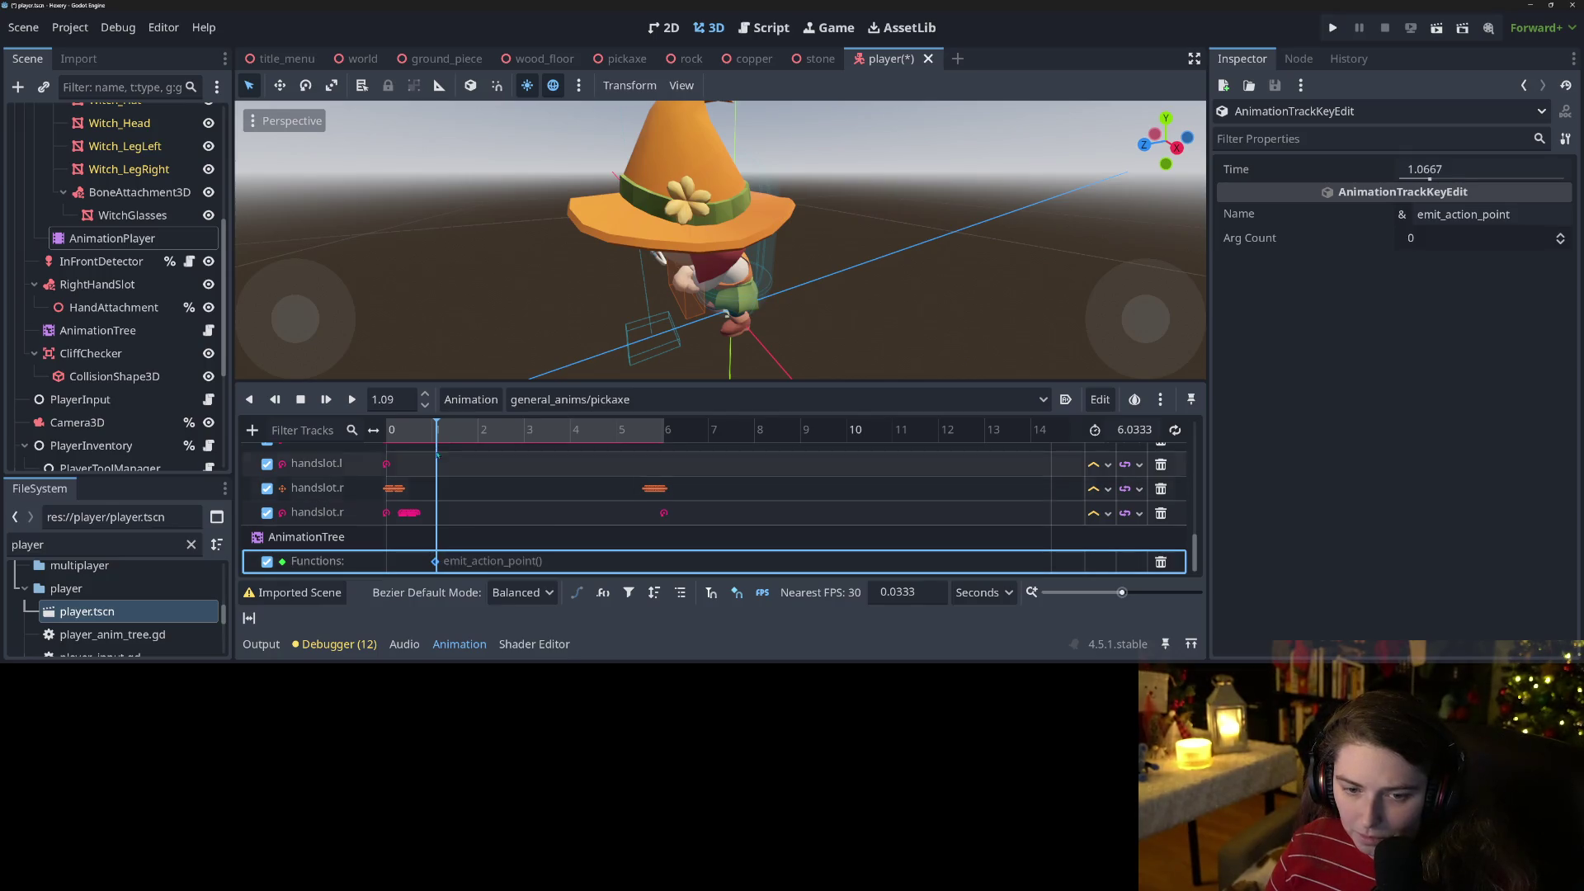
{"action": "left_click_drag", "start_coordinate": [438, 438], "coordinate": [490, 450]}
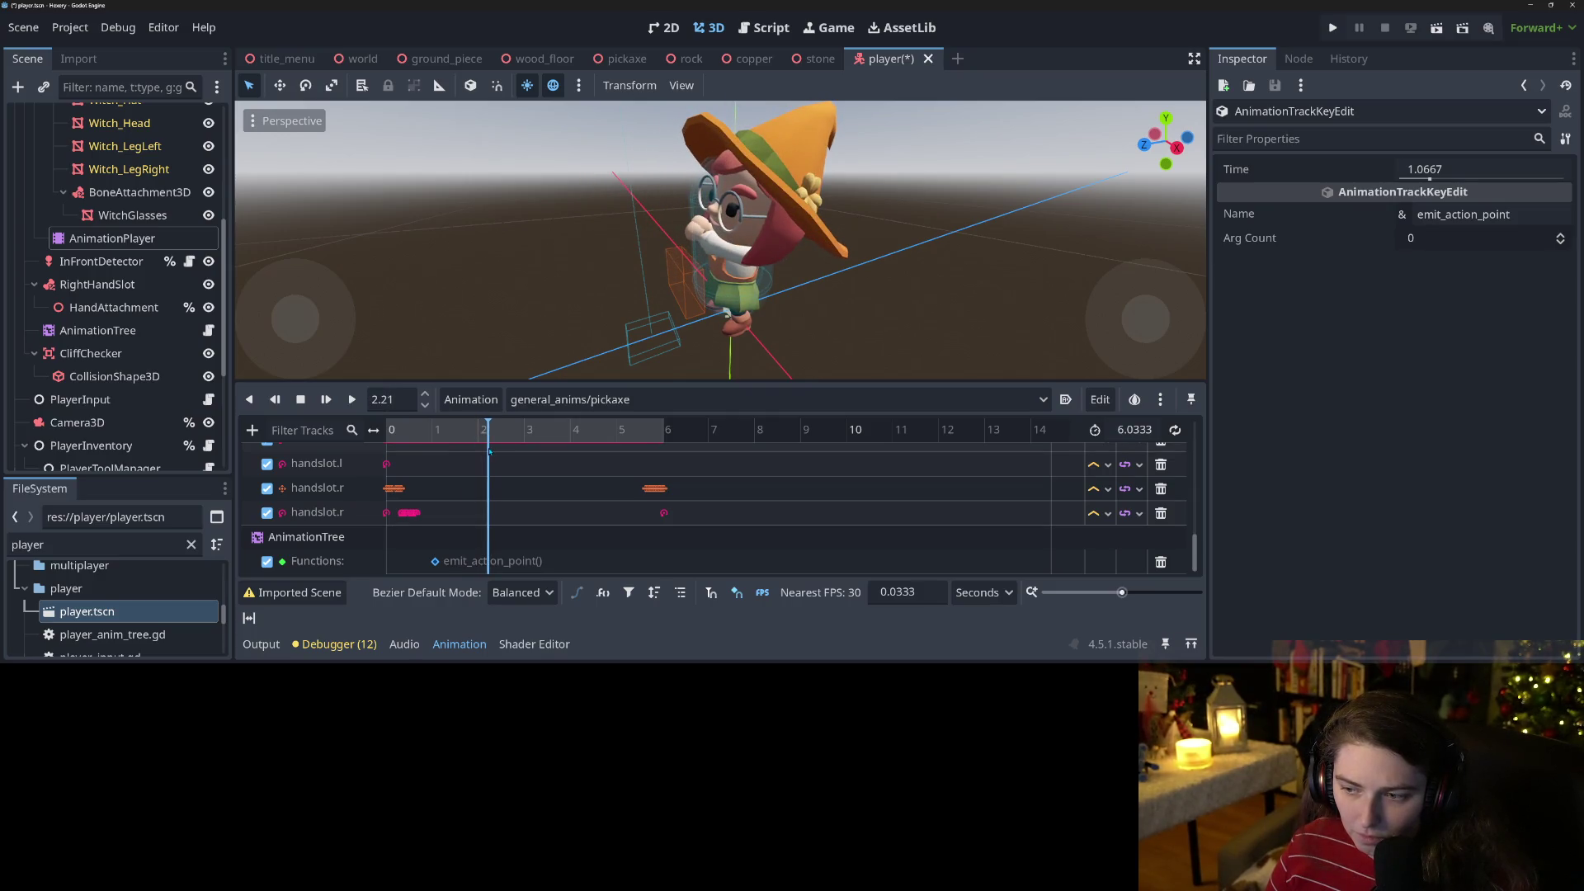
{"action": "left_click", "coordinate": [117, 332]}
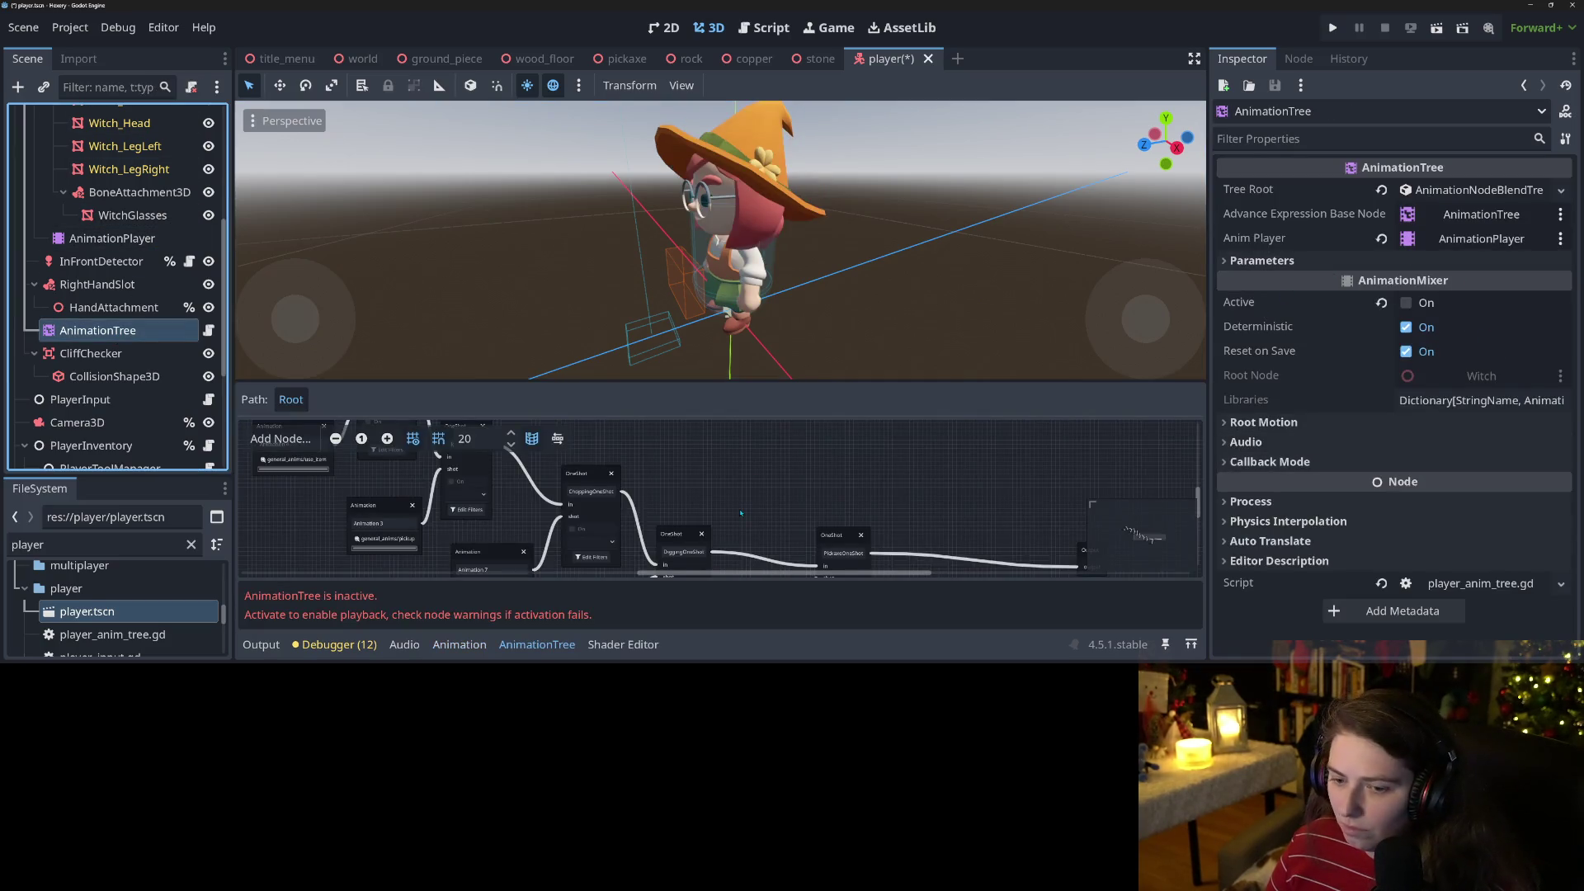
Set the pickaxe Animation node's Timeline Length to 6 and save the player scene.
{"action": "scroll", "coordinate": [734, 532], "scroll_direction": "down", "scroll_amount": 3}
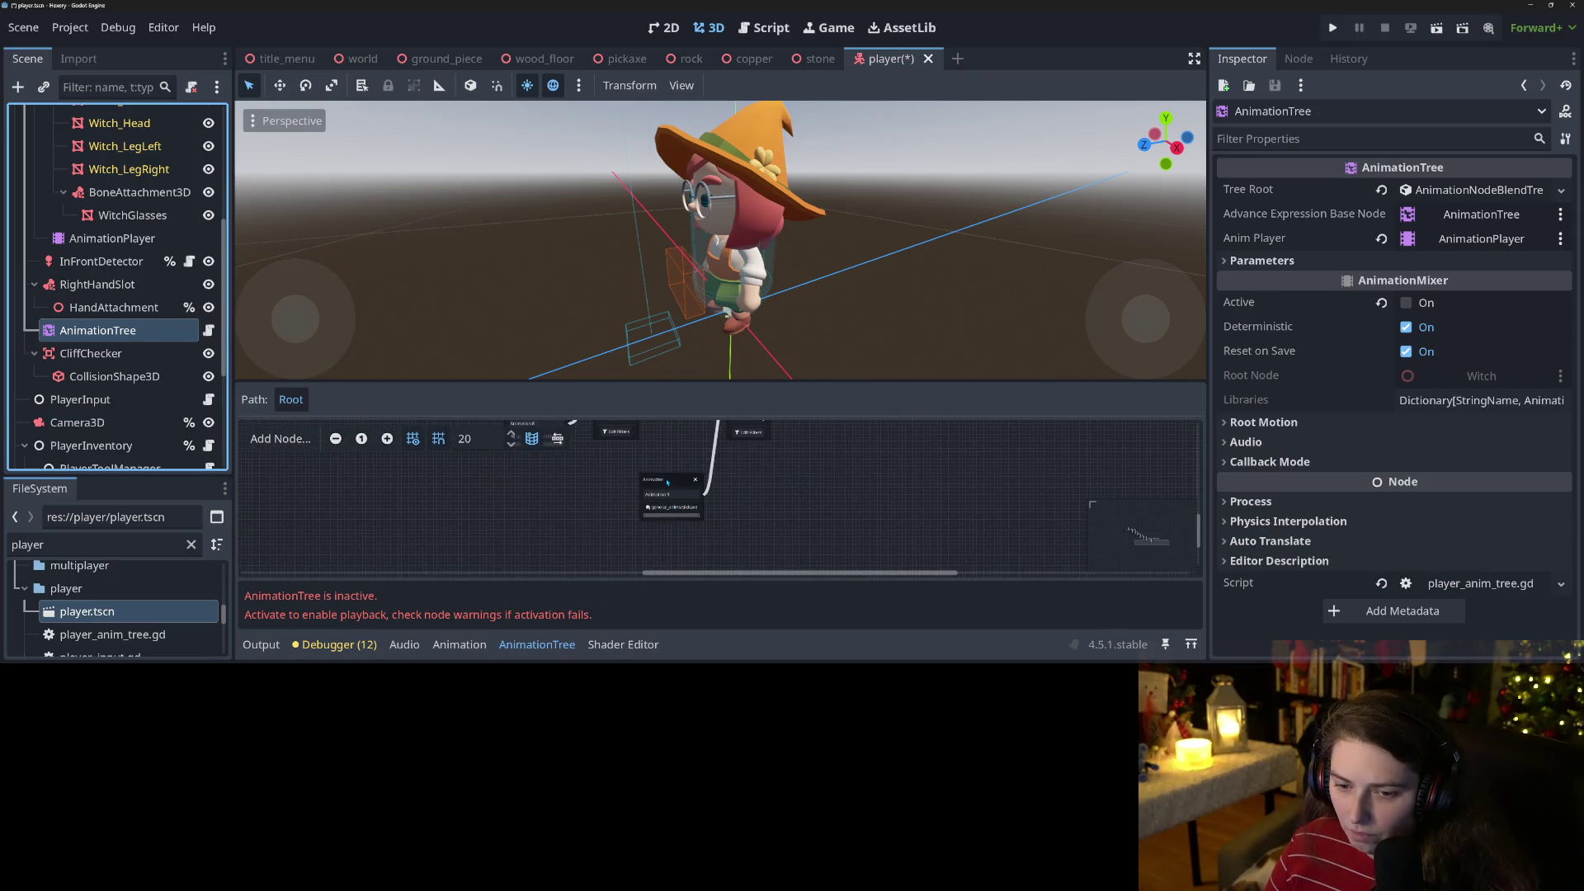
{"action": "left_click", "coordinate": [668, 483]}
{"action": "left_click", "coordinate": [1439, 321]}
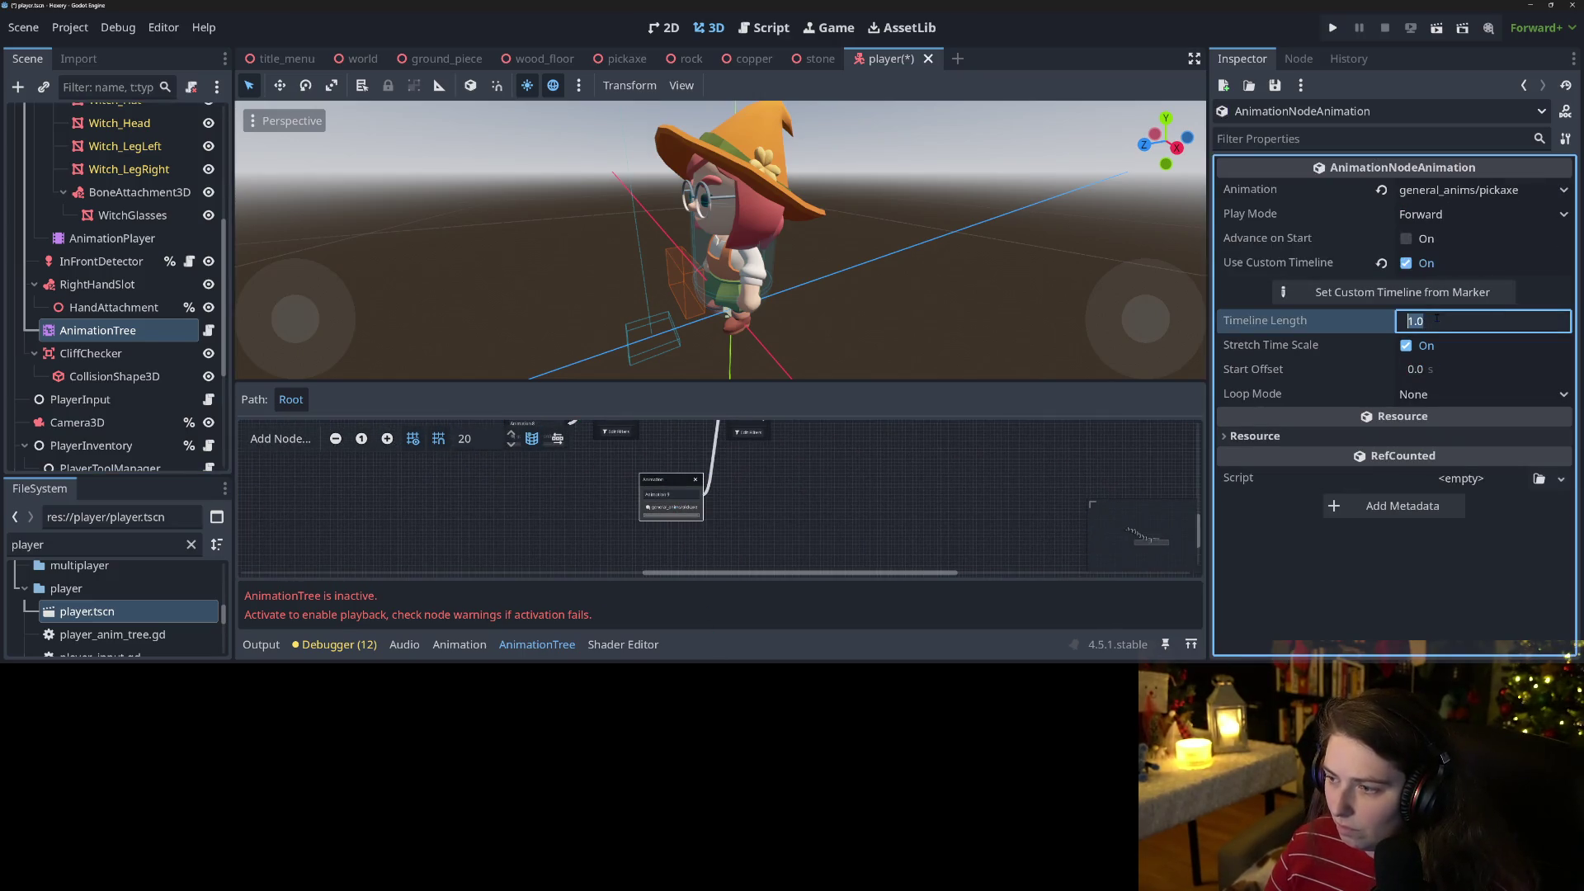
{"action": "type", "text": "6"}
{"action": "key", "text": "Return"}
{"action": "key", "text": "ctrl+s"}
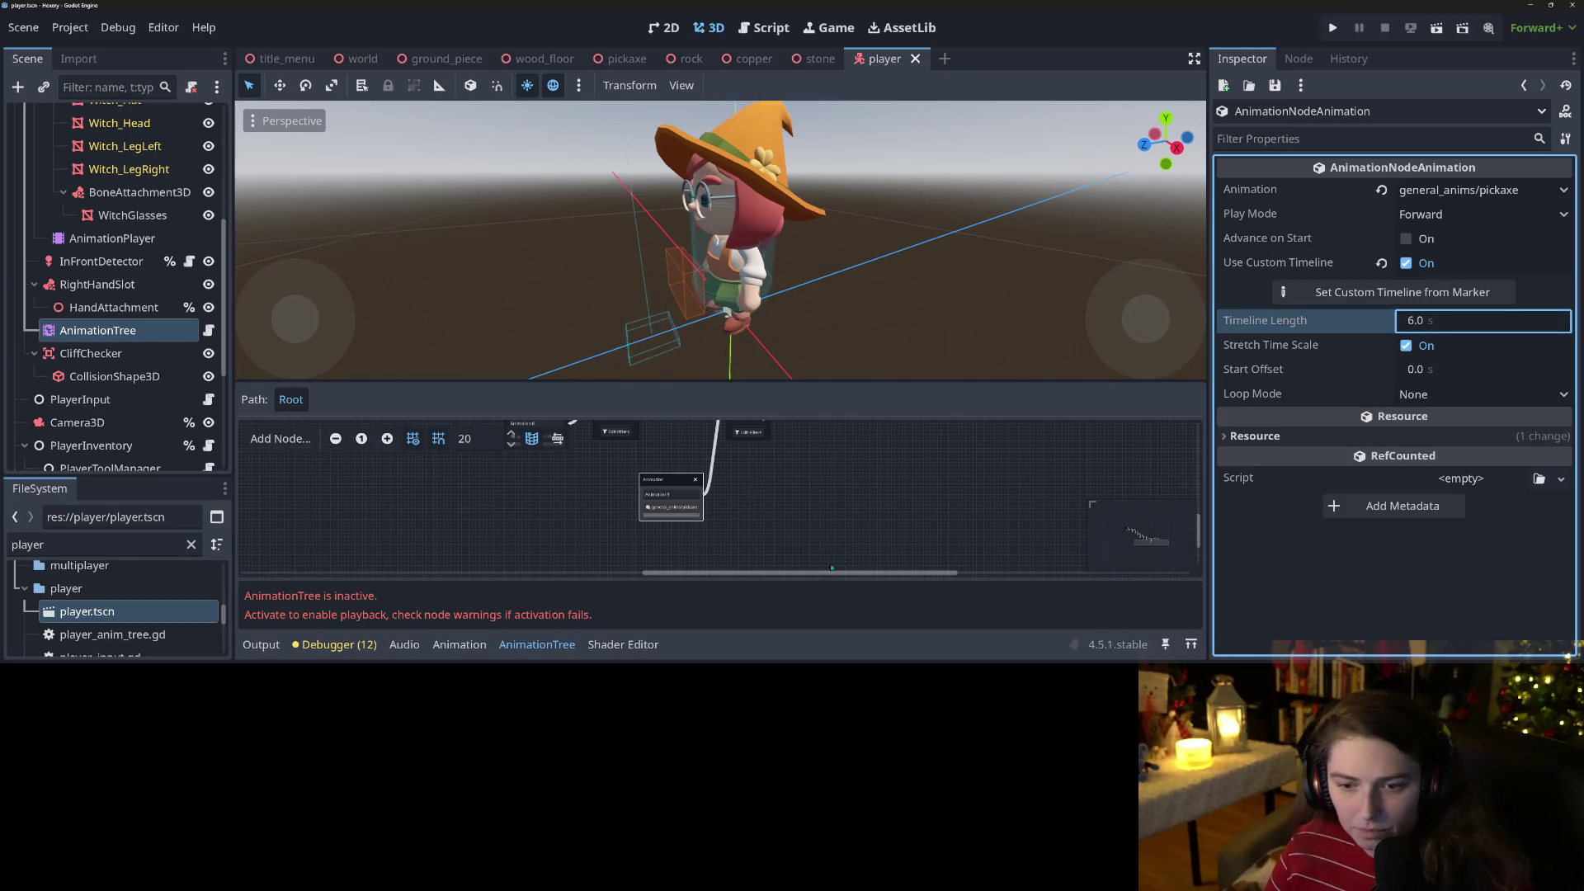
{"action": "scroll", "coordinate": [495, 526], "scroll_direction": "up", "scroll_amount": 2}
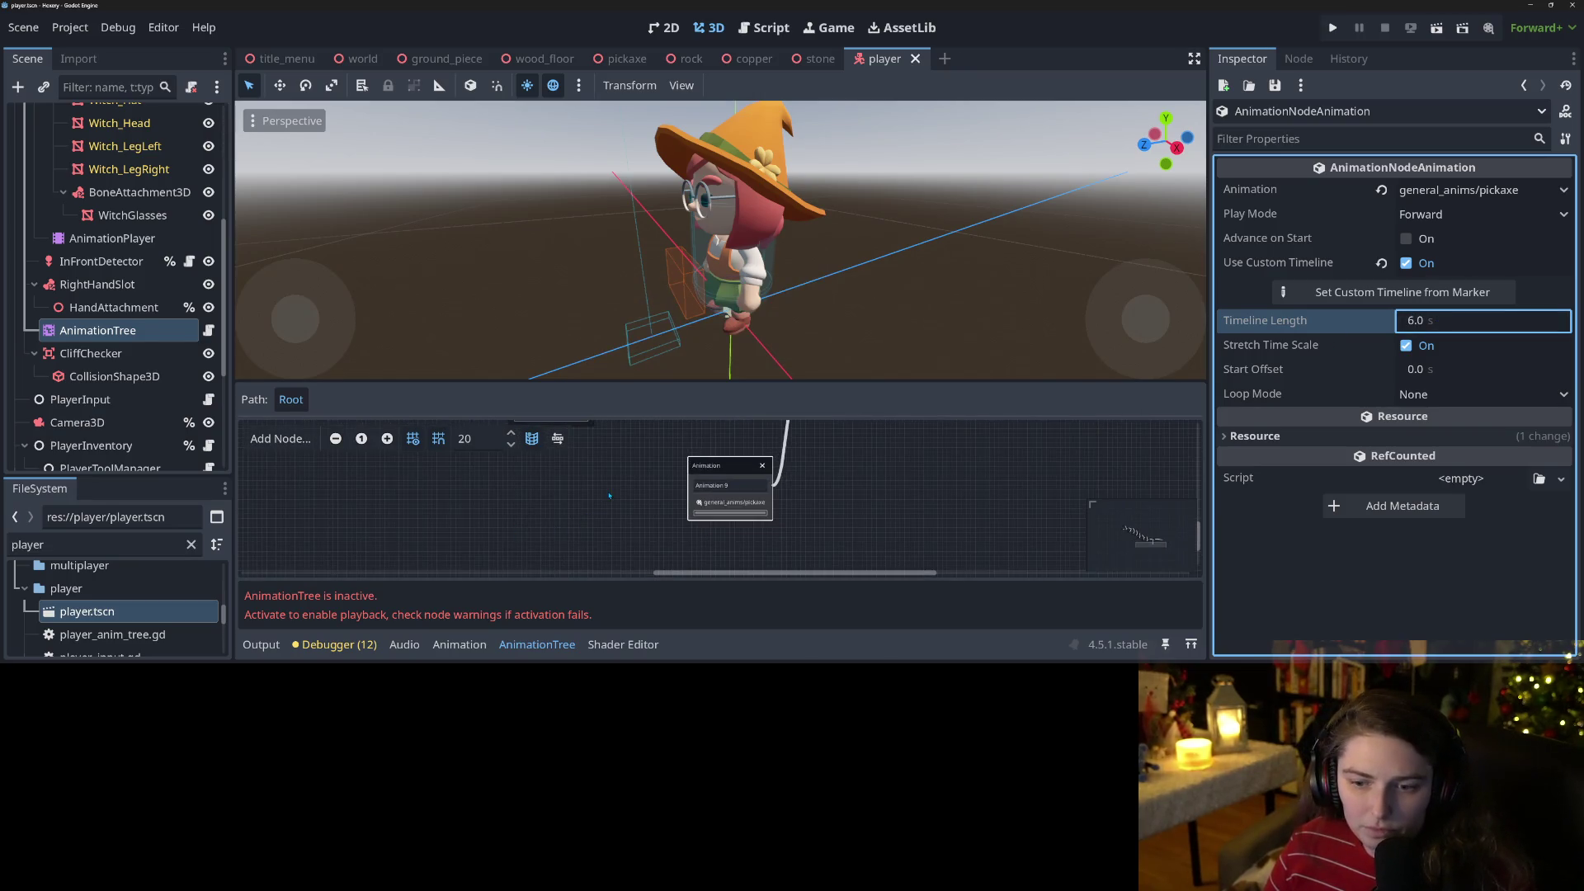
{"action": "scroll", "coordinate": [609, 495], "scroll_direction": "up", "scroll_amount": 3}
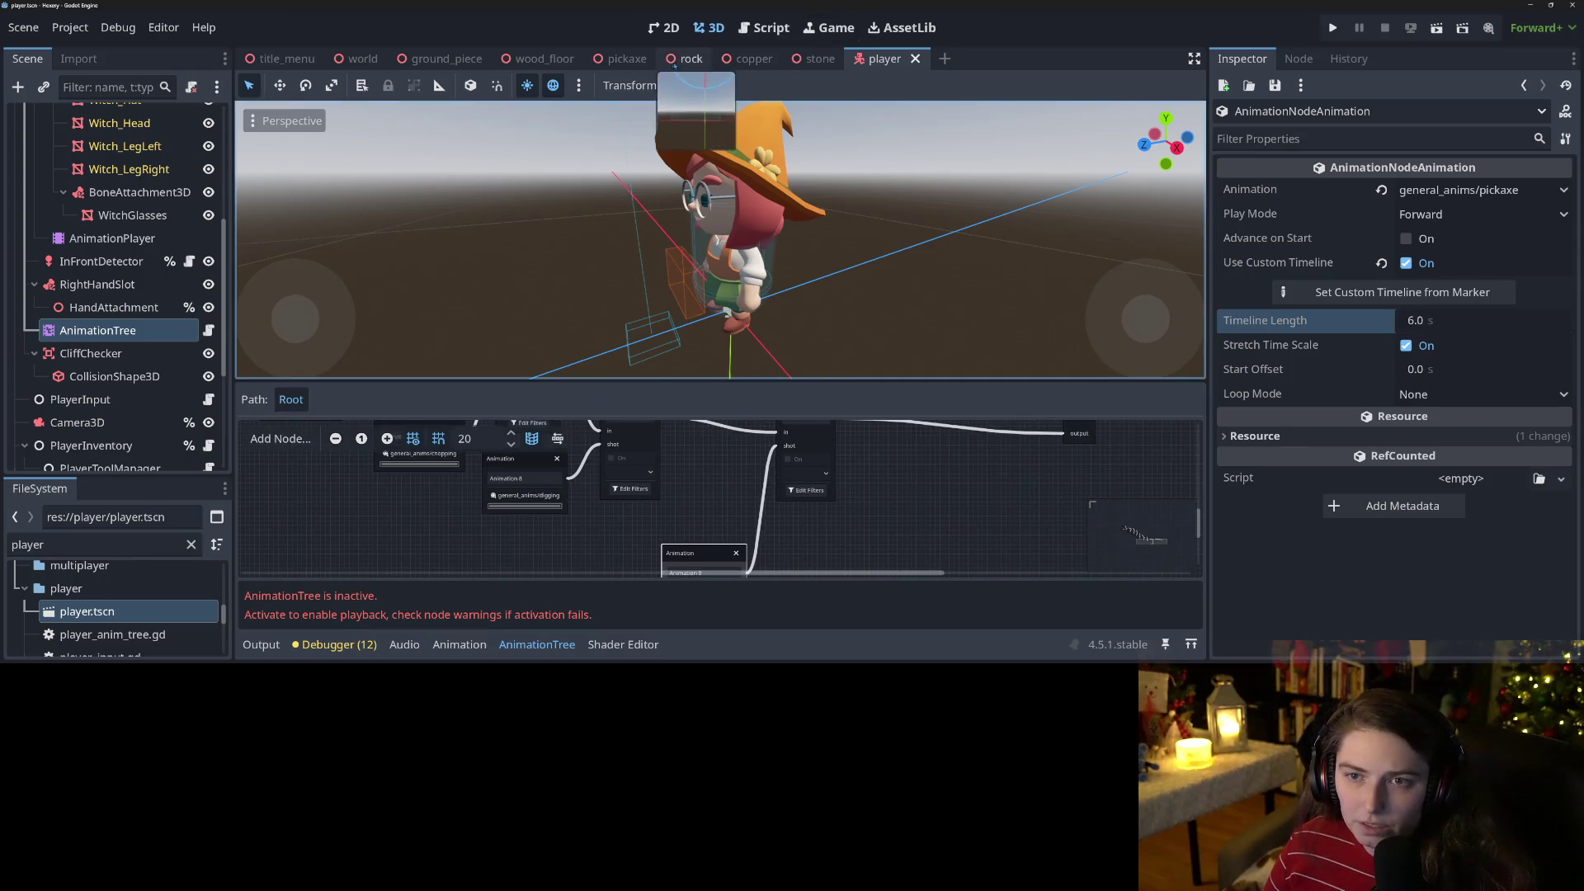
{"action": "left_click", "coordinate": [820, 59]}
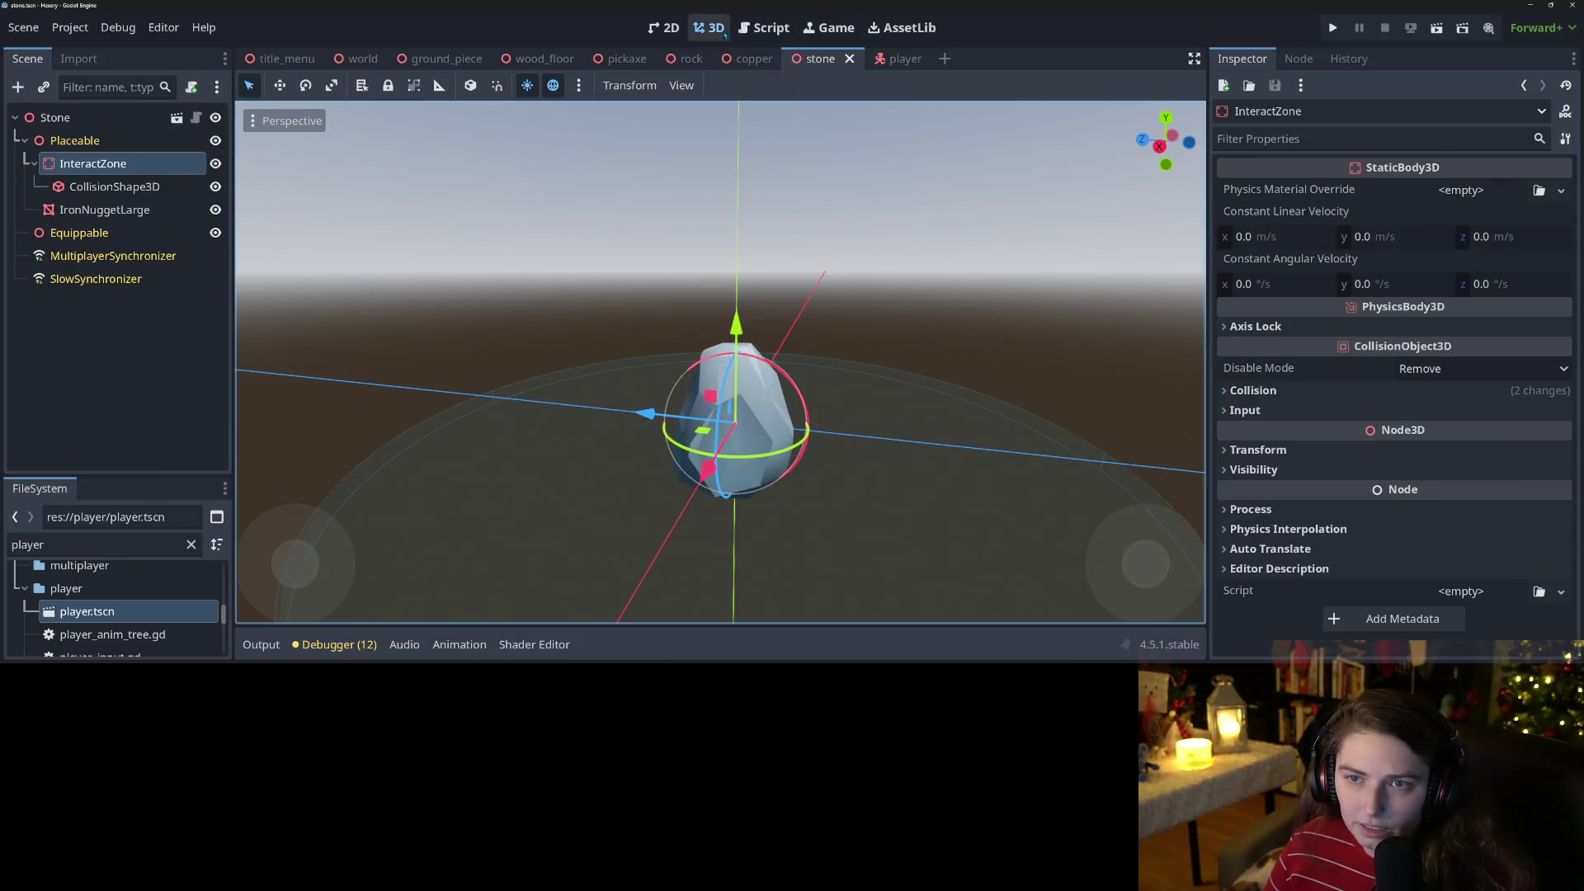
Replace 'Chopping' with 'PickaxeOneShot' on line 22 of rock.gd, save, and run the game.
{"action": "left_click", "coordinate": [691, 59]}
{"action": "left_click", "coordinate": [763, 28]}
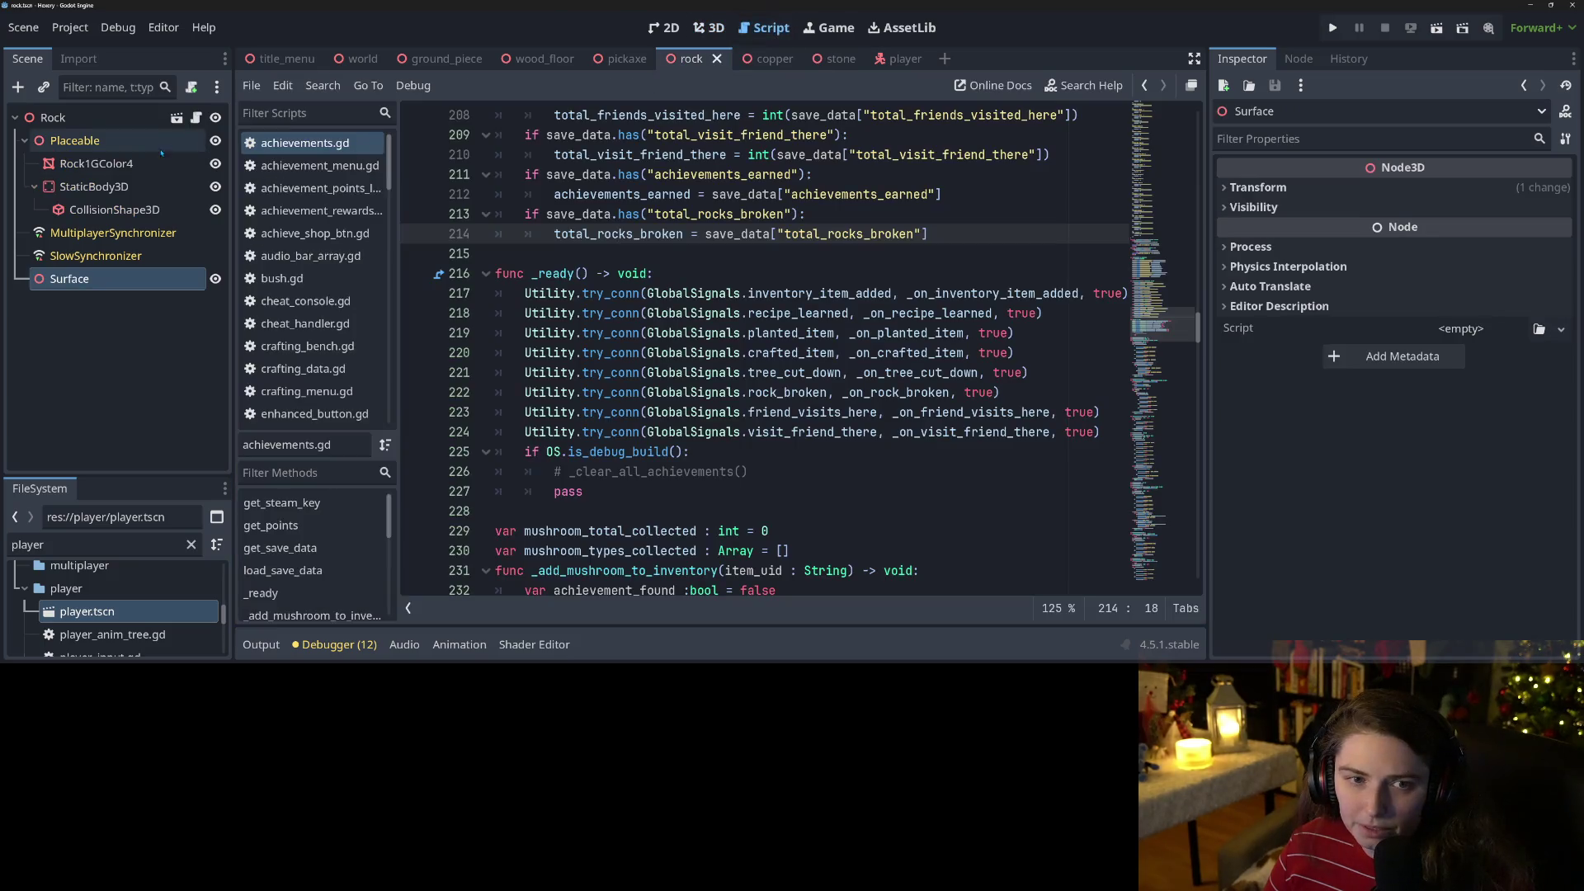
{"action": "left_click", "coordinate": [197, 117]}
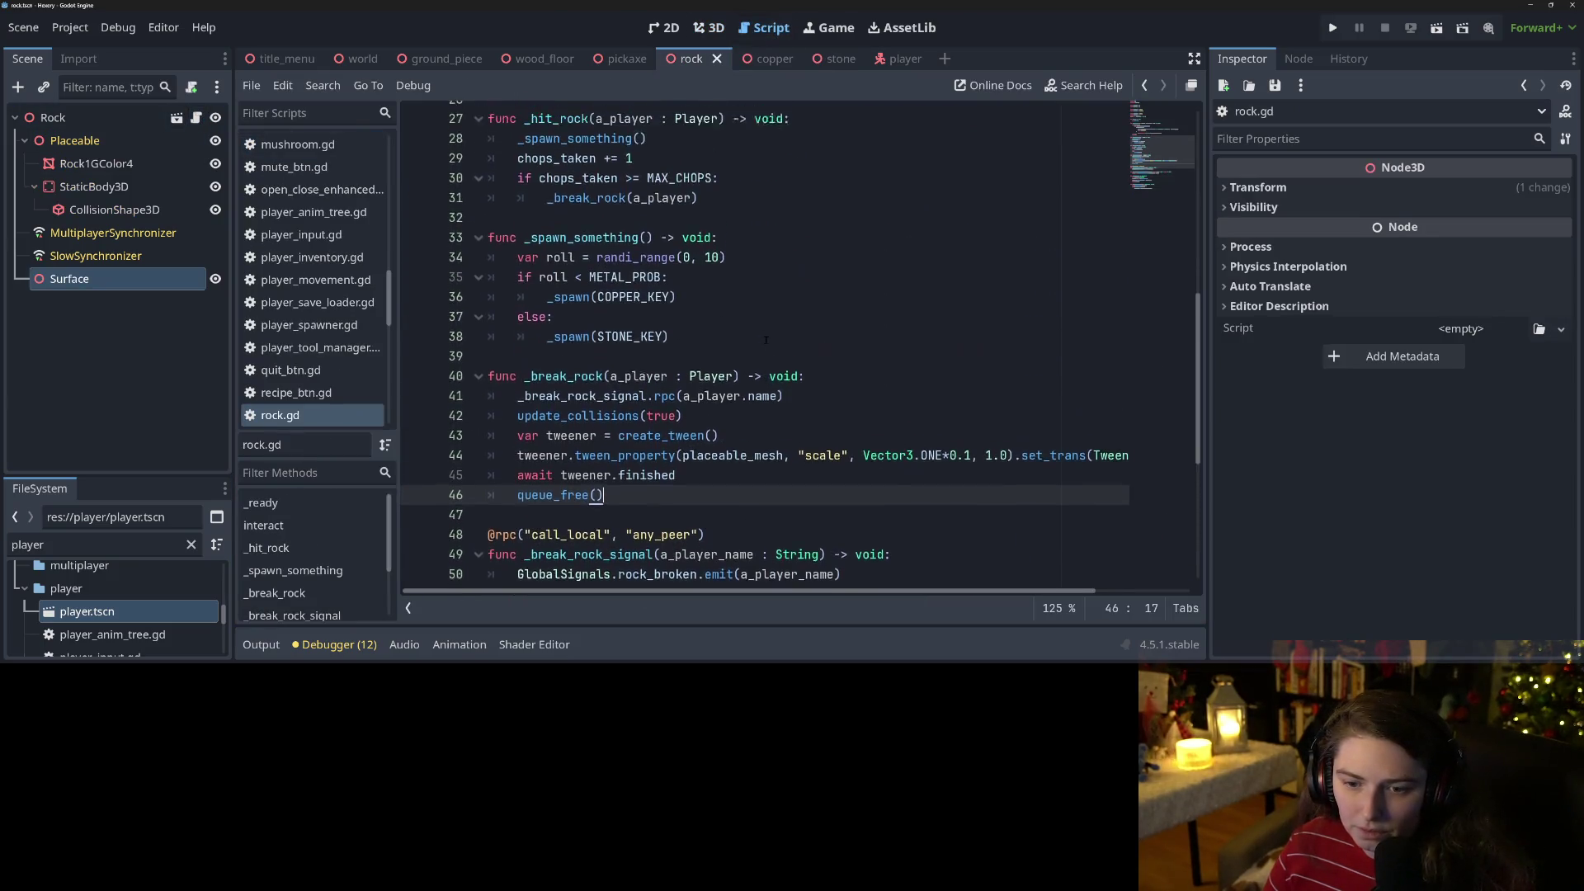
{"action": "scroll", "coordinate": [766, 340], "scroll_direction": "up", "scroll_amount": 6}
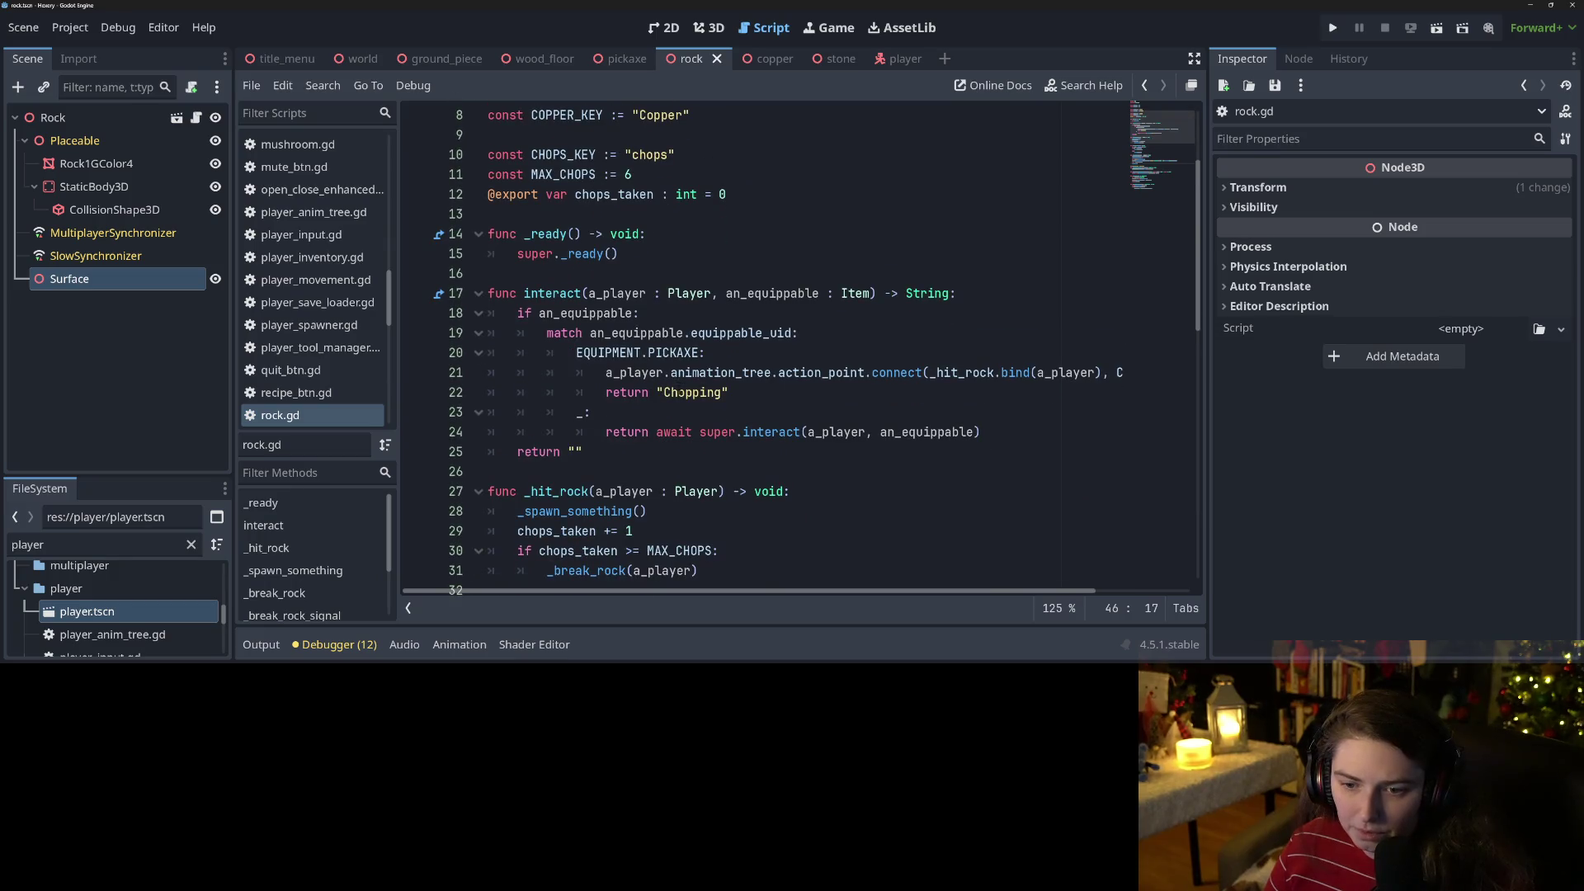
{"action": "double_click", "coordinate": [681, 393]}
{"action": "type", "text": "PickaxeOneShot"}
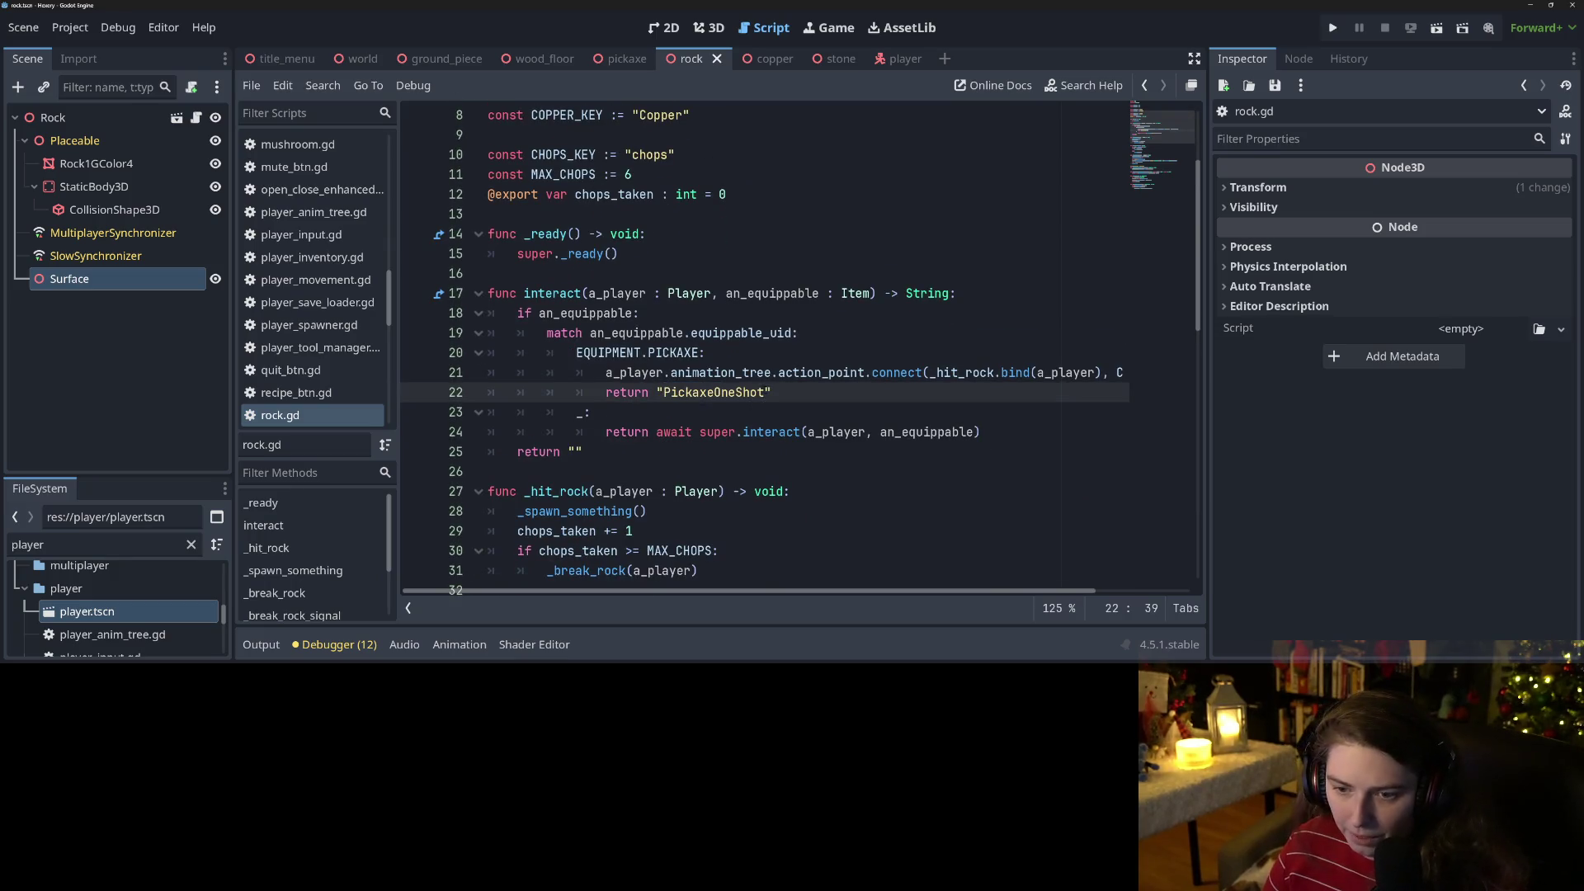
{"action": "key", "text": "ctrl+s"}
{"action": "left_click", "coordinate": [1331, 27]}
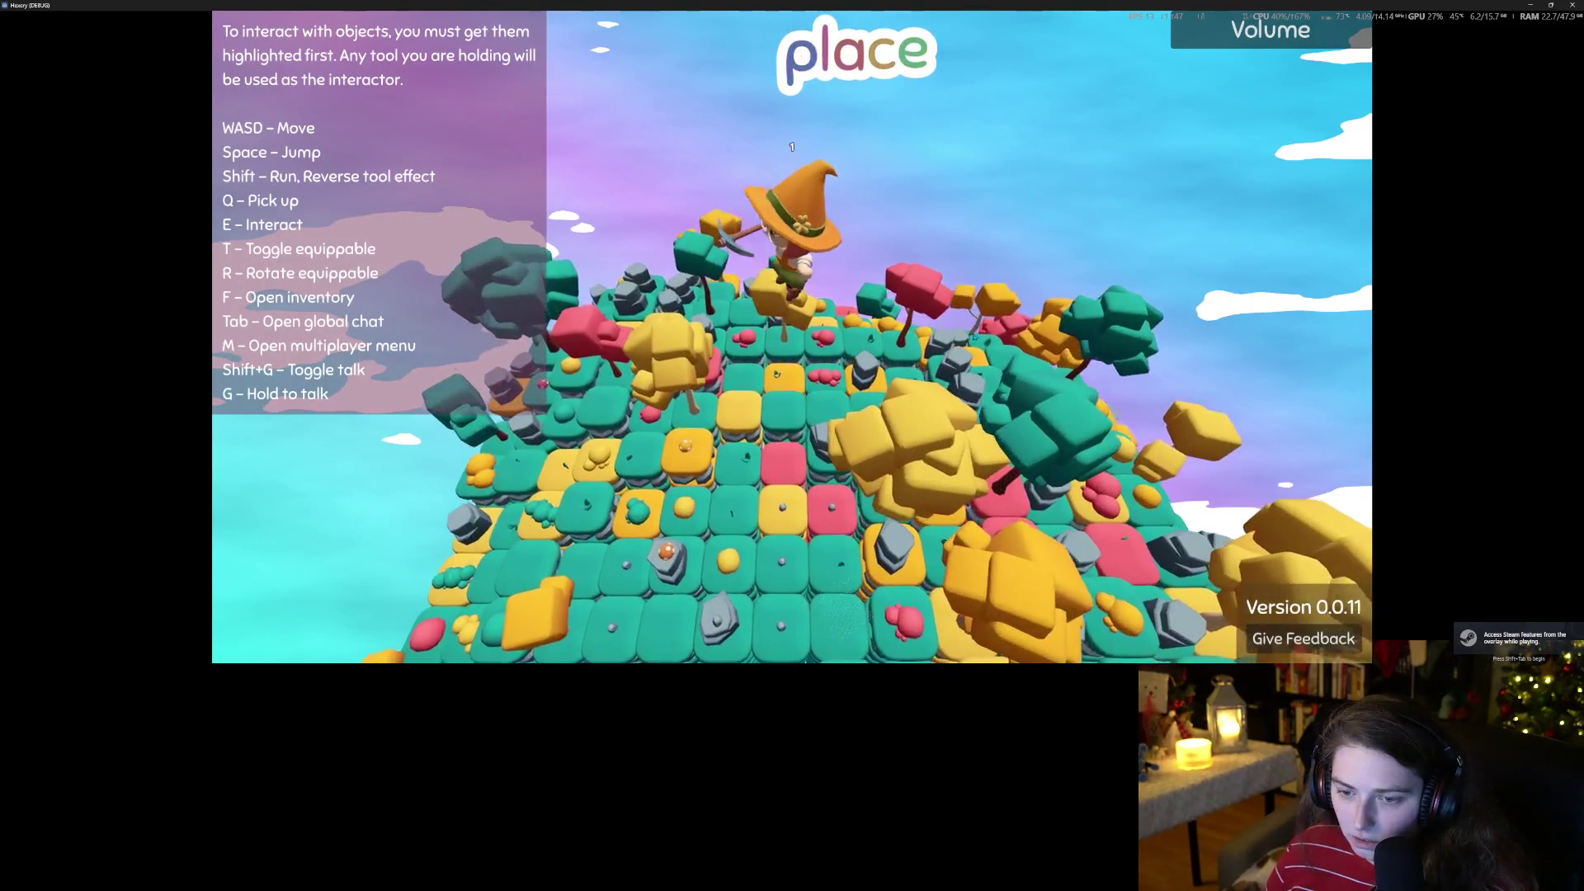
Walk the witch across the island past the rocks, then quit the game with Escape.
{"action": "key", "text": "s"}
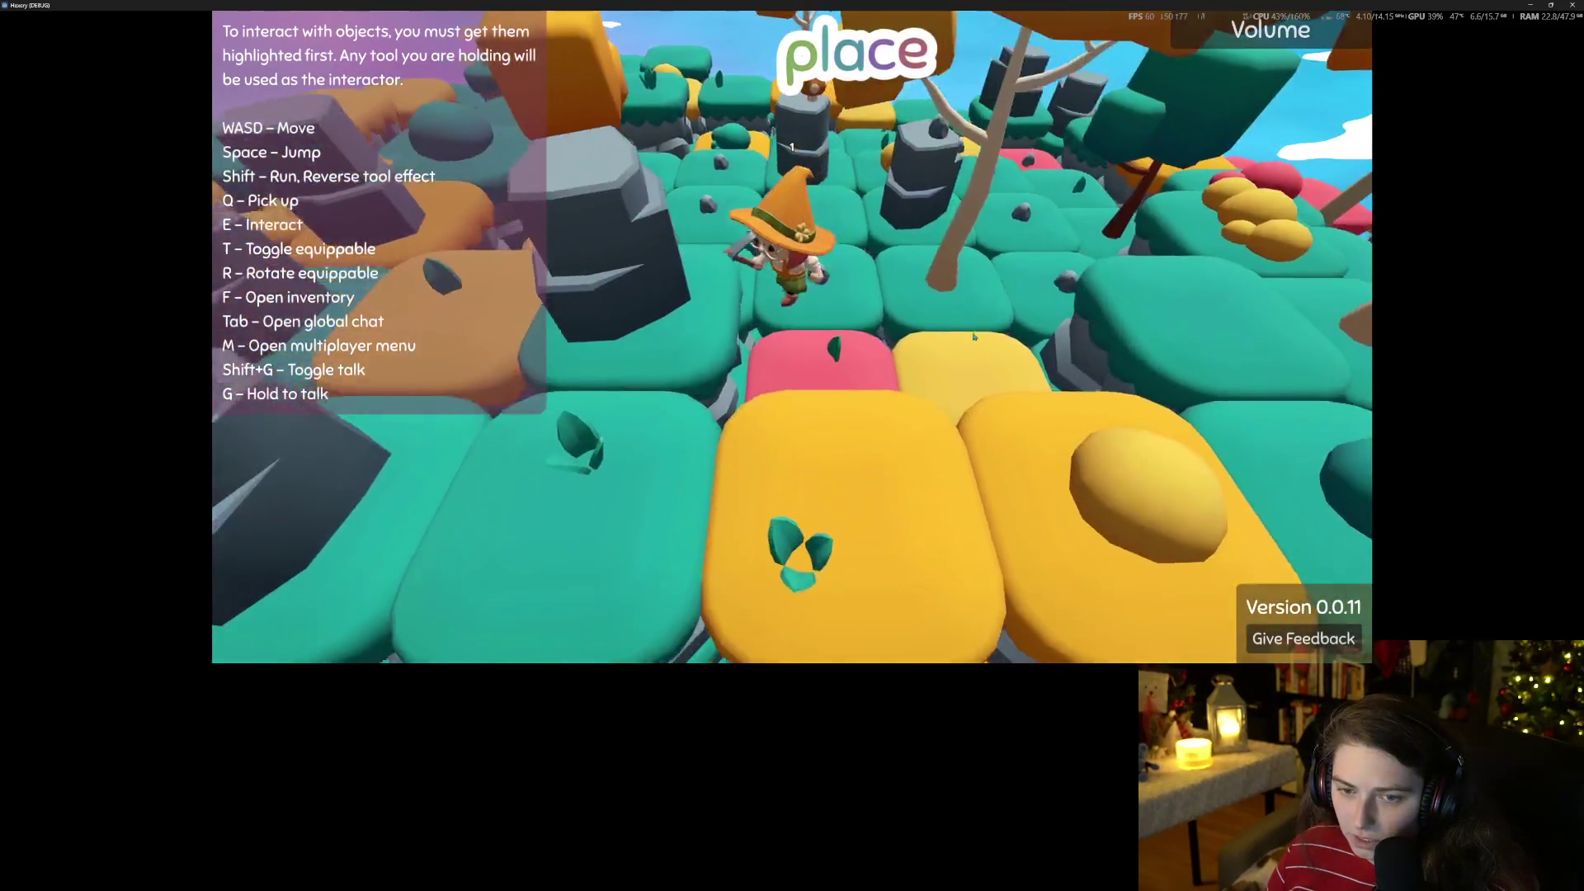
{"action": "key", "text": "s"}
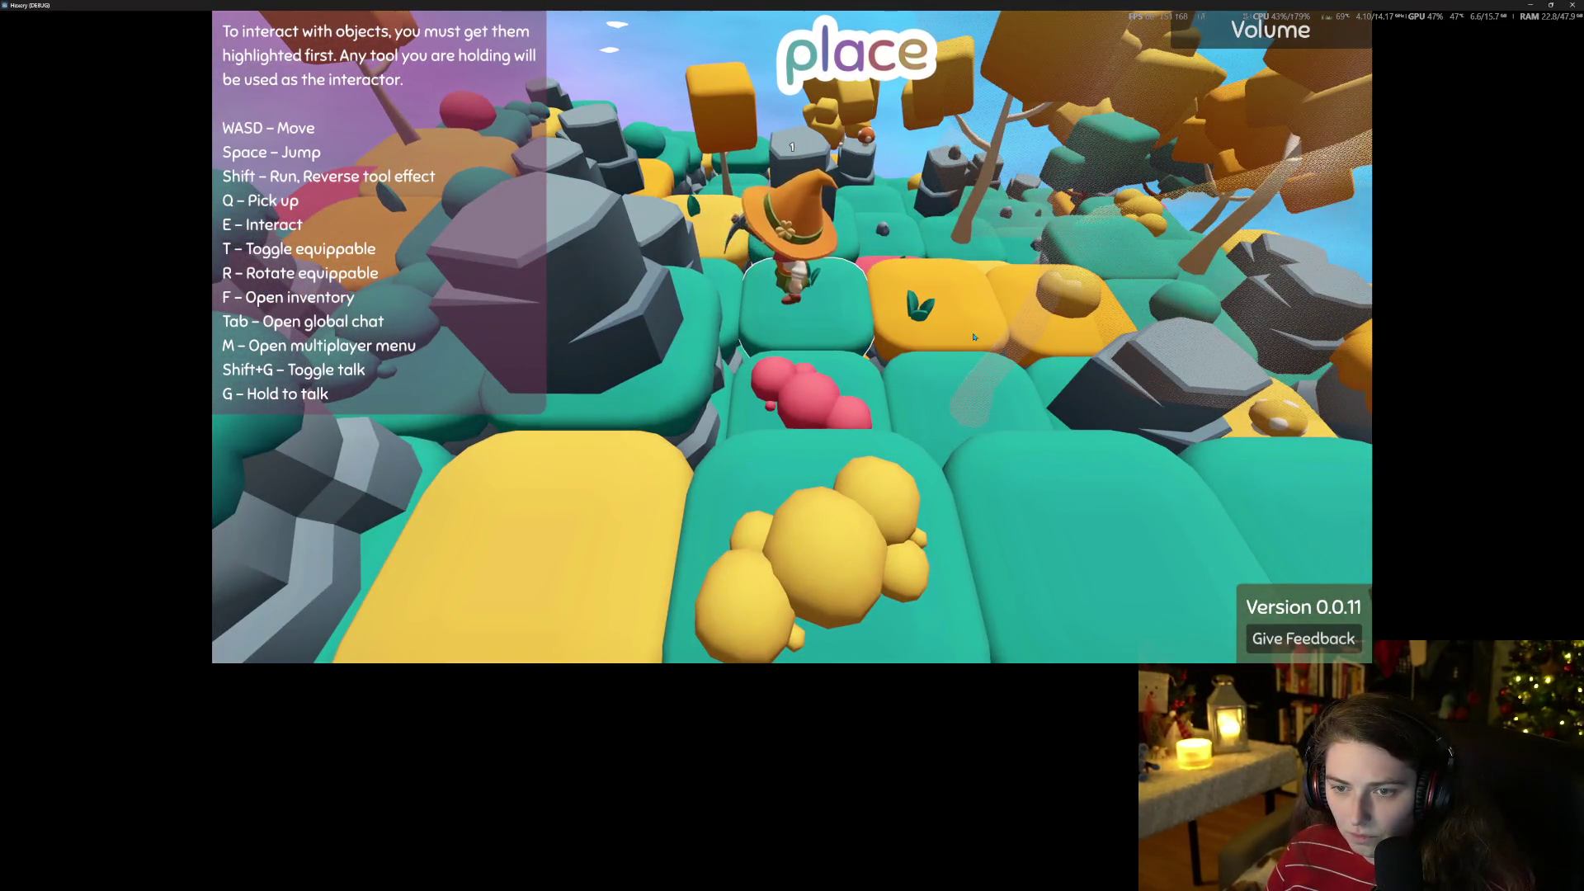
{"action": "key", "text": "a"}
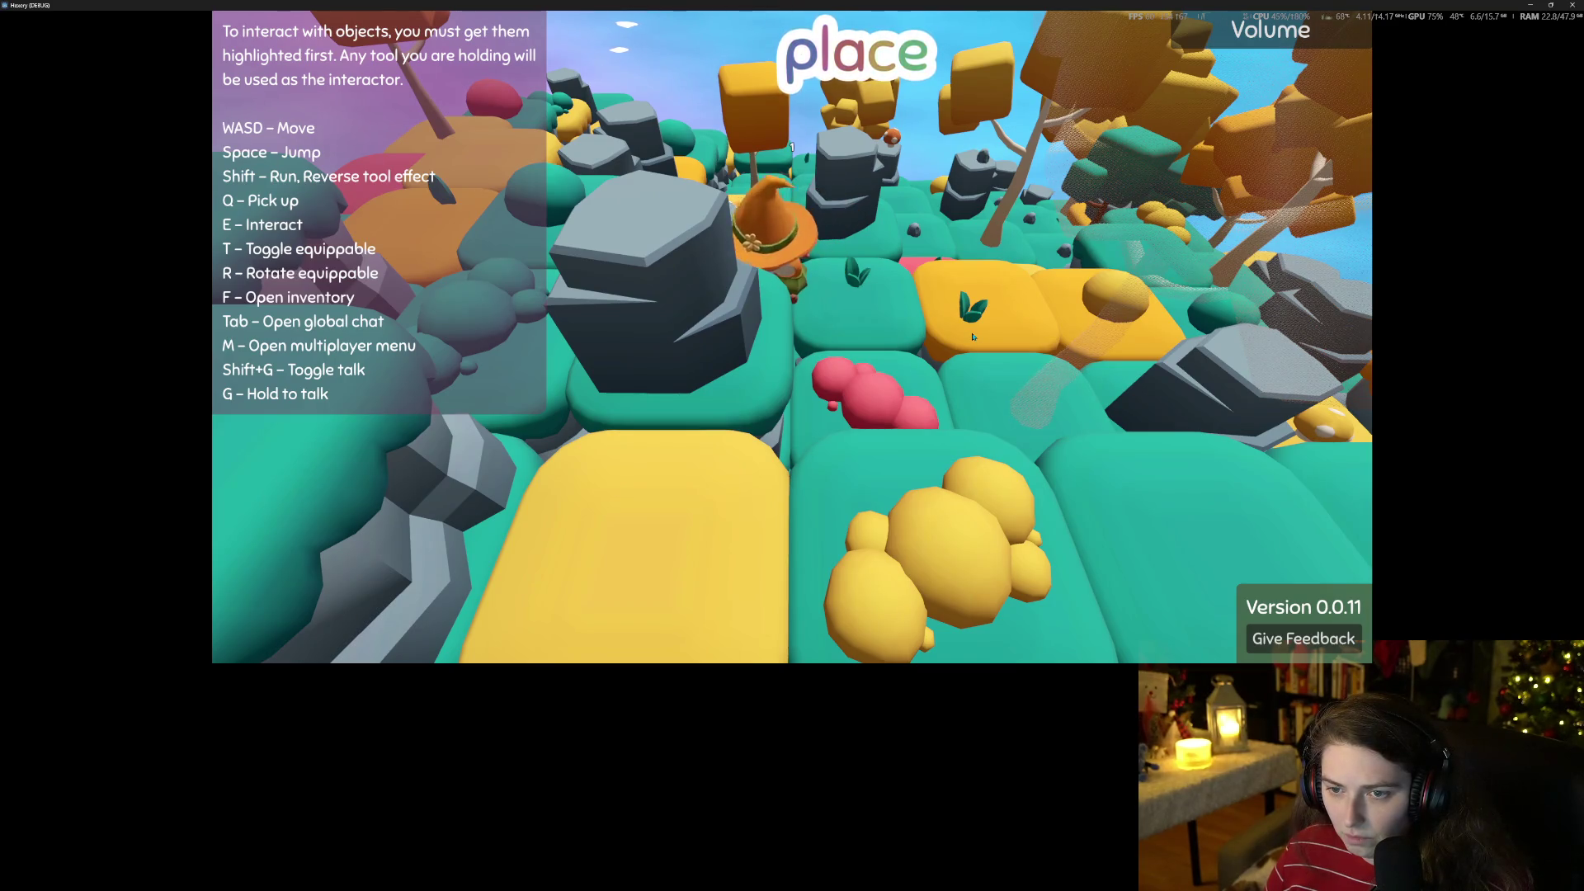
{"action": "key", "text": "Escape"}
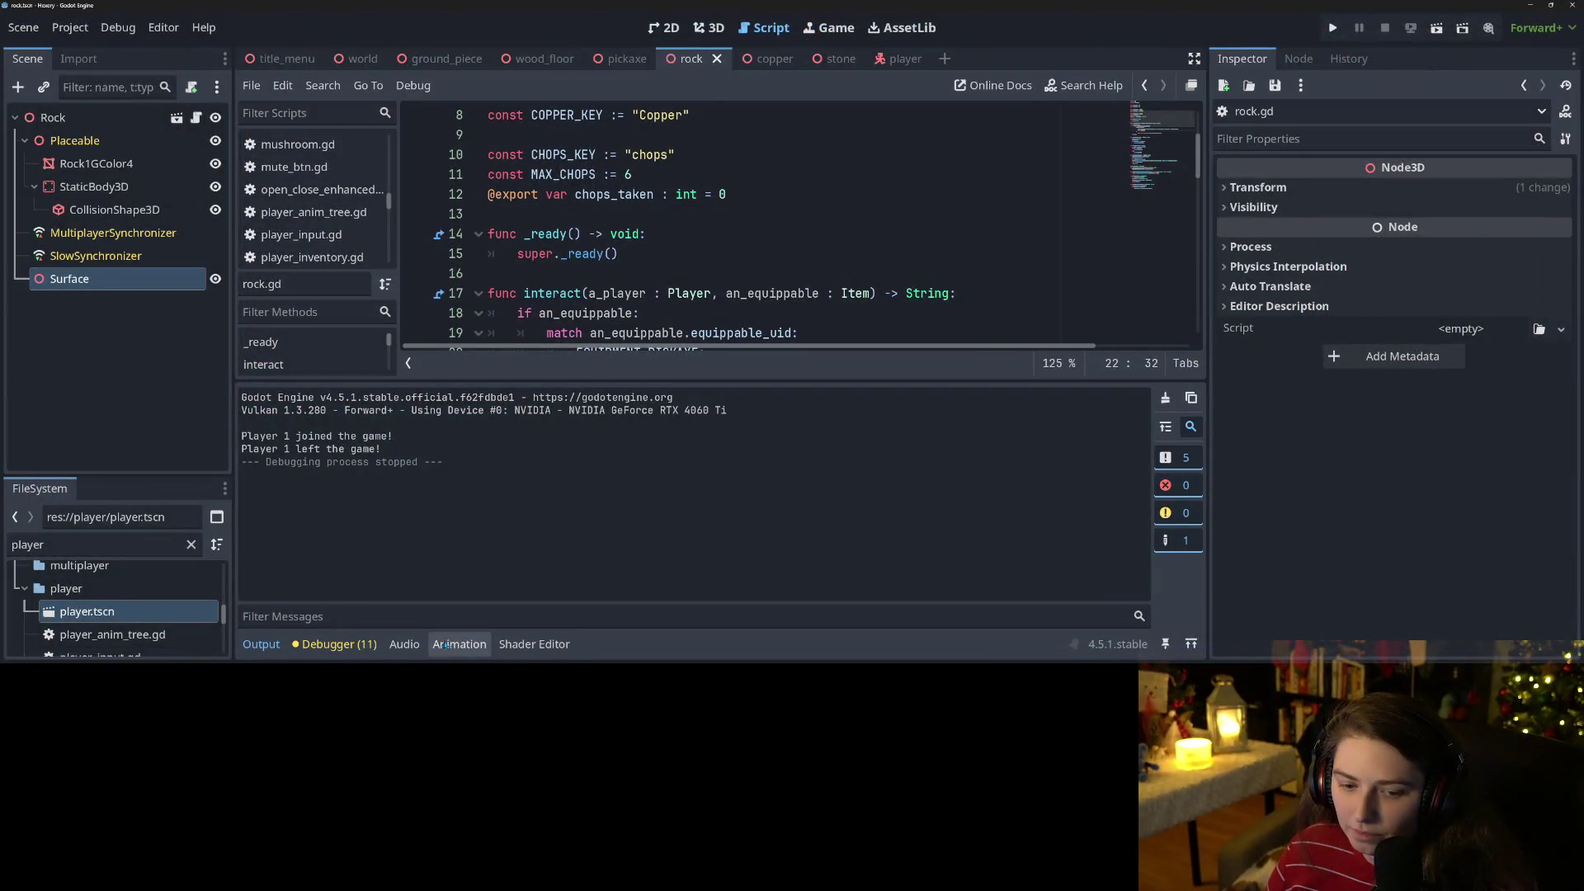
Return to the player scene and select the pickaxe Animation node in the tree graph.
{"action": "left_click", "coordinate": [459, 644]}
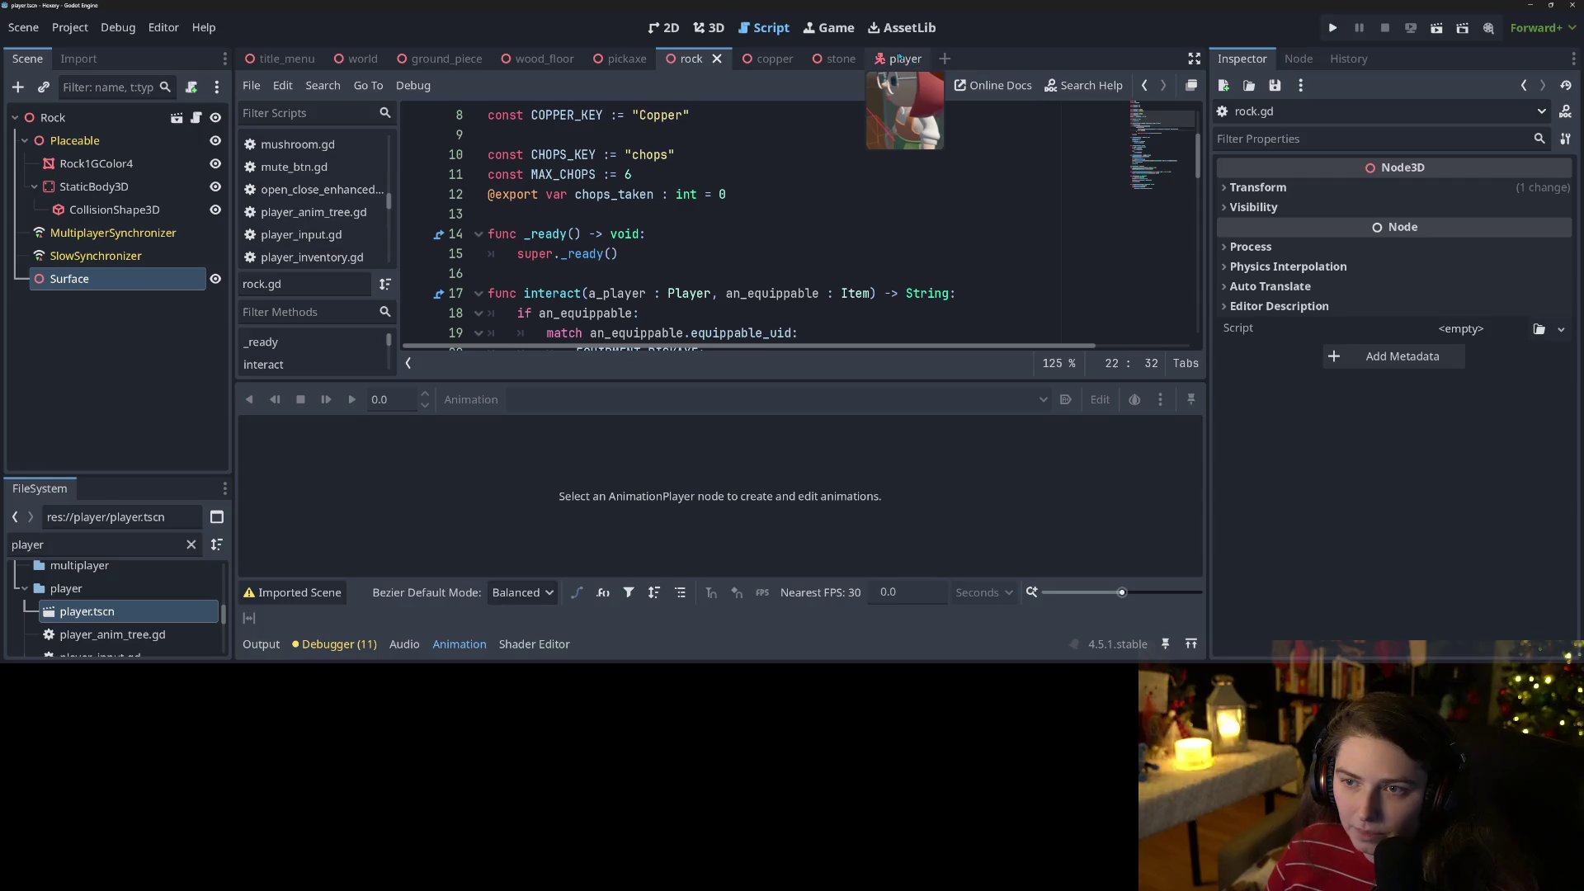
{"action": "left_click", "coordinate": [879, 62]}
{"action": "scroll", "coordinate": [657, 493], "scroll_direction": "down", "scroll_amount": 3}
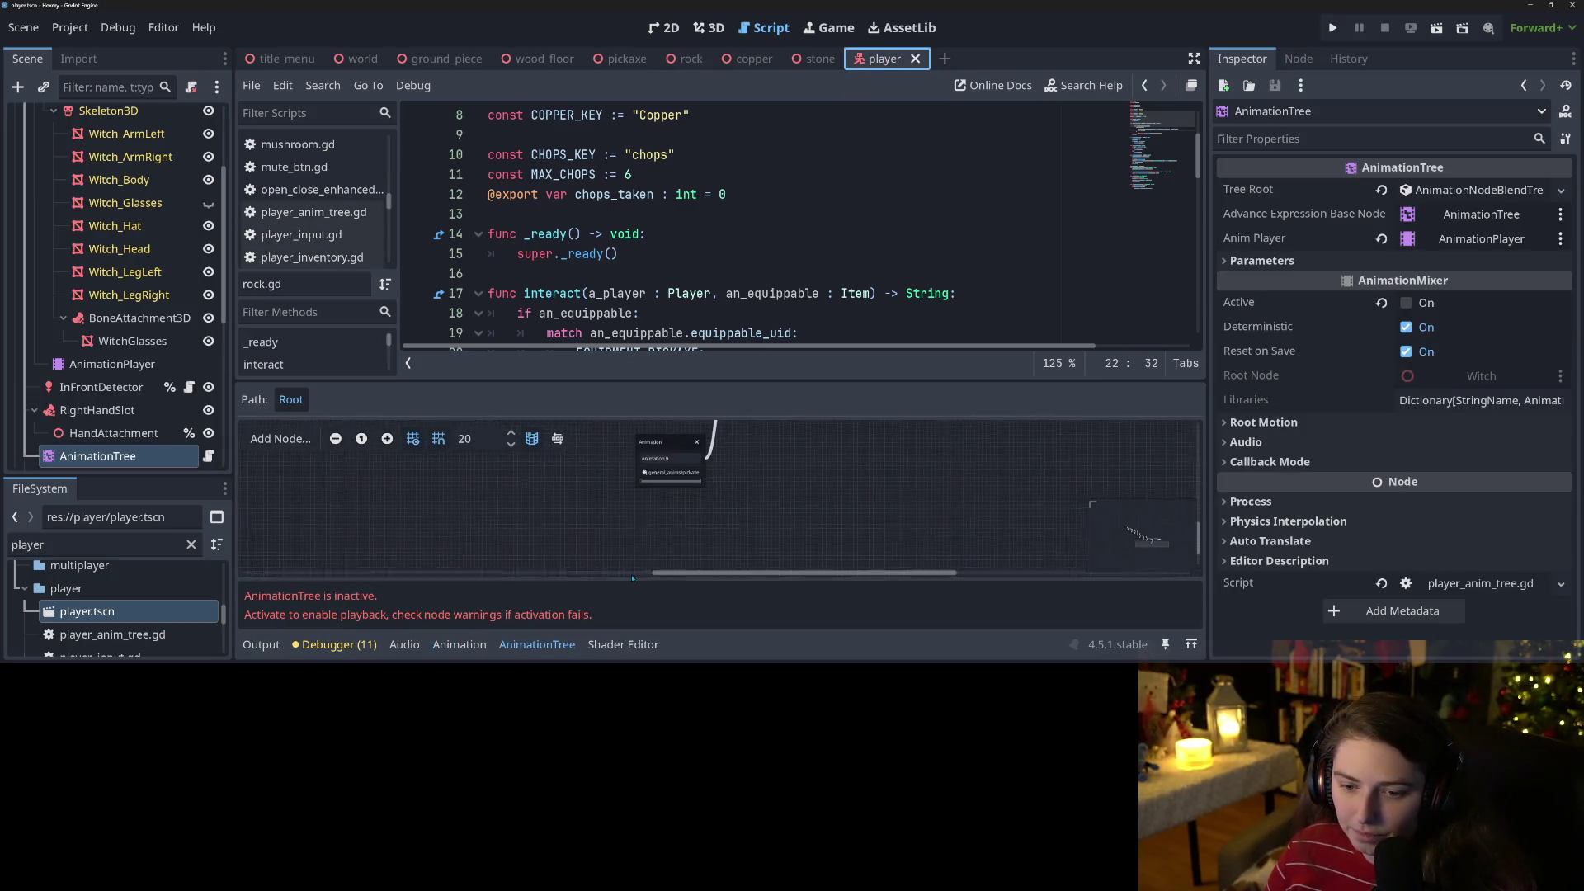
{"action": "left_click", "coordinate": [658, 468]}
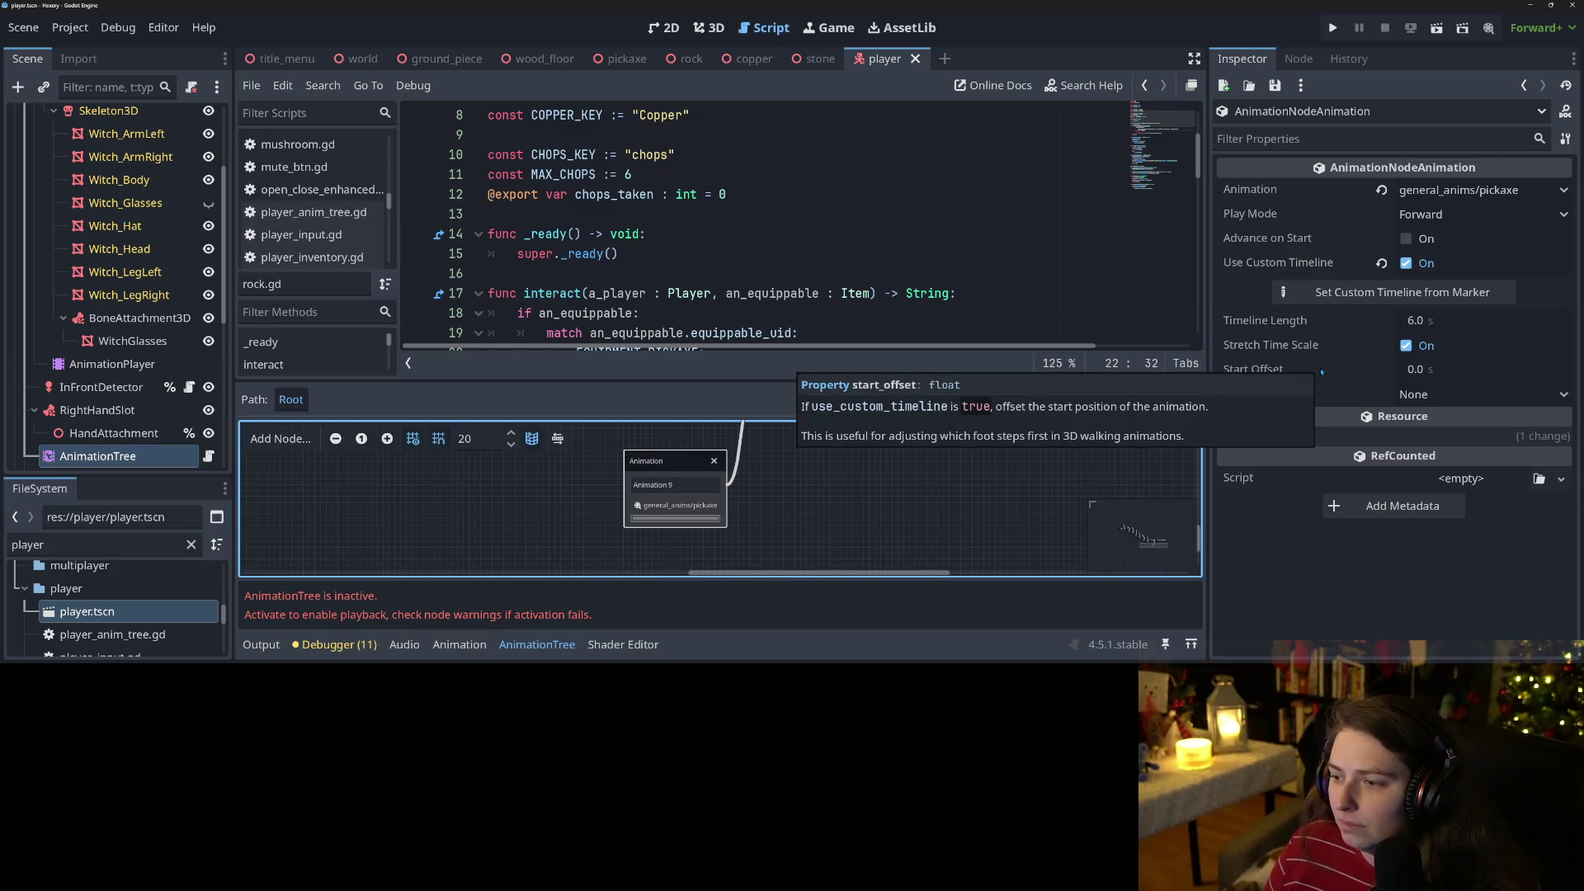
Open pickaxe.res from the FileSystem, set its length to 6.0 s and save.
{"action": "left_click", "coordinate": [112, 542]}
{"action": "type", "text": "picka"}
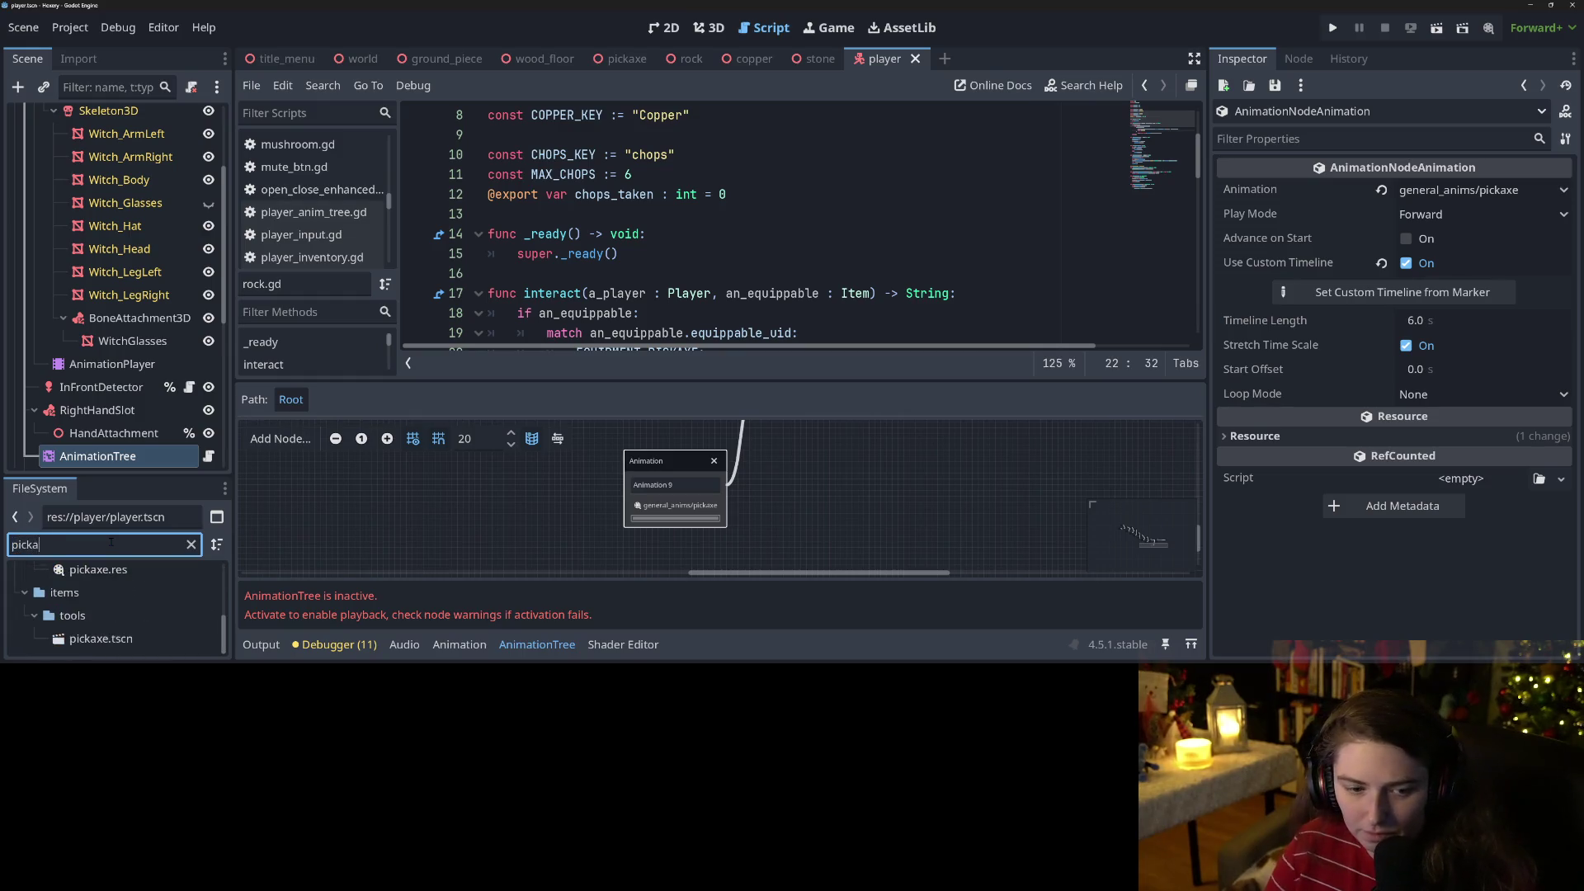
{"action": "left_click", "coordinate": [127, 571]}
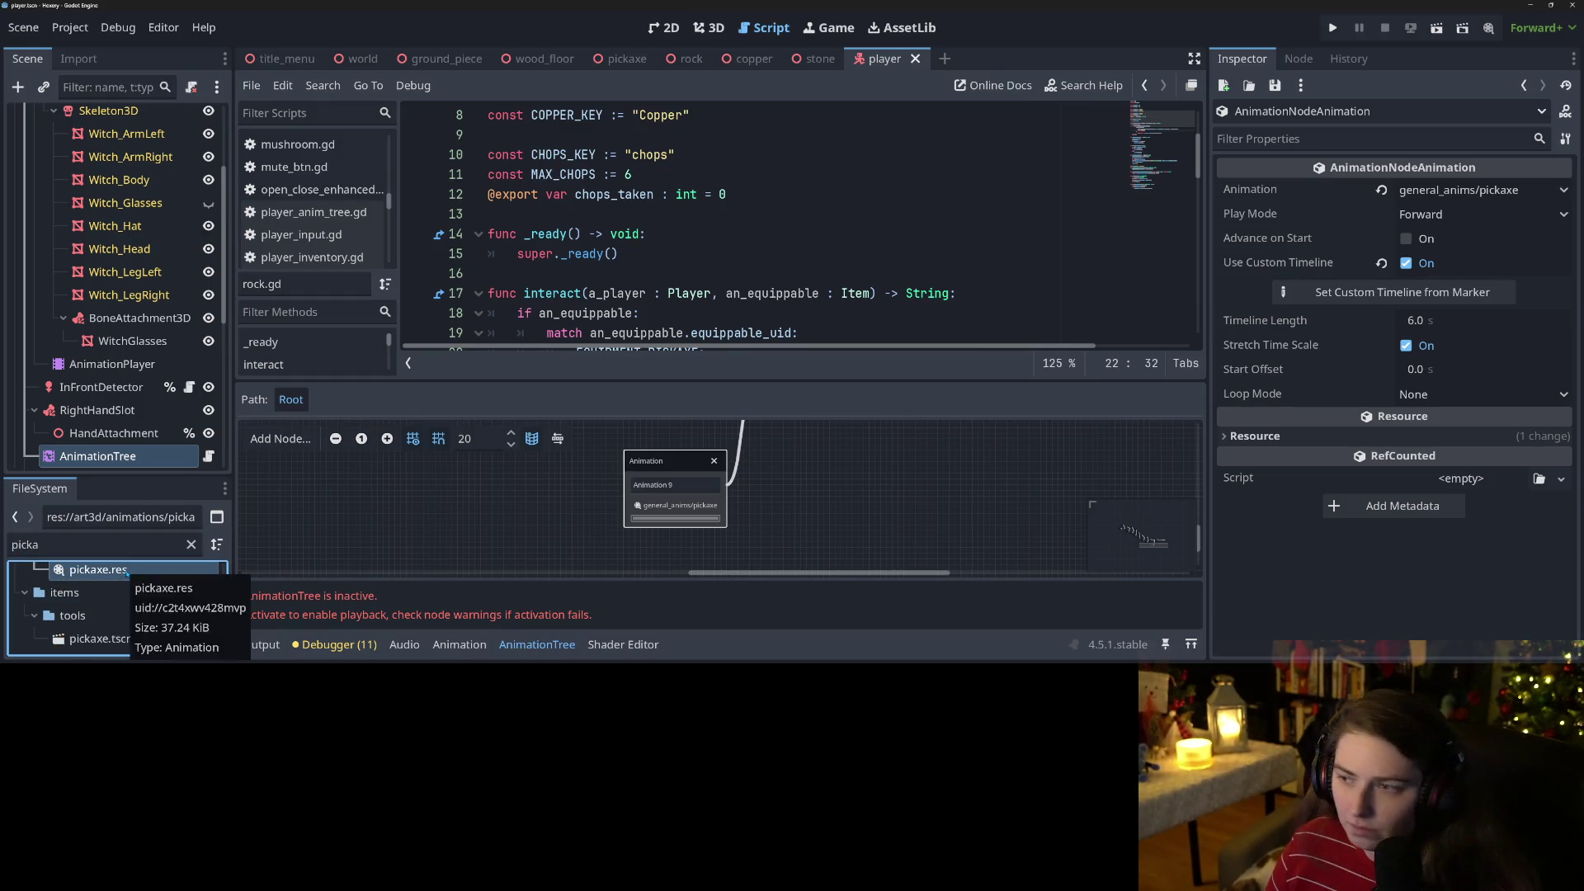
{"action": "double_click", "coordinate": [127, 572]}
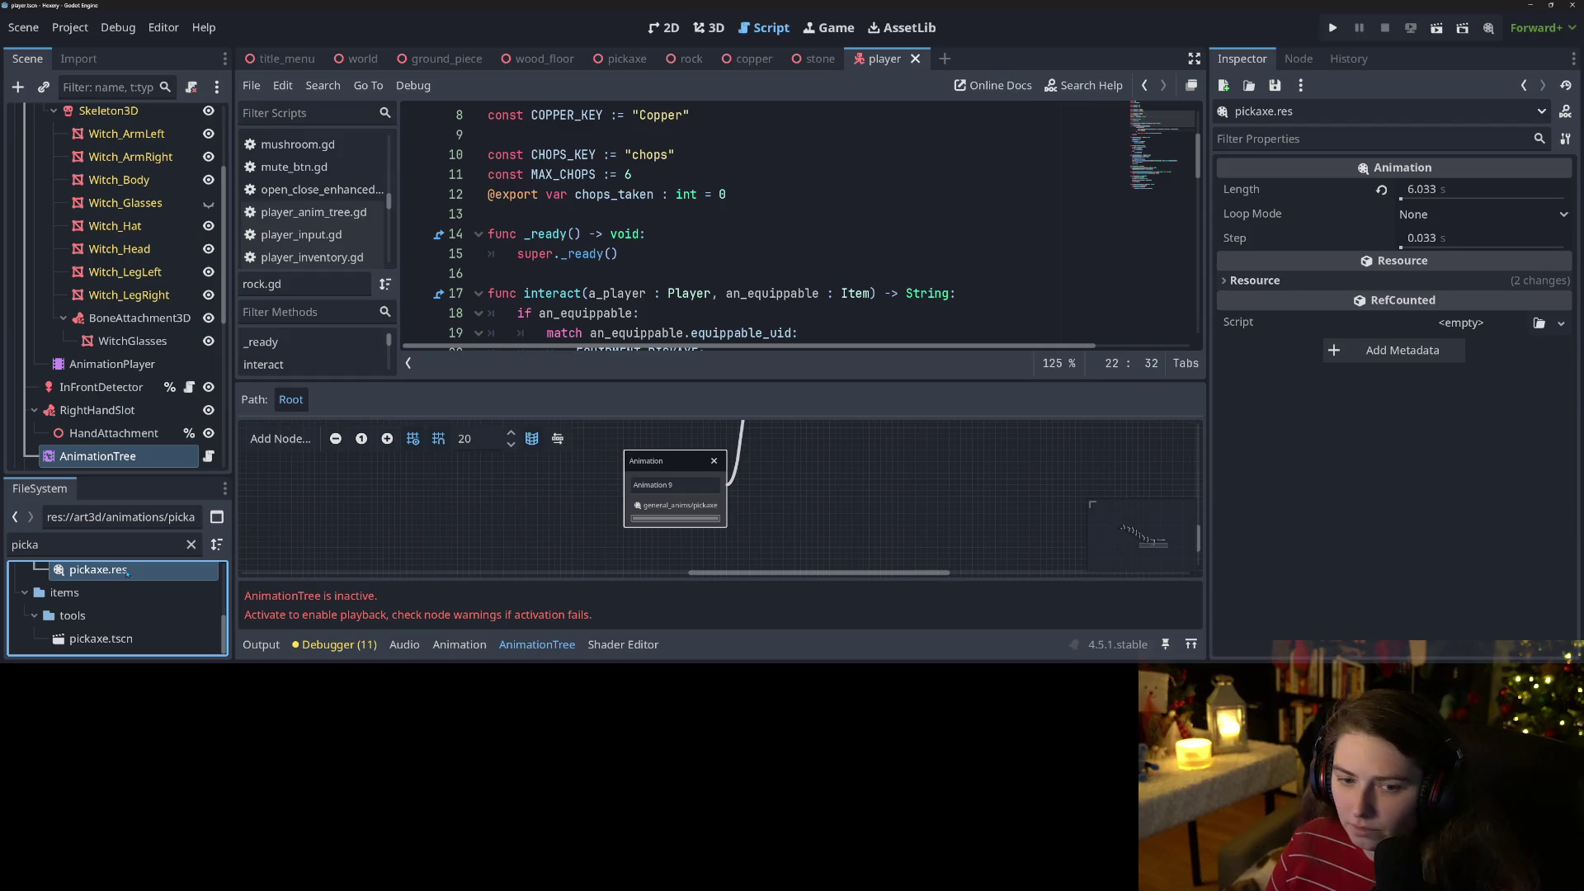
{"action": "left_click", "coordinate": [1483, 191]}
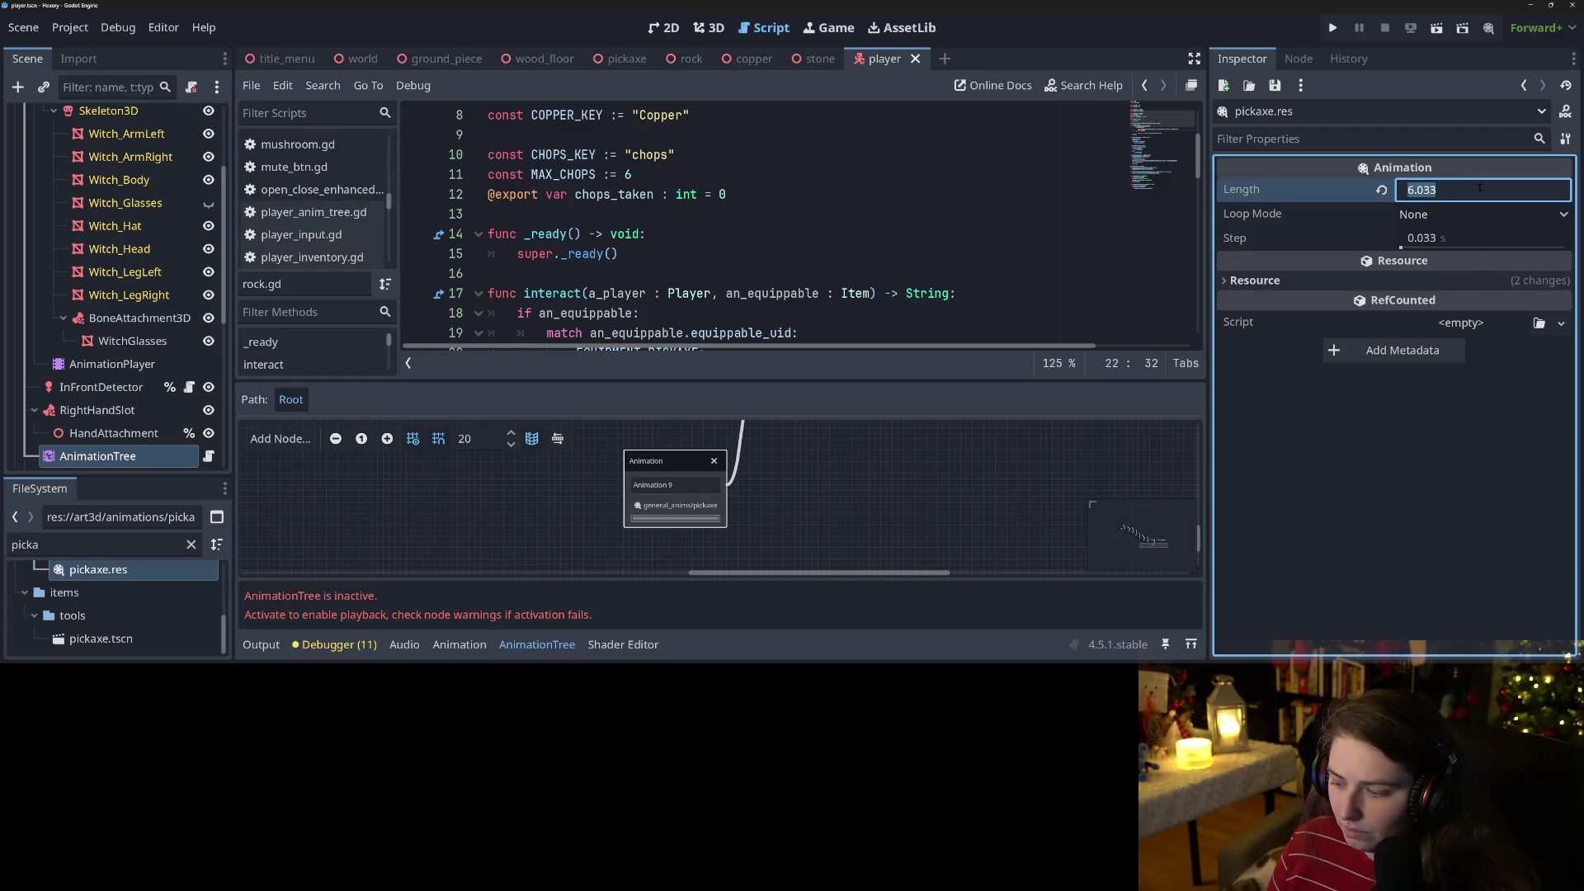
{"action": "type", "text": "6"}
{"action": "key", "text": "Return"}
{"action": "key", "text": "ctrl+s"}
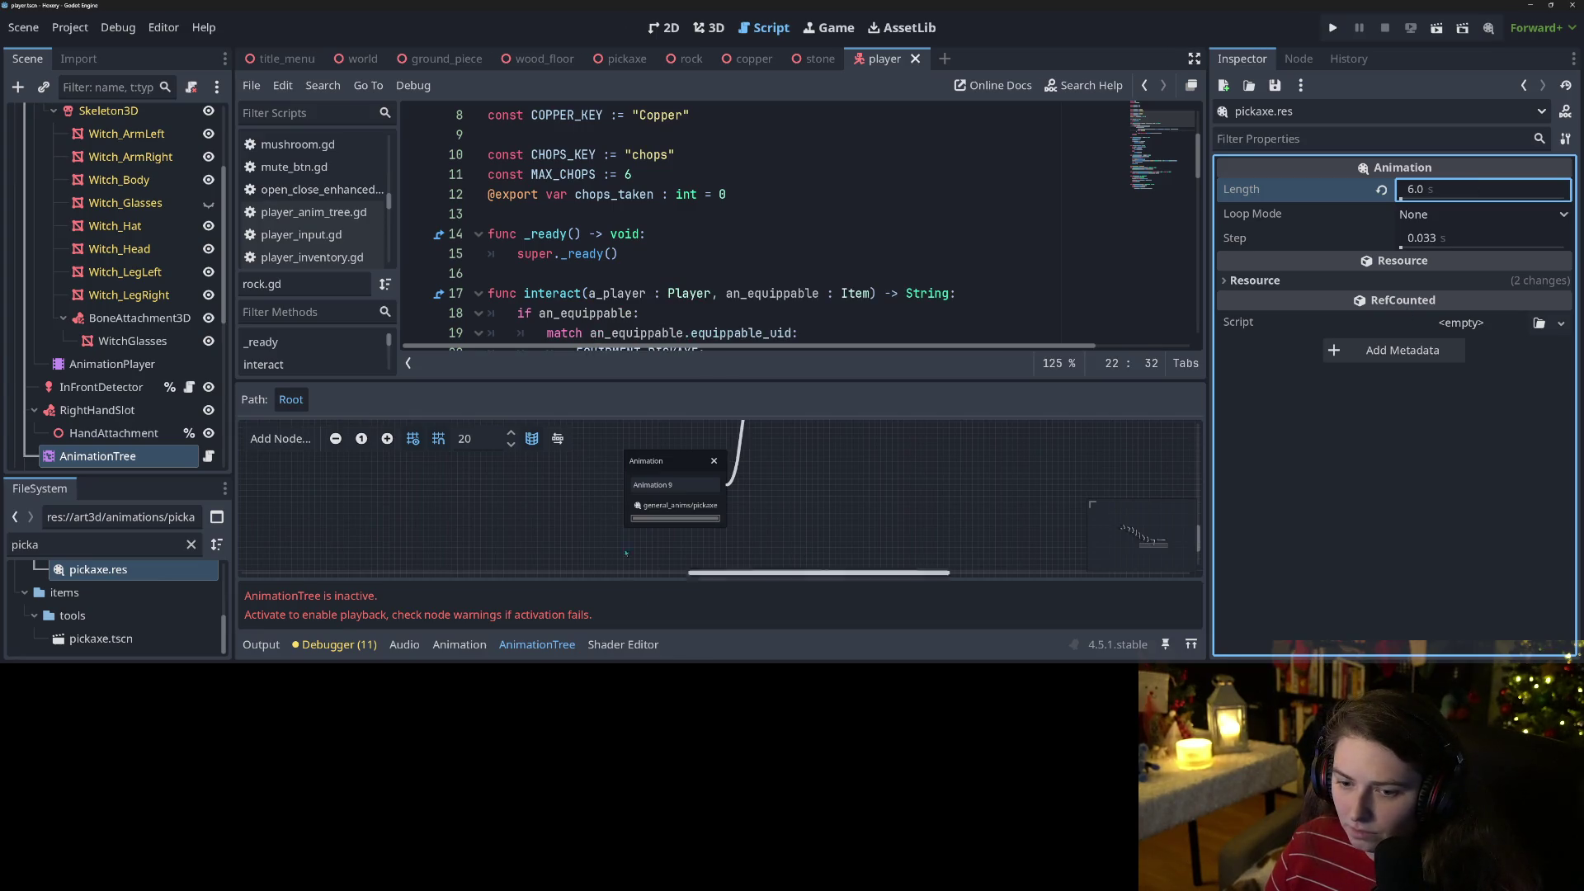
Turn off Use Custom Timeline on the pickaxe Animation node.
{"action": "left_click", "coordinate": [685, 461]}
{"action": "left_click", "coordinate": [1405, 294]}
{"action": "left_click", "coordinate": [930, 281]}
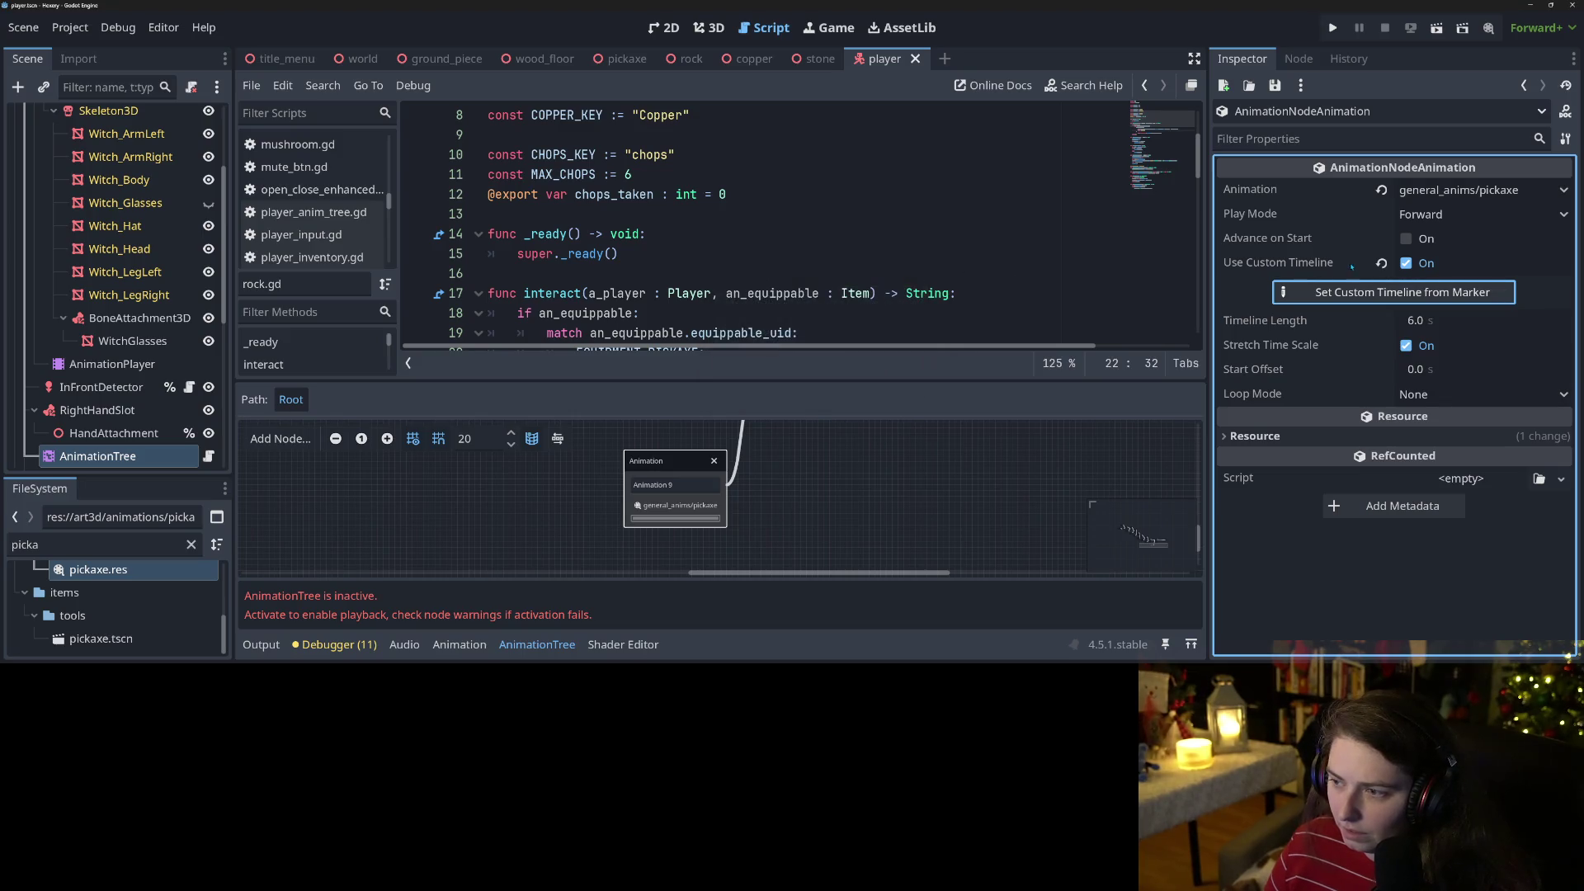
{"action": "left_click", "coordinate": [1405, 263]}
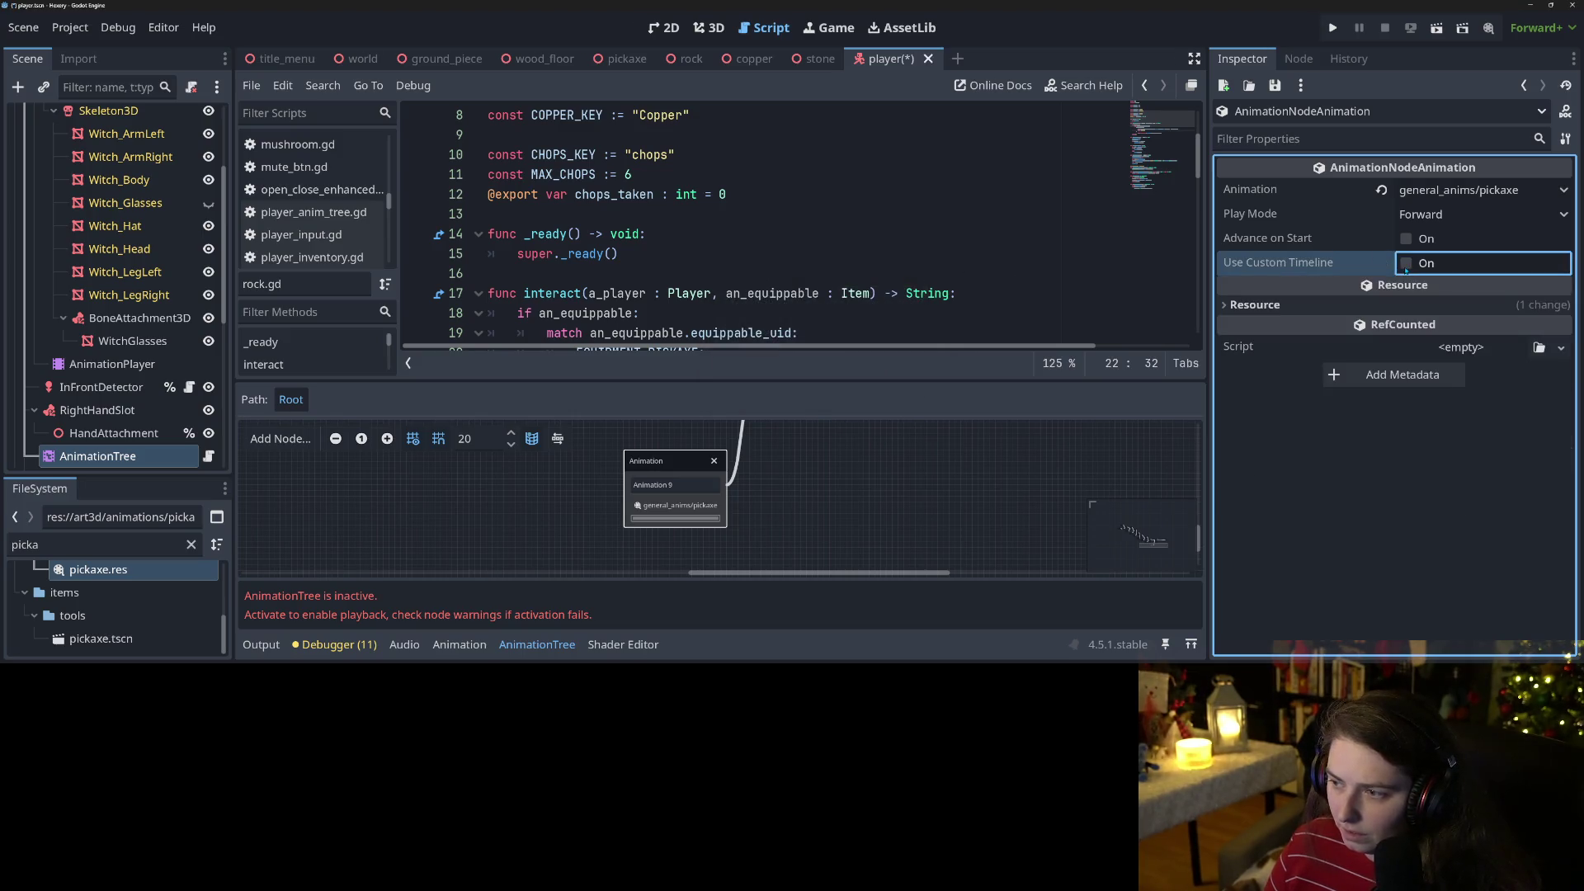
{"action": "left_click", "coordinate": [675, 505]}
{"action": "left_click", "coordinate": [582, 503]}
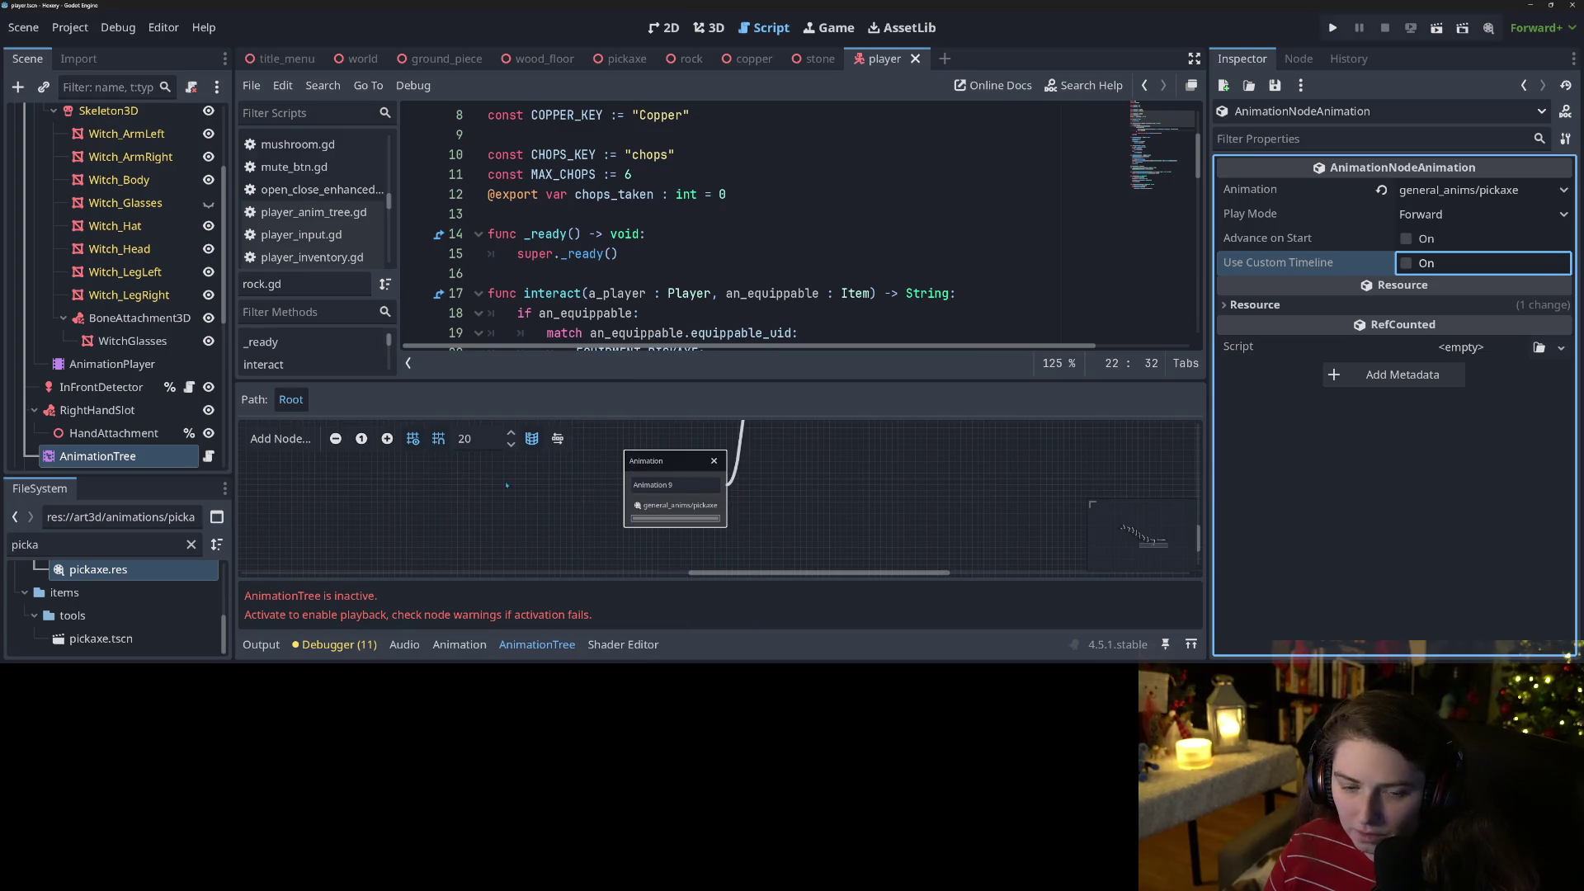
Recheck pickaxe.res's length, show the animation timeline, and run the game.
{"action": "scroll", "coordinate": [99, 602], "scroll_direction": "up", "scroll_amount": 2}
{"action": "left_click", "coordinate": [99, 615]}
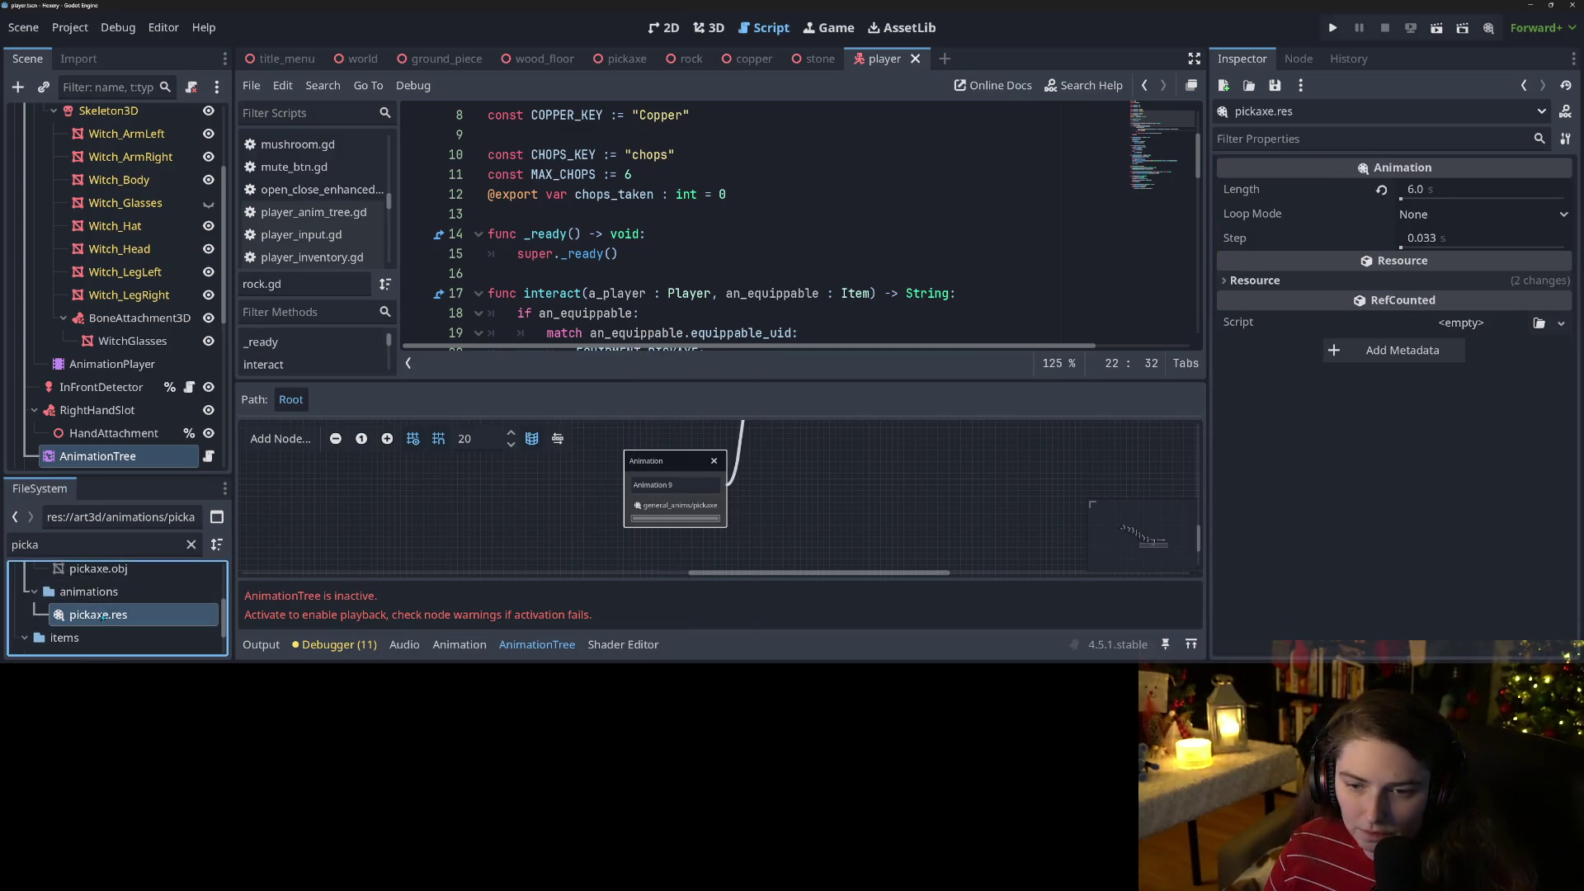
{"action": "mouse_move", "coordinate": [1319, 191]}
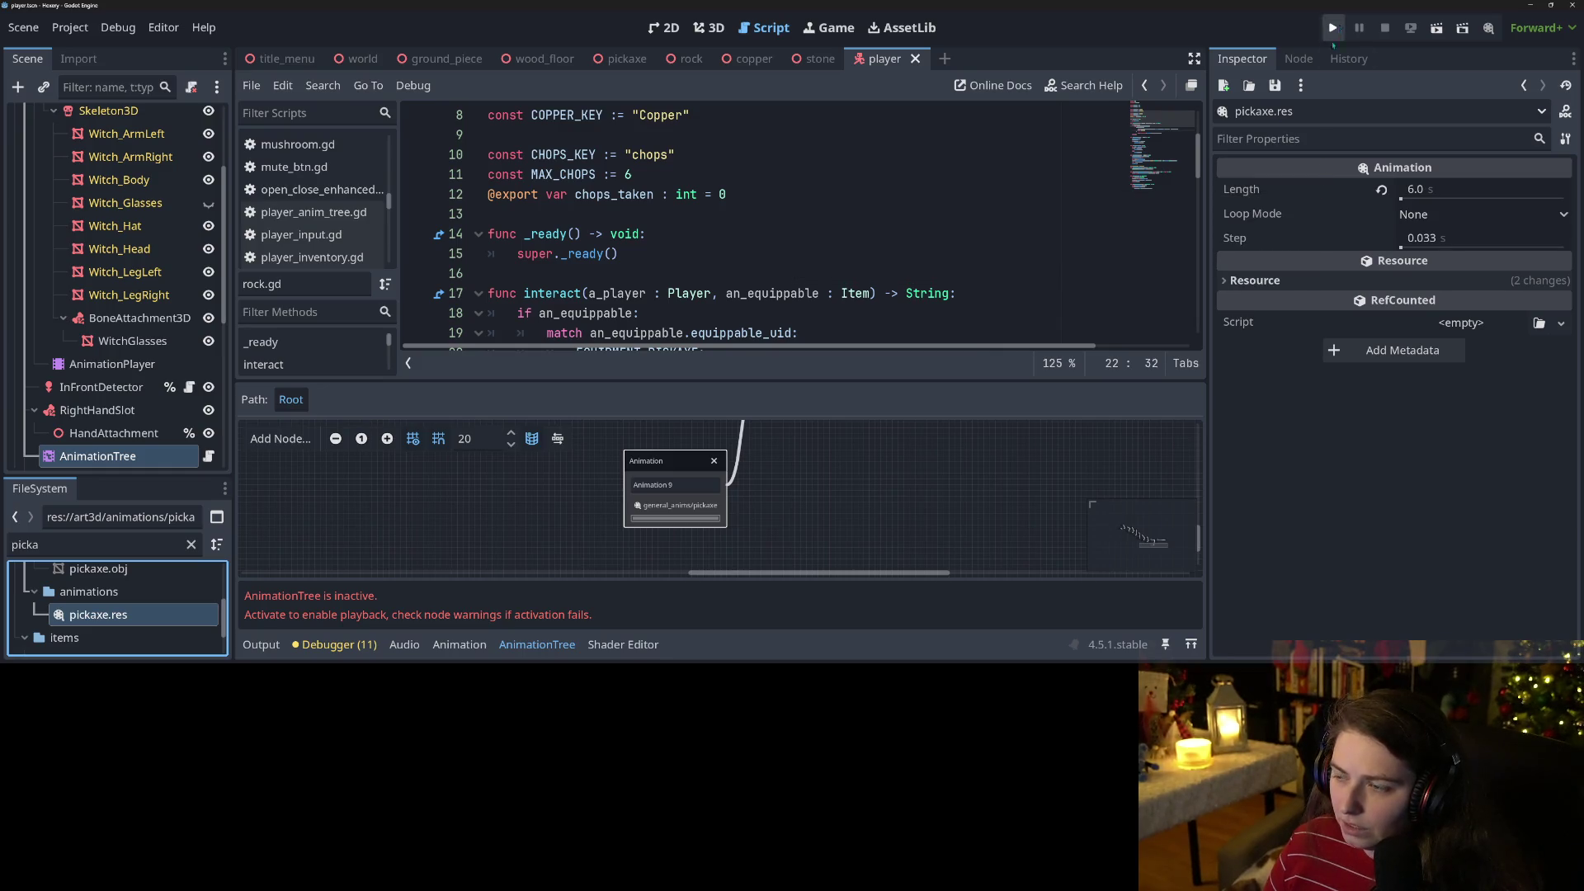
{"action": "left_click", "coordinate": [474, 646]}
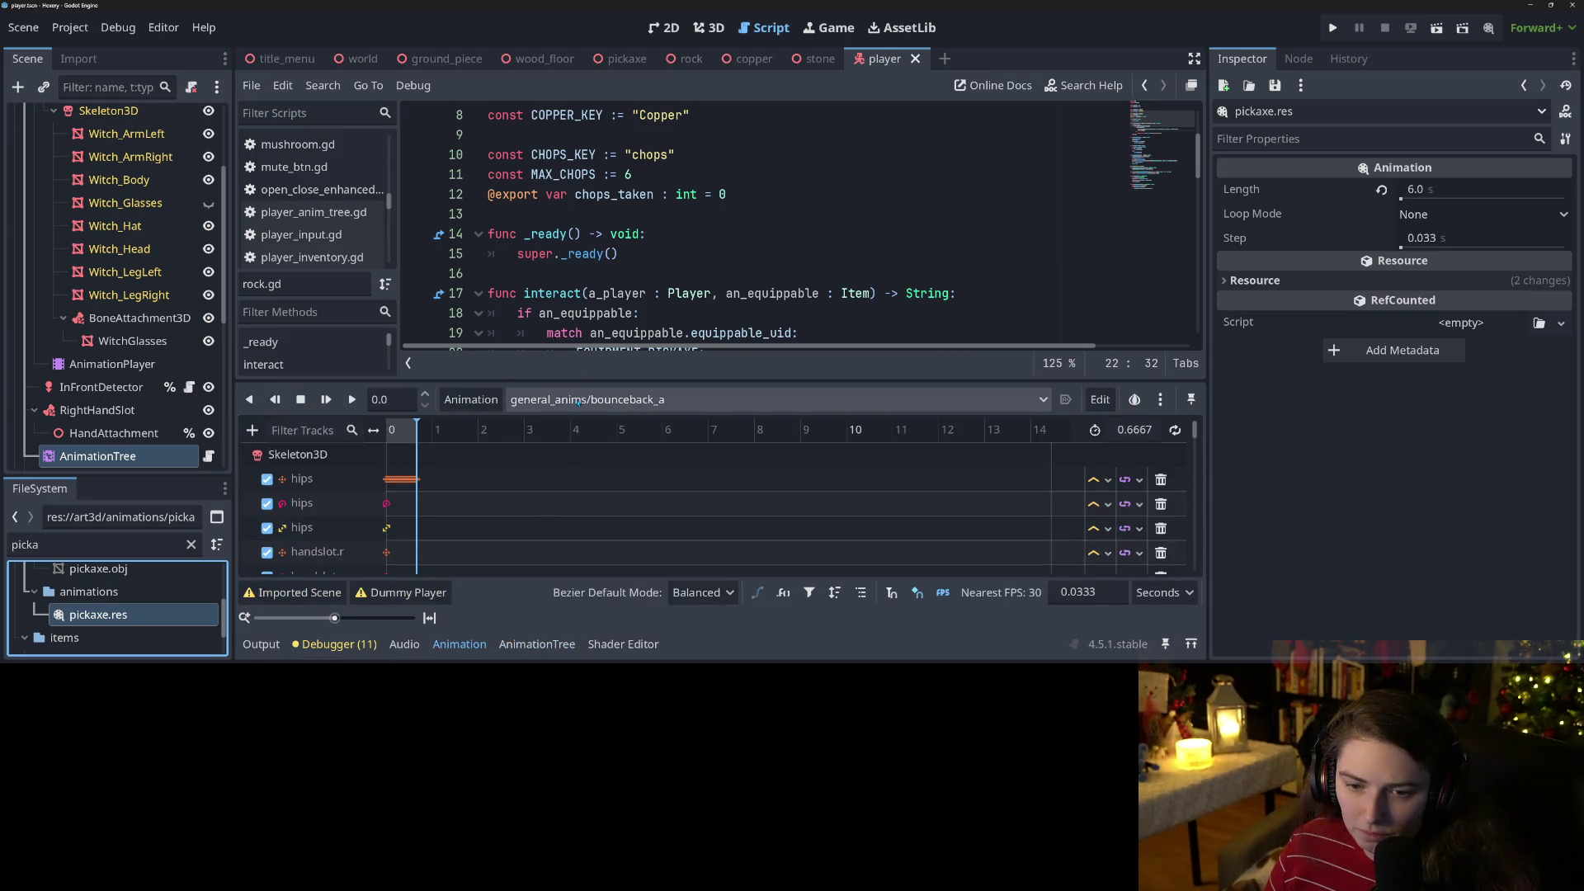
{"action": "left_click", "coordinate": [1333, 28]}
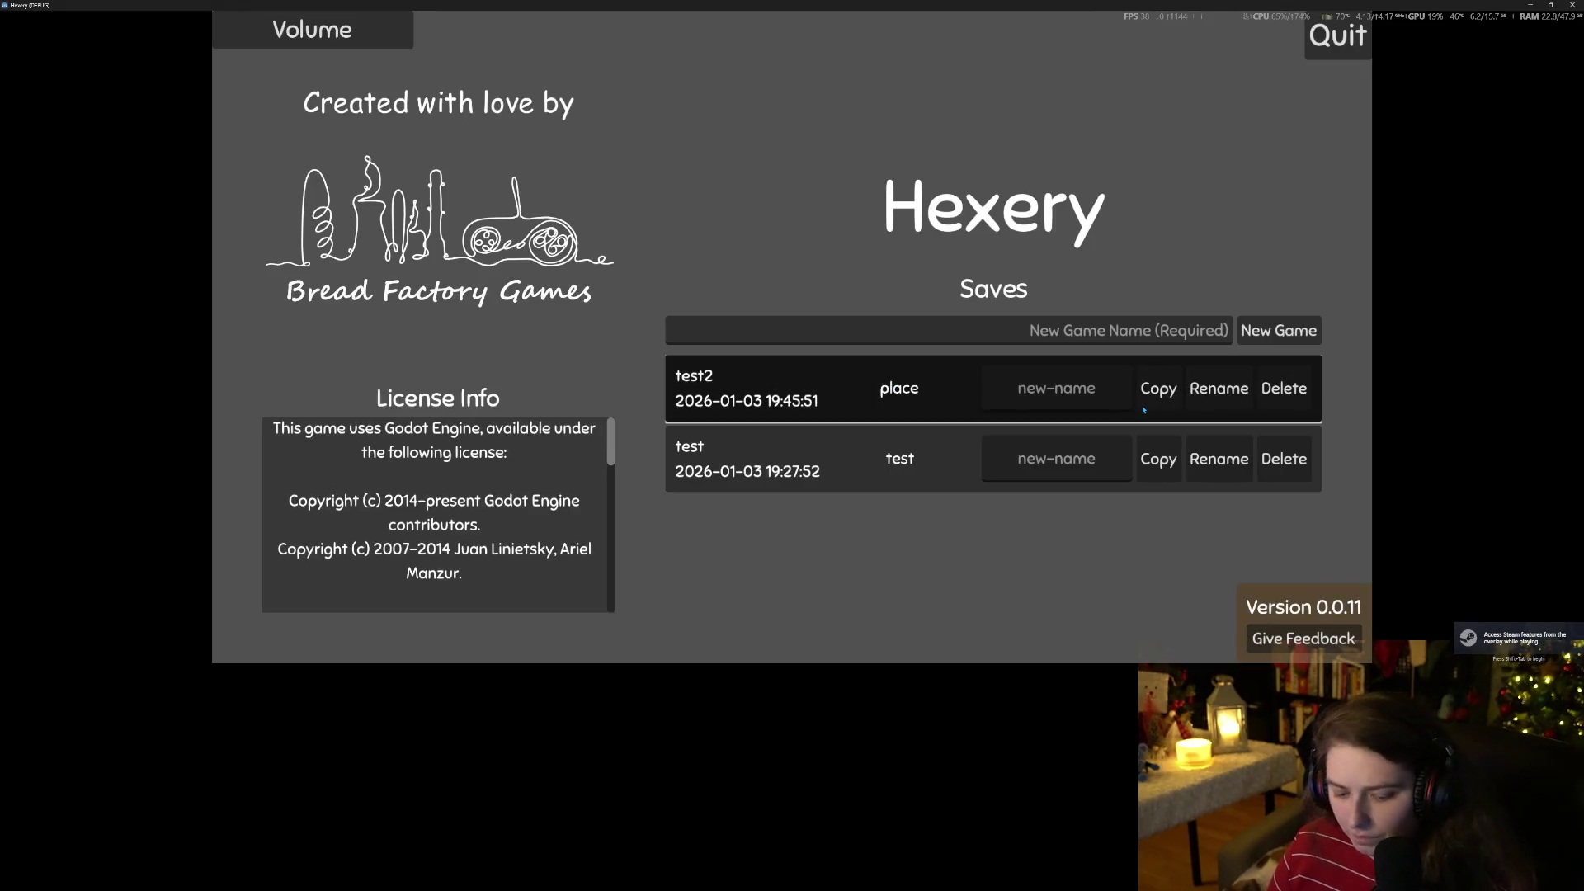
Load test2, swing the pickaxe at the grey rock, close the game and select AnimationPlayer.
{"action": "left_click", "coordinate": [1144, 409]}
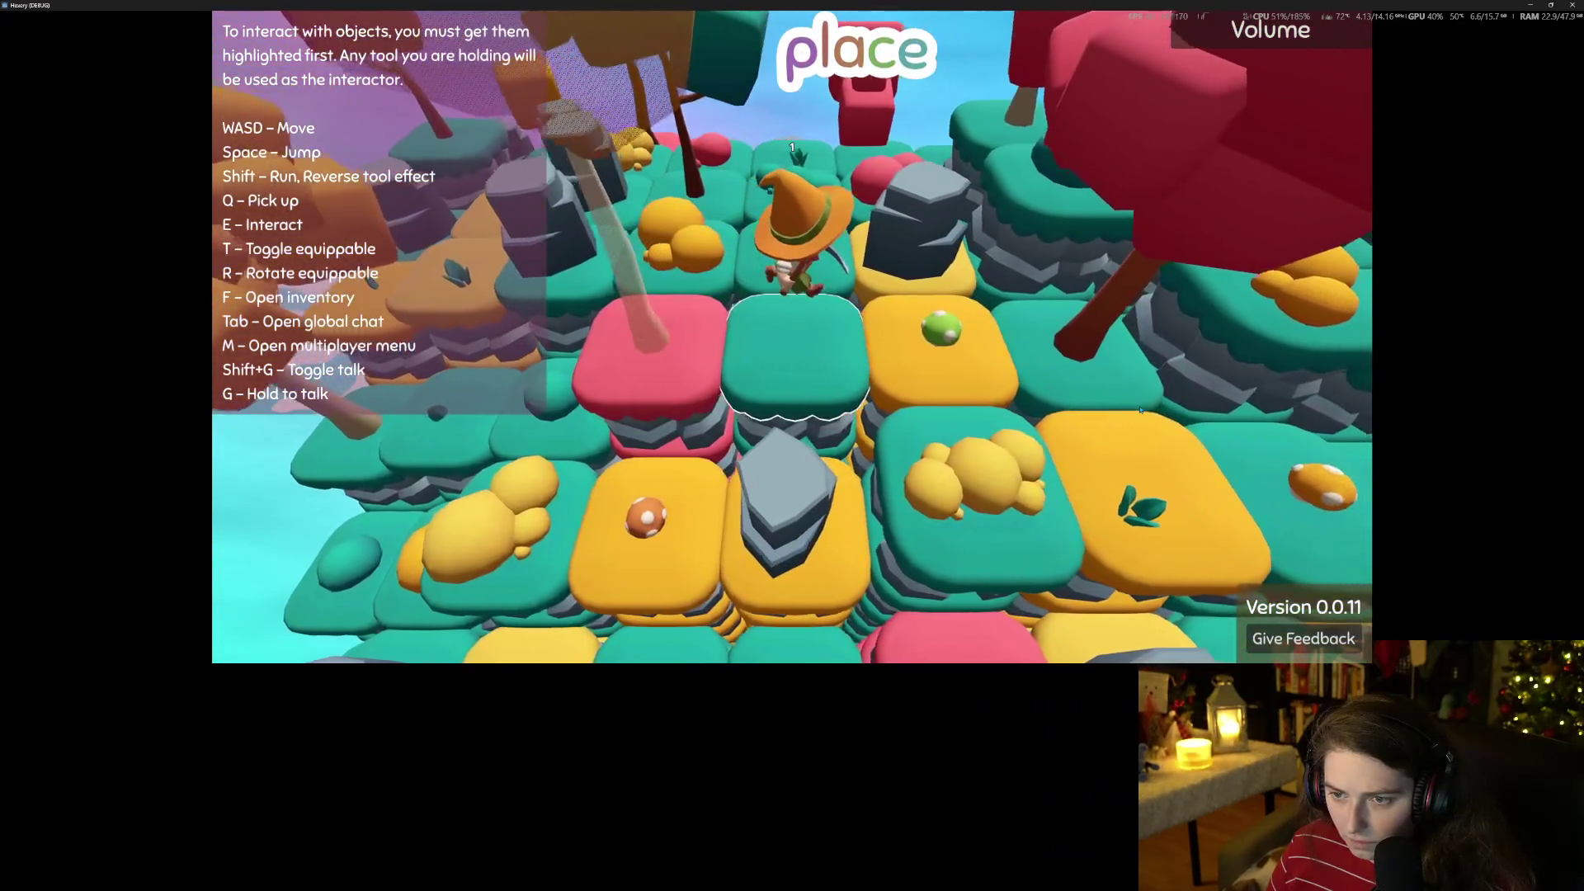
{"action": "key", "text": "d"}
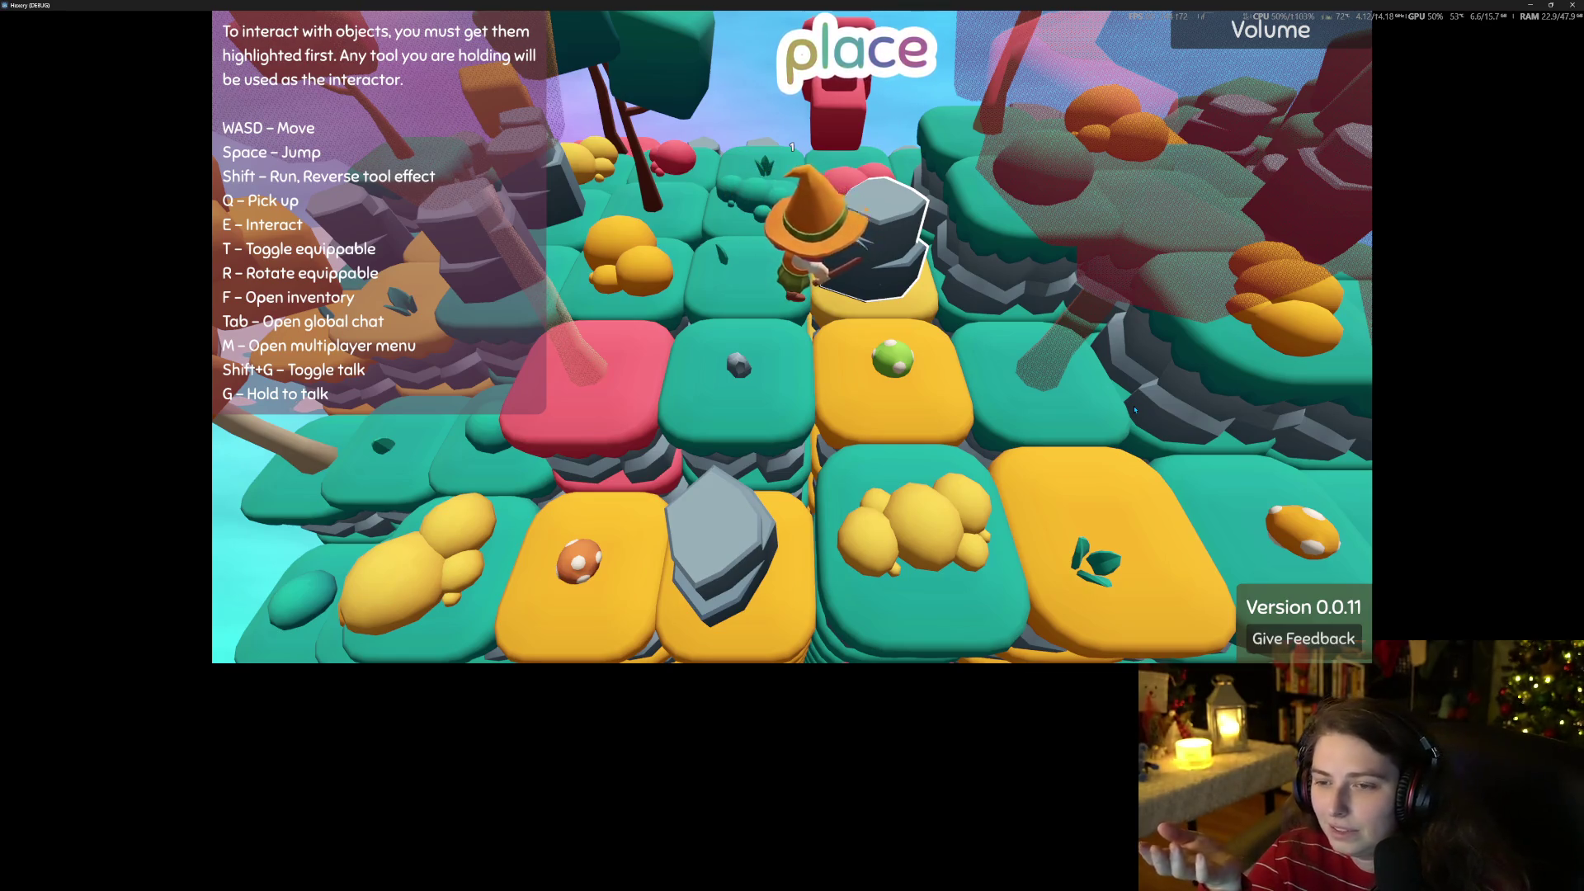
{"action": "key", "text": "e"}
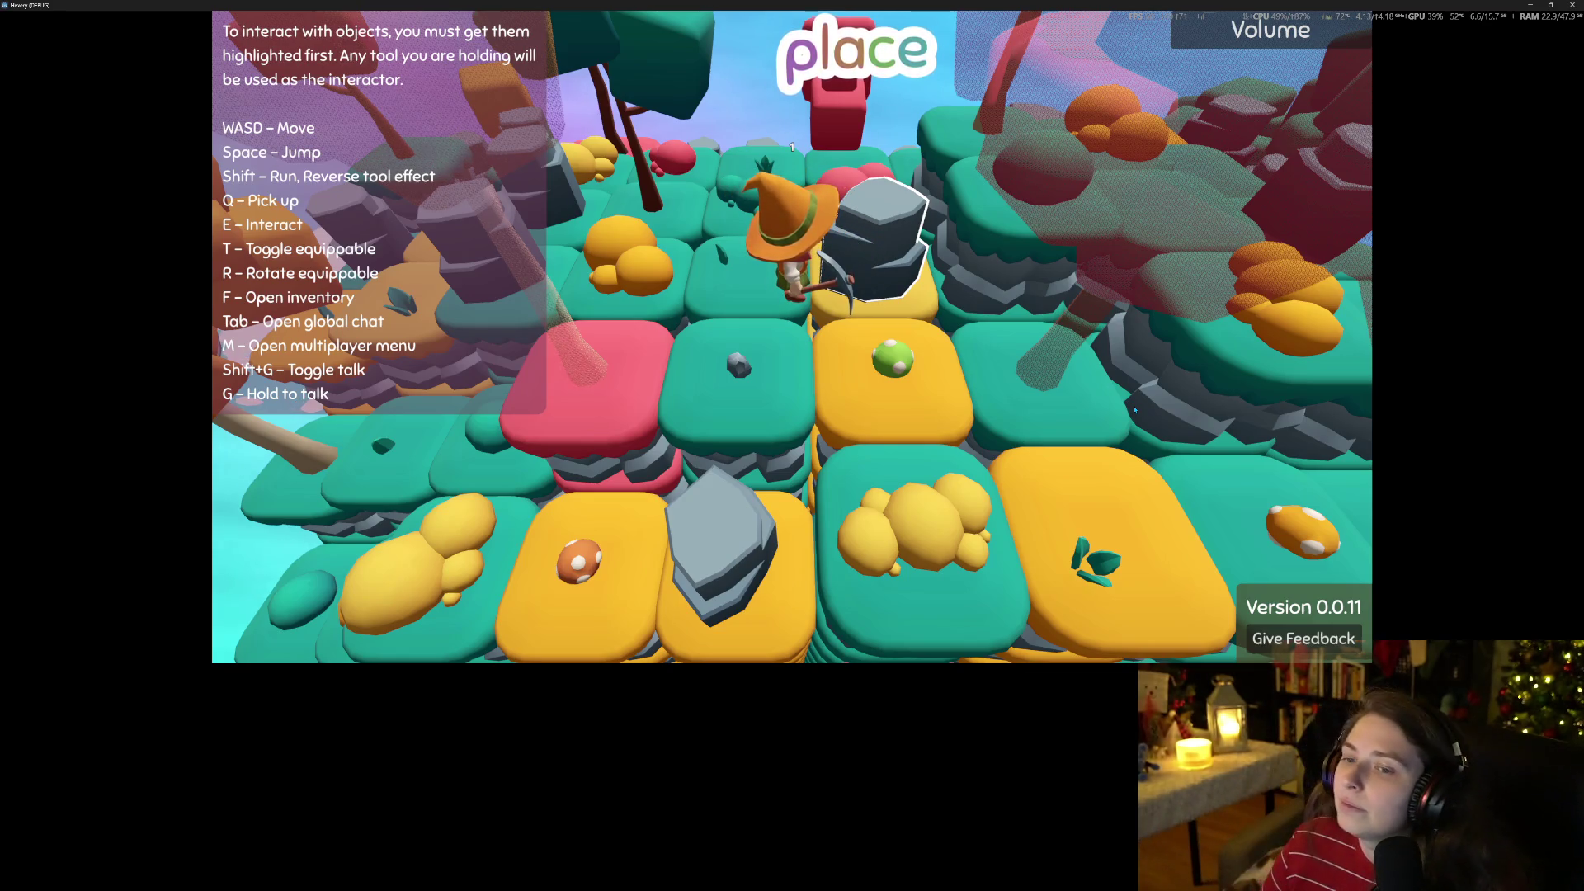
{"action": "left_click", "coordinate": [1574, 5]}
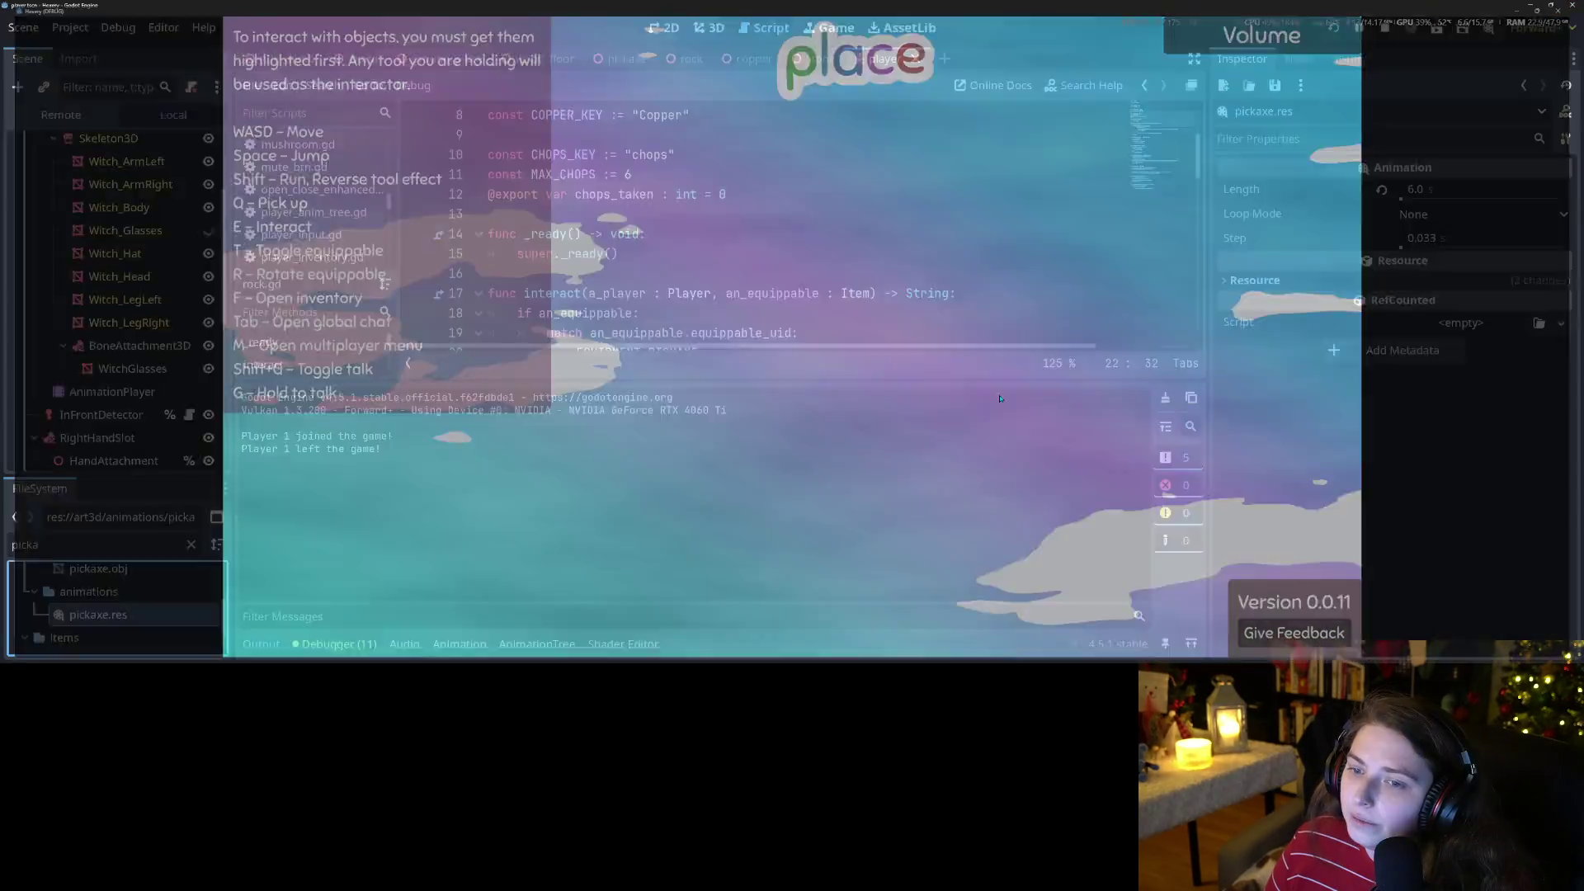
{"action": "left_click", "coordinate": [112, 363]}
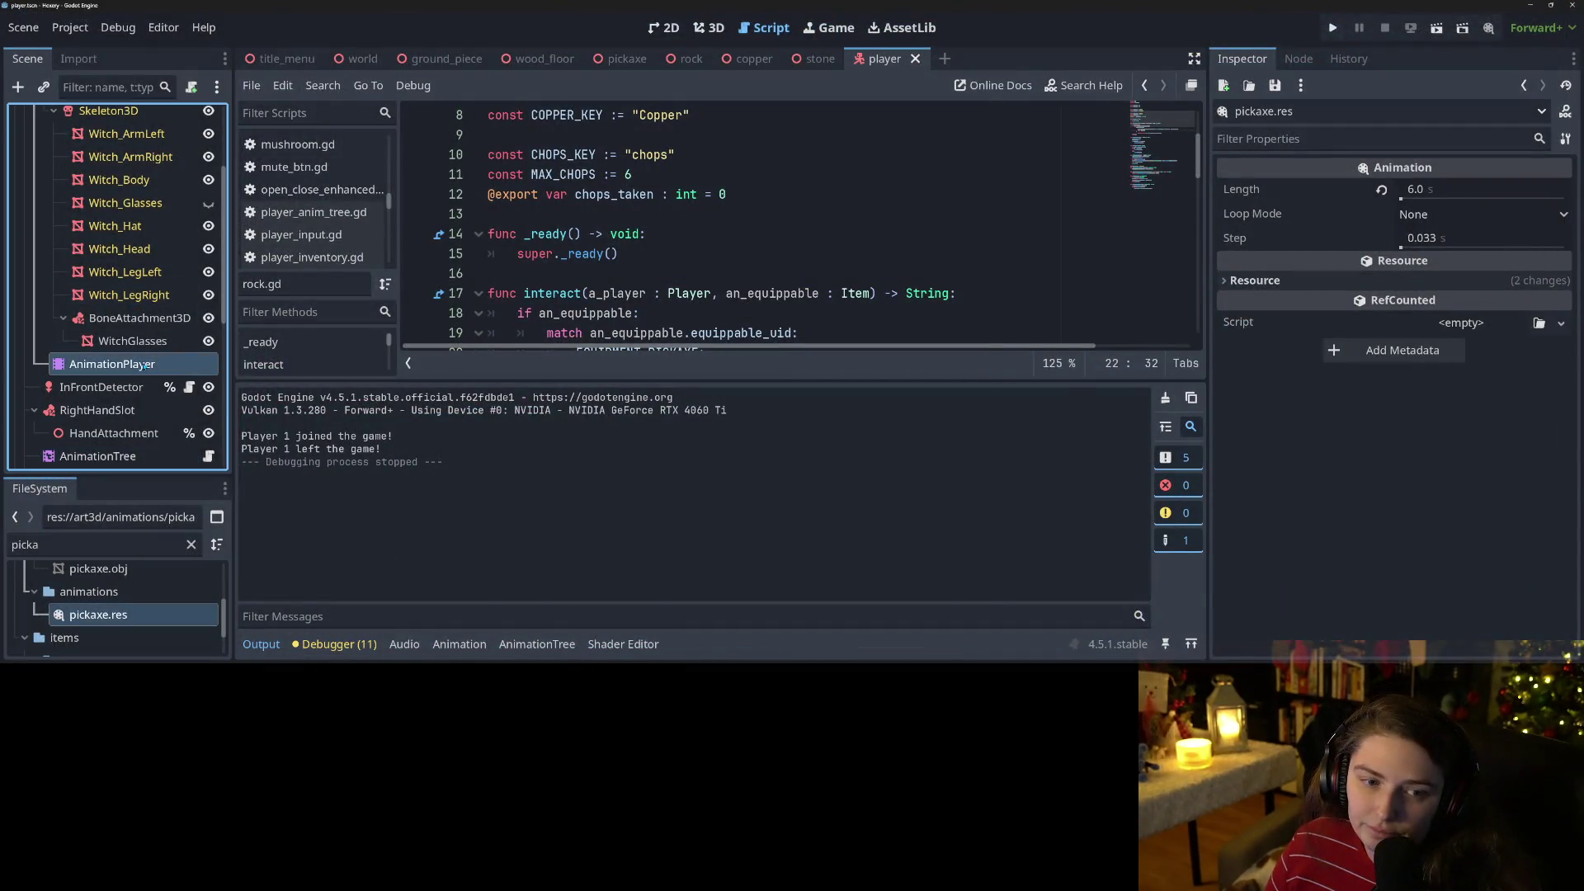
{"action": "left_click", "coordinate": [472, 399]}
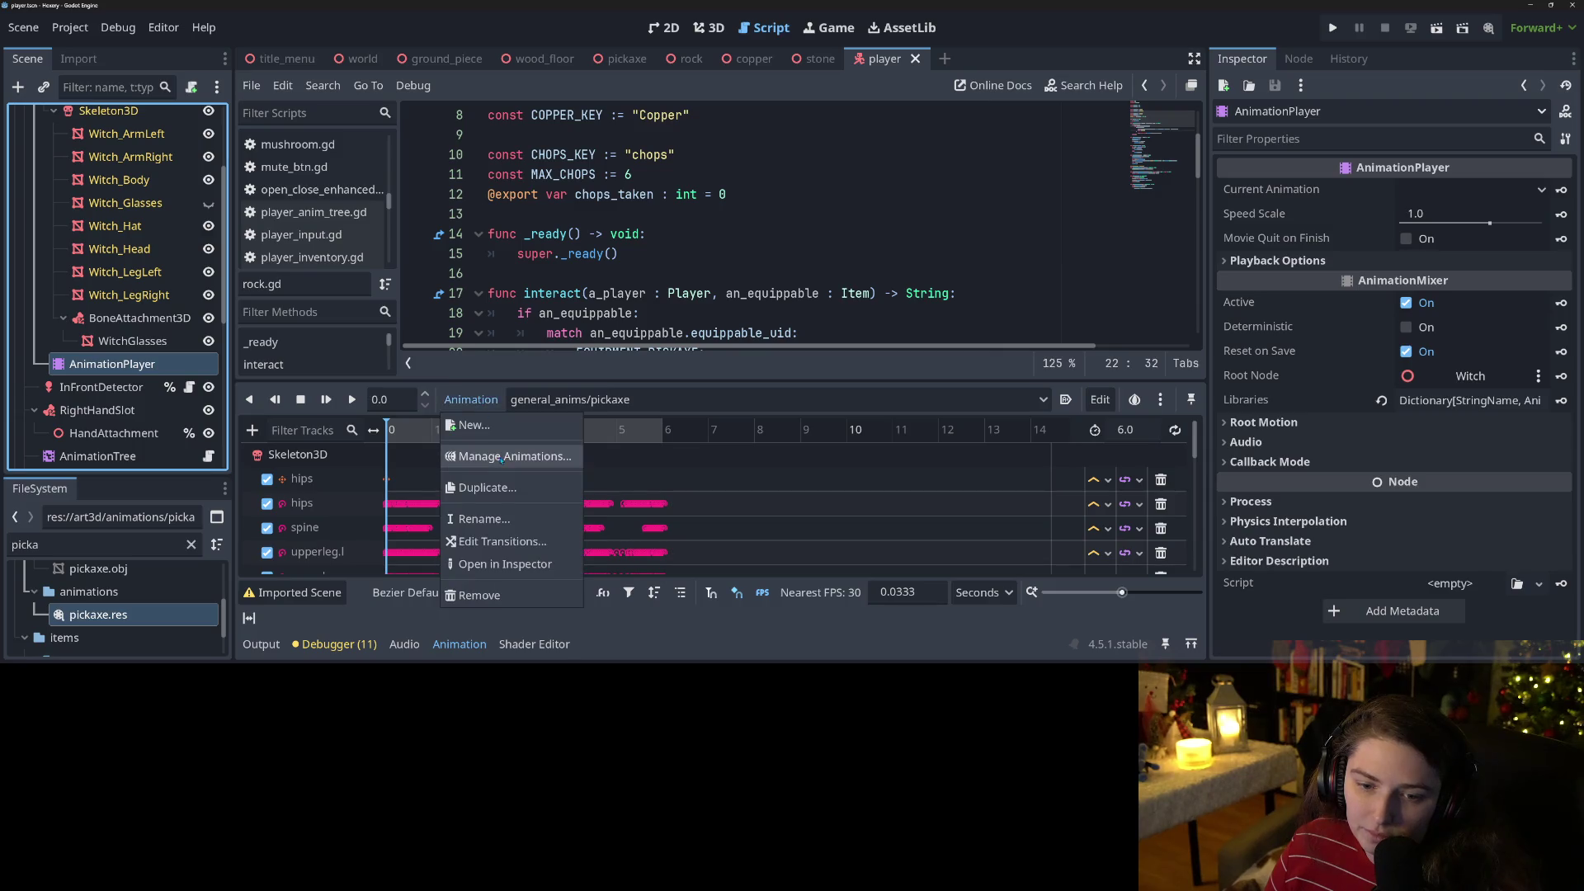
Open Edit Animation Libraries and inspect the pickaxe entry, leaving its name unchanged.
{"action": "left_click", "coordinate": [504, 457]}
{"action": "scroll", "coordinate": [508, 330], "scroll_direction": "down", "scroll_amount": 5}
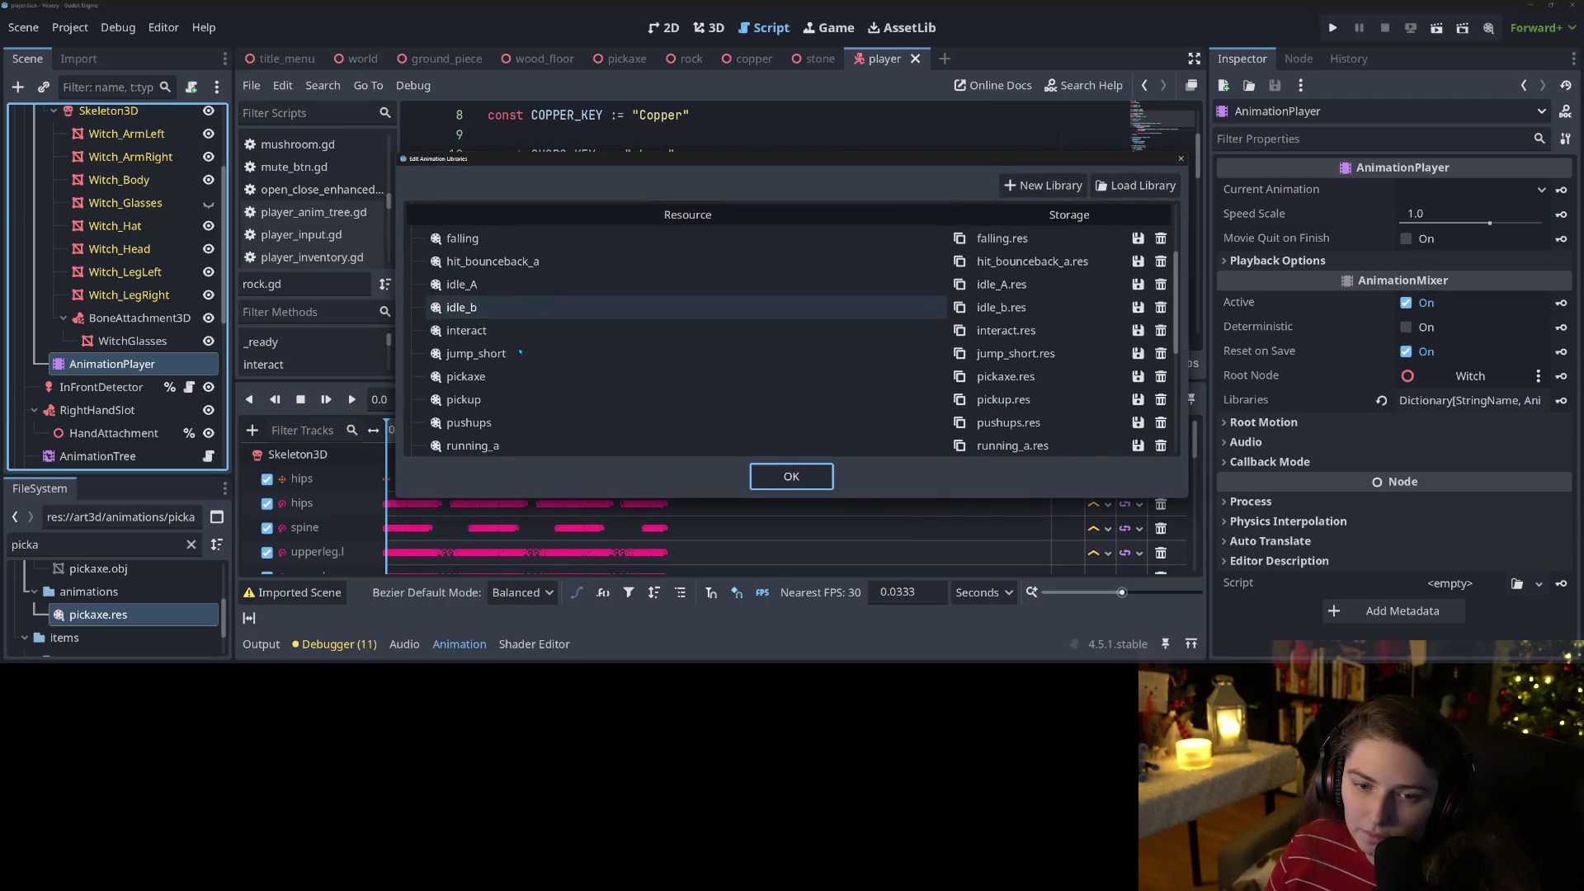
{"action": "double_click", "coordinate": [488, 286]}
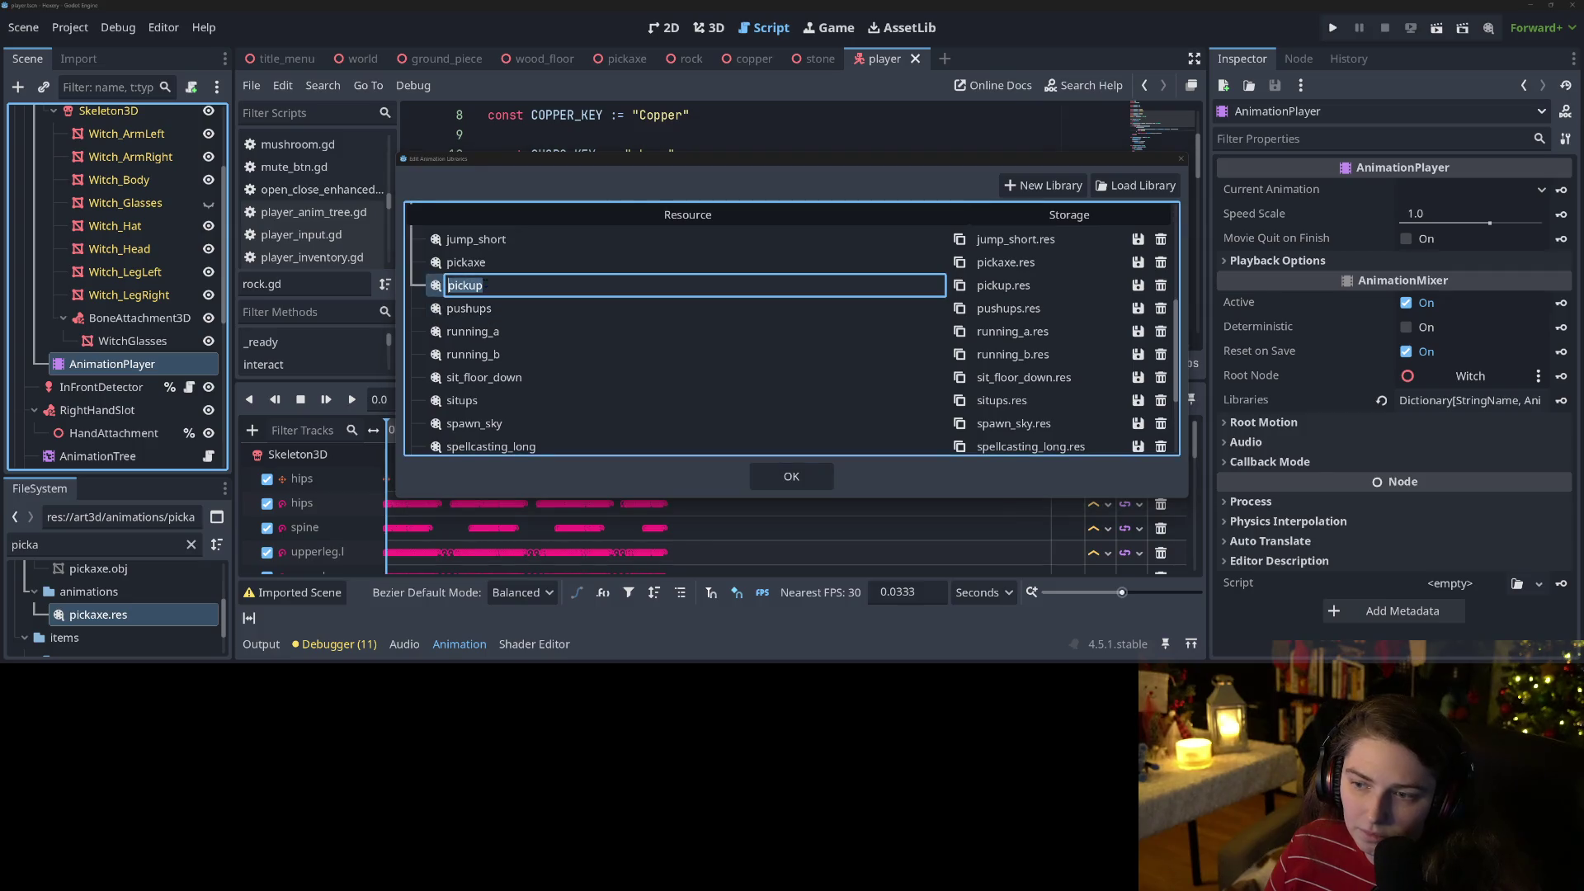
{"action": "left_click", "coordinate": [467, 263]}
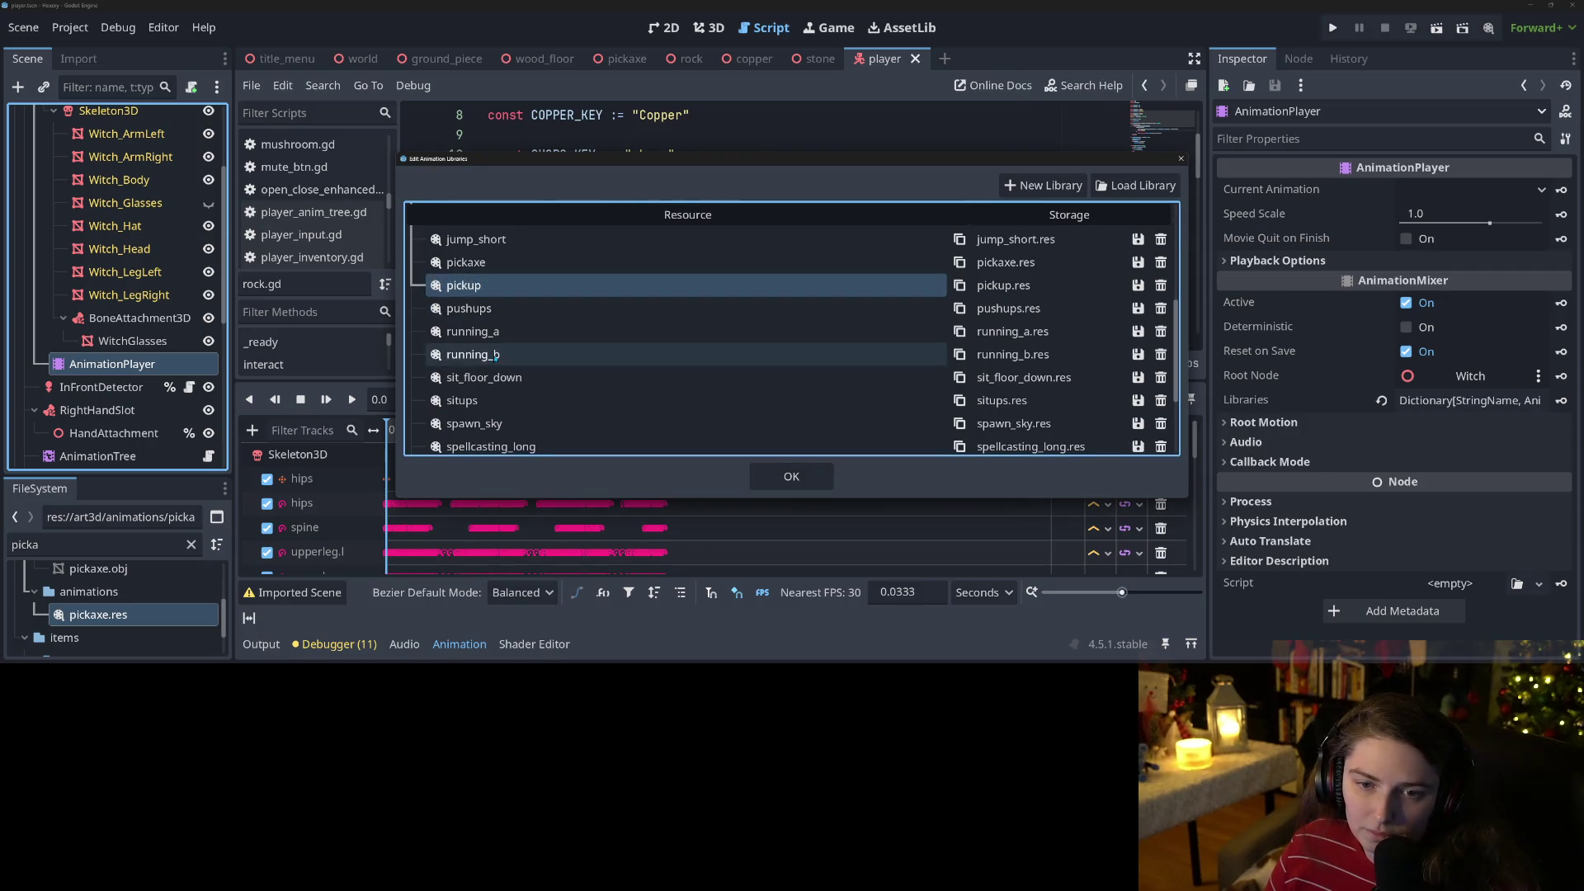
{"action": "double_click", "coordinate": [467, 263]}
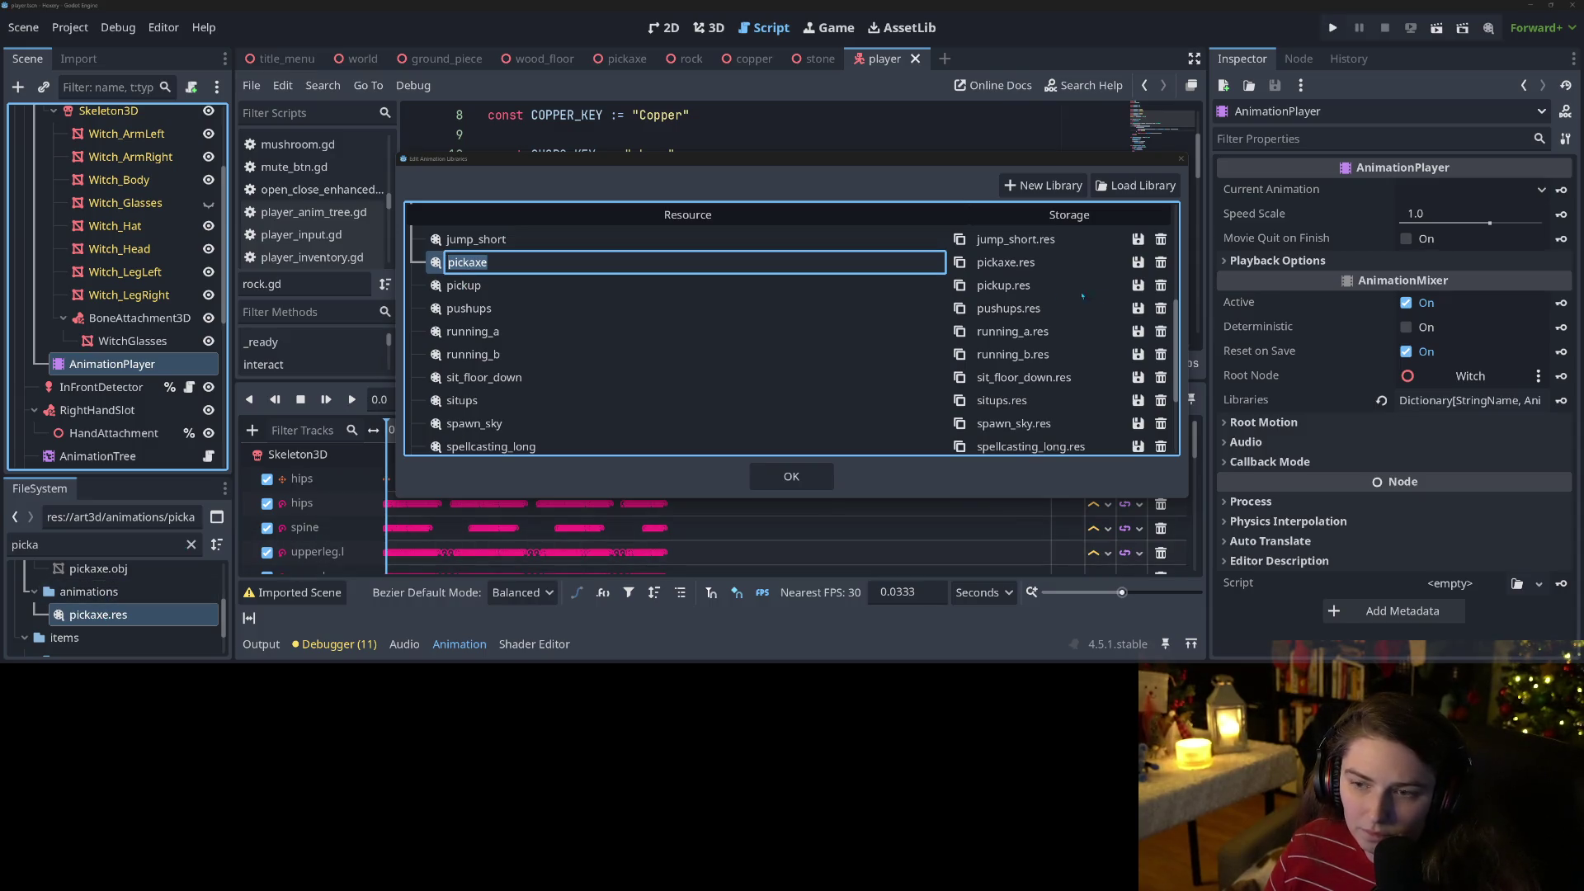
{"action": "left_click", "coordinate": [1000, 264]}
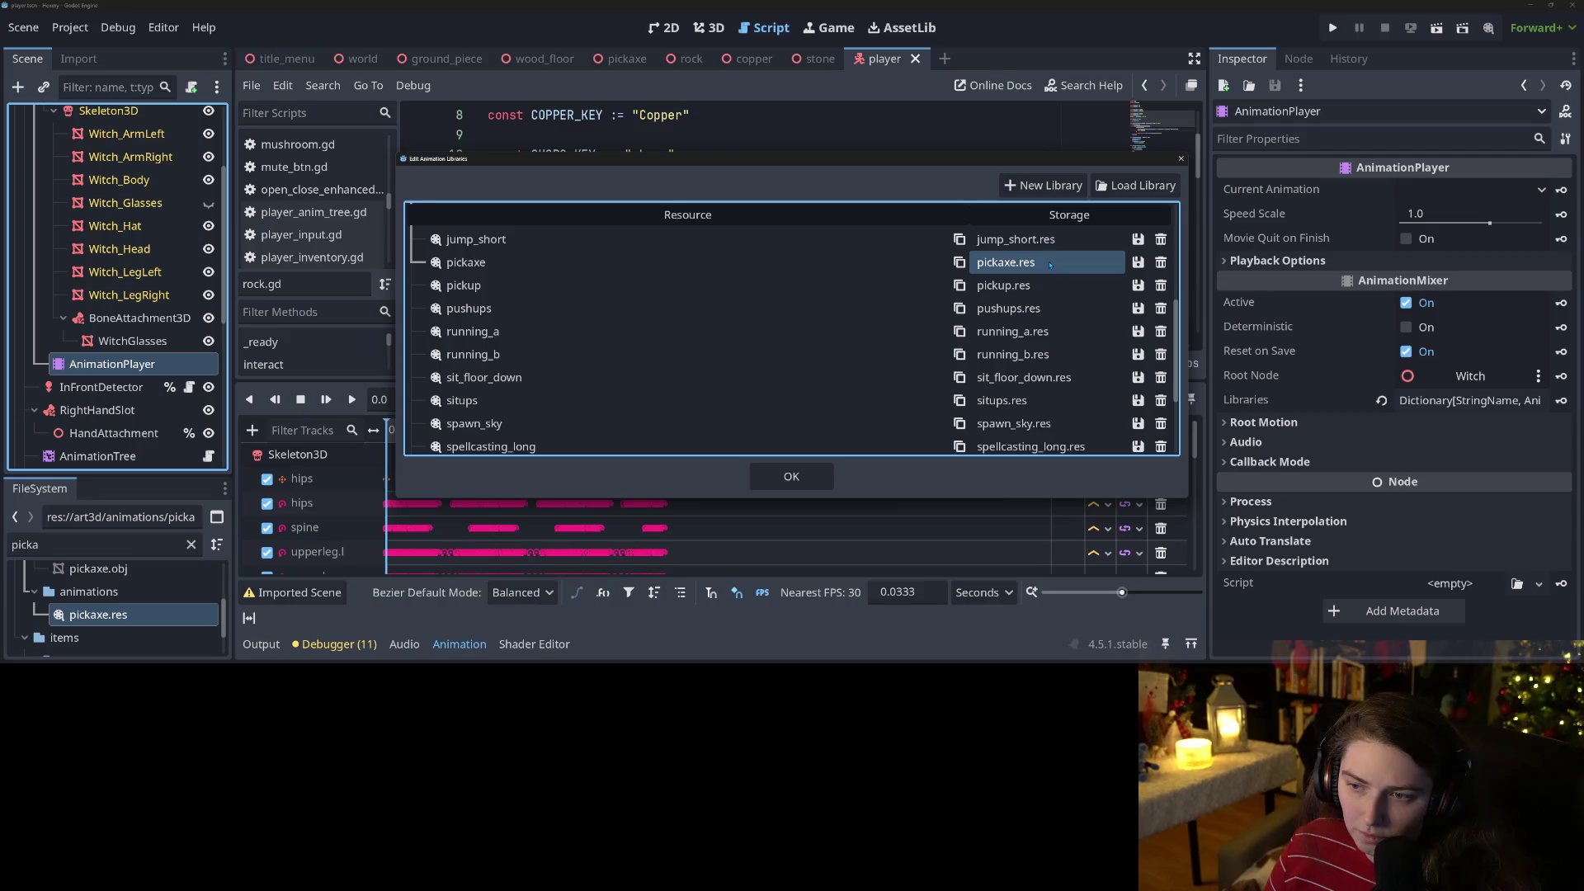
{"action": "double_click", "coordinate": [602, 259]}
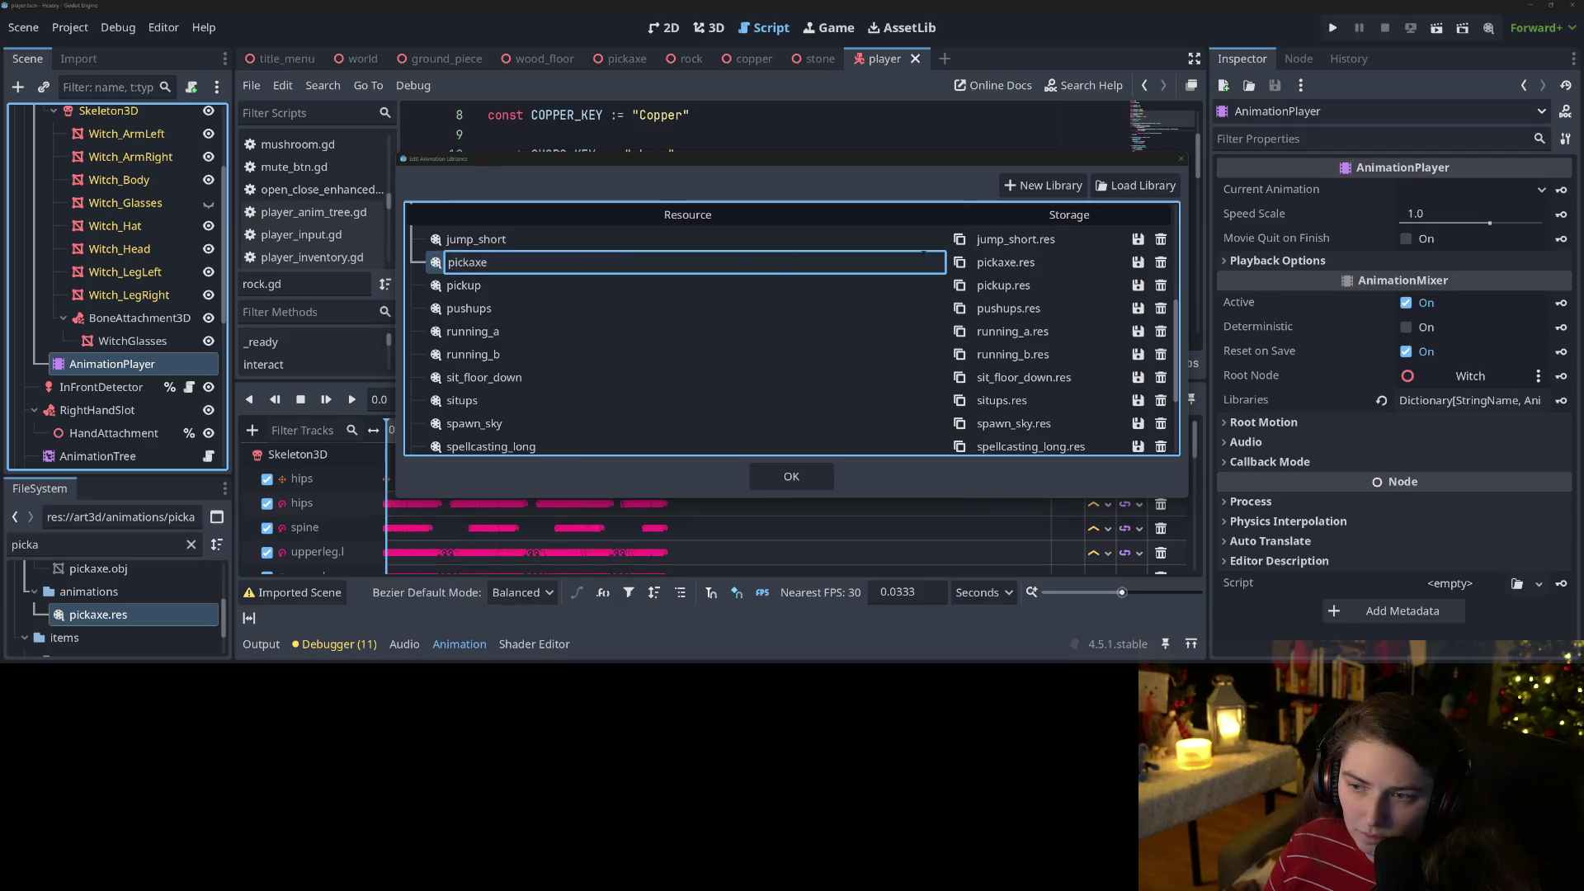
{"action": "key", "text": "Return"}
{"action": "left_click", "coordinate": [1025, 269]}
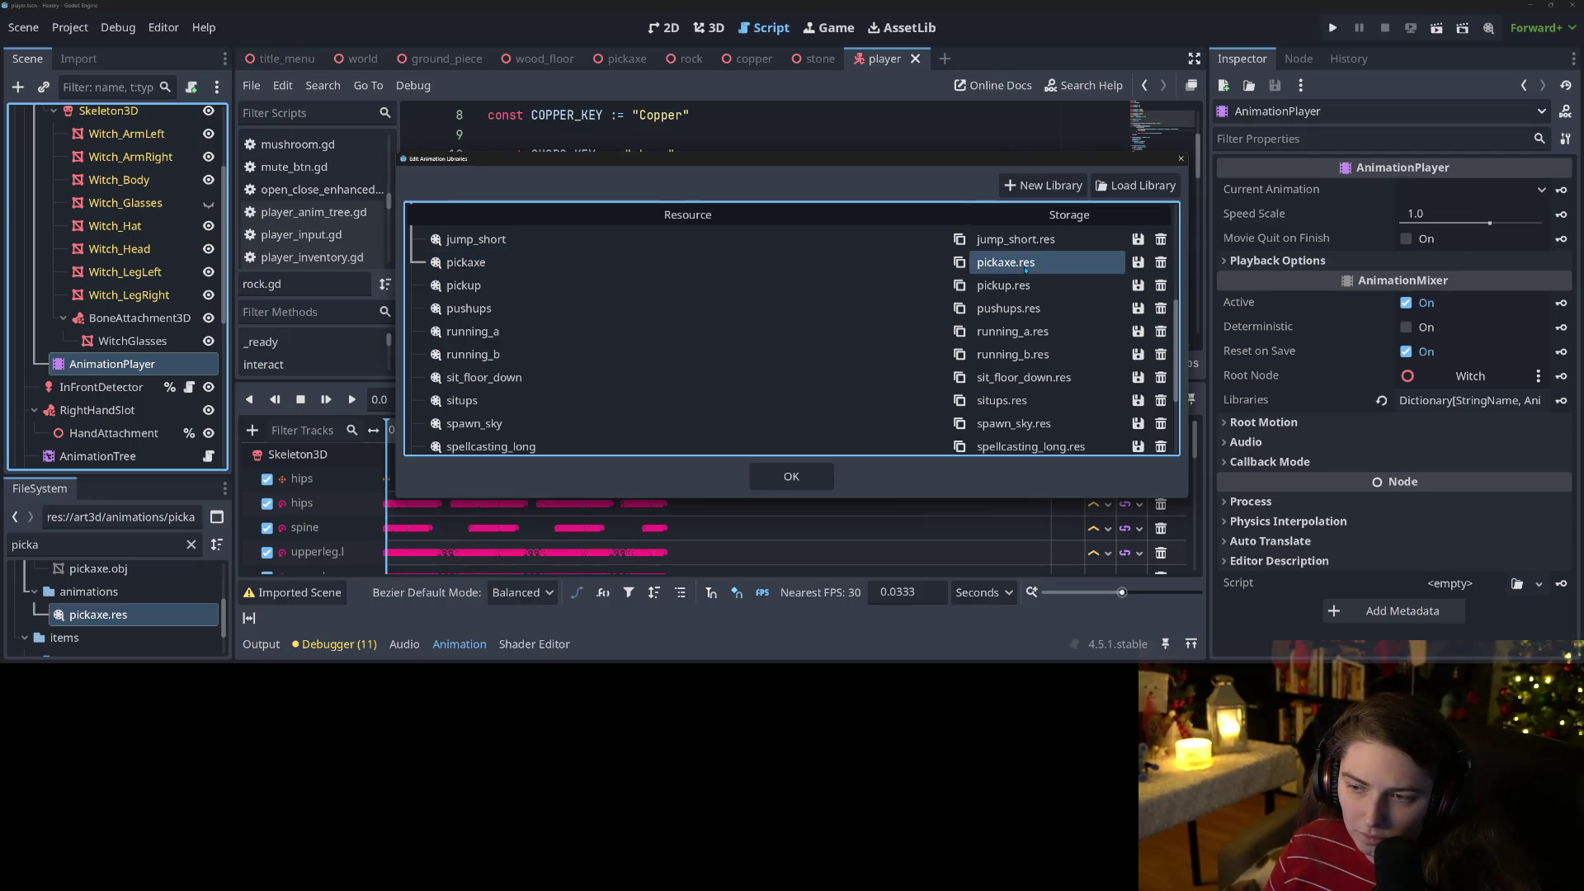
Try loading art3d/animations/pickaxe.res into general_anims, dismiss the already-added error, and close the editor.
{"action": "scroll", "coordinate": [979, 426], "scroll_direction": "up", "scroll_amount": 4}
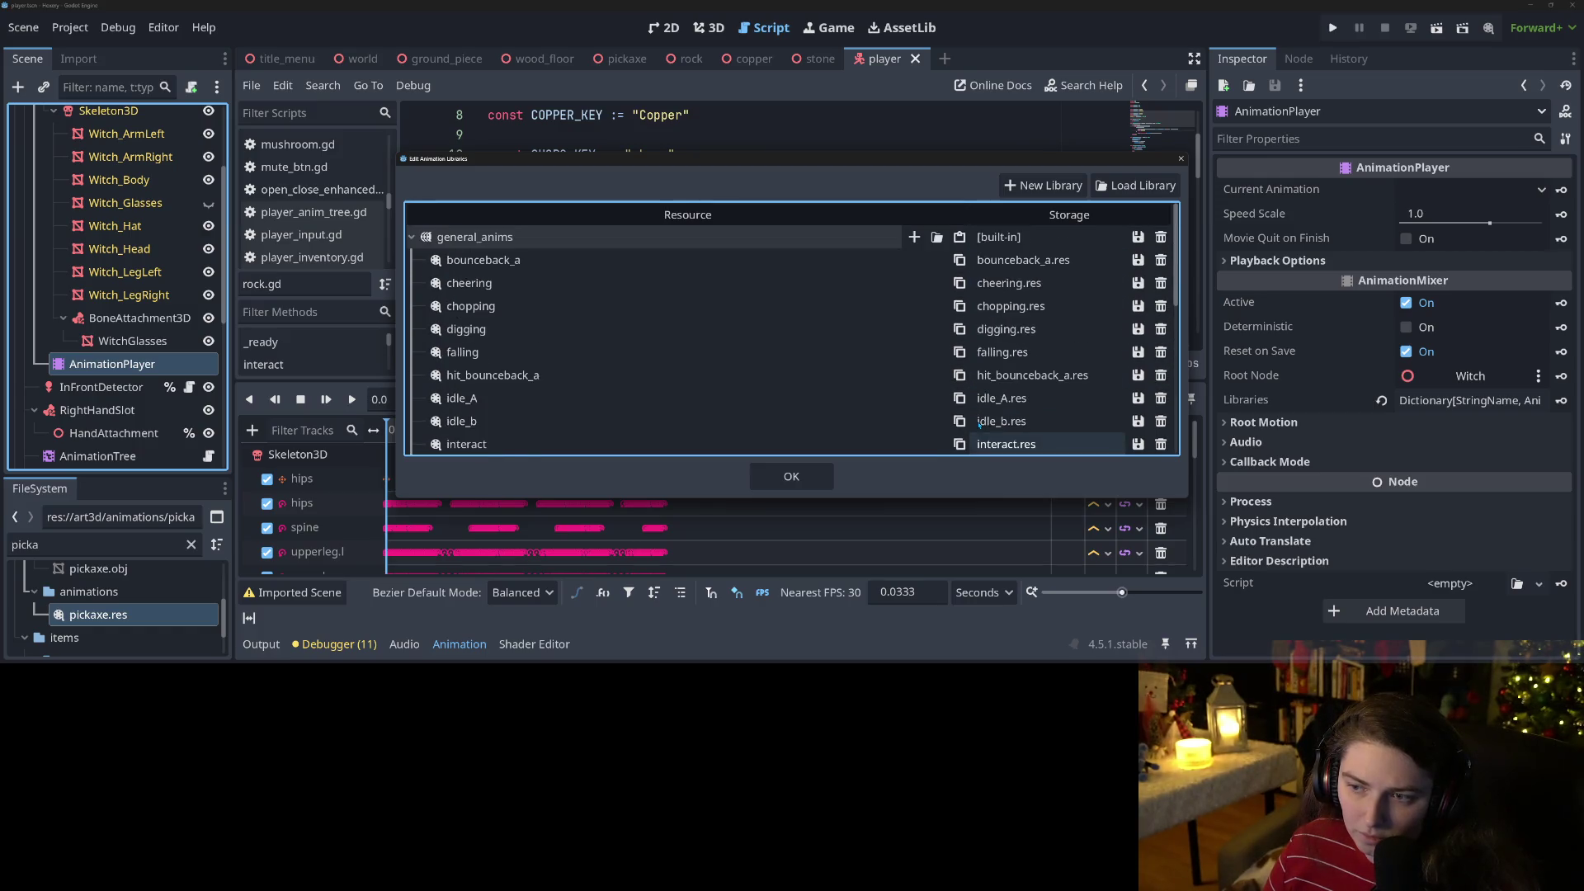
{"action": "left_click", "coordinate": [936, 237]}
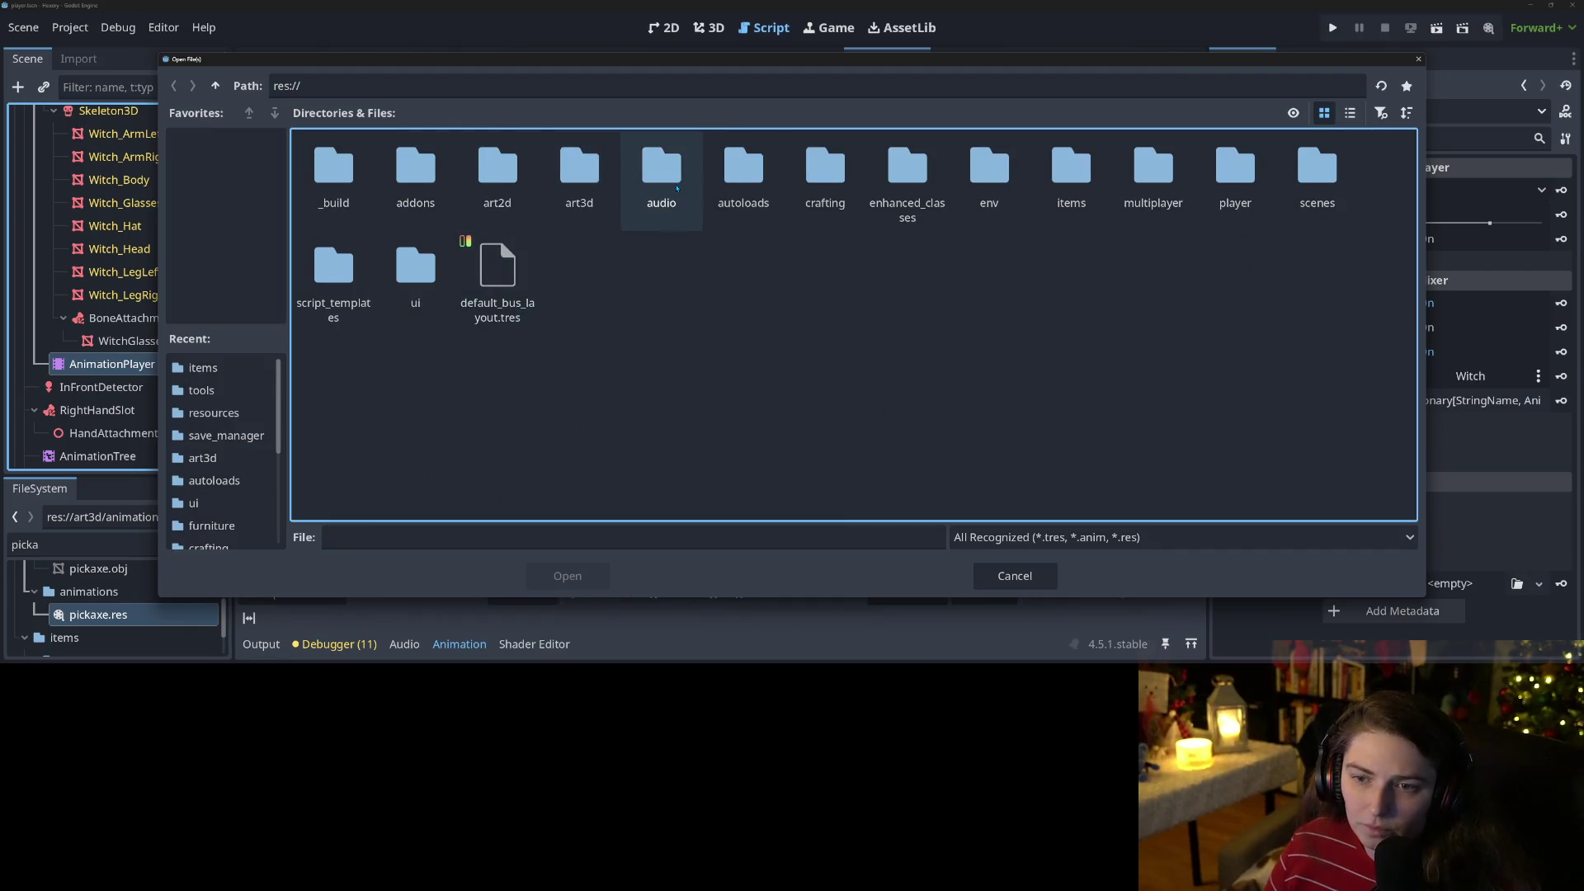
{"action": "double_click", "coordinate": [595, 187]}
{"action": "double_click", "coordinate": [415, 169]}
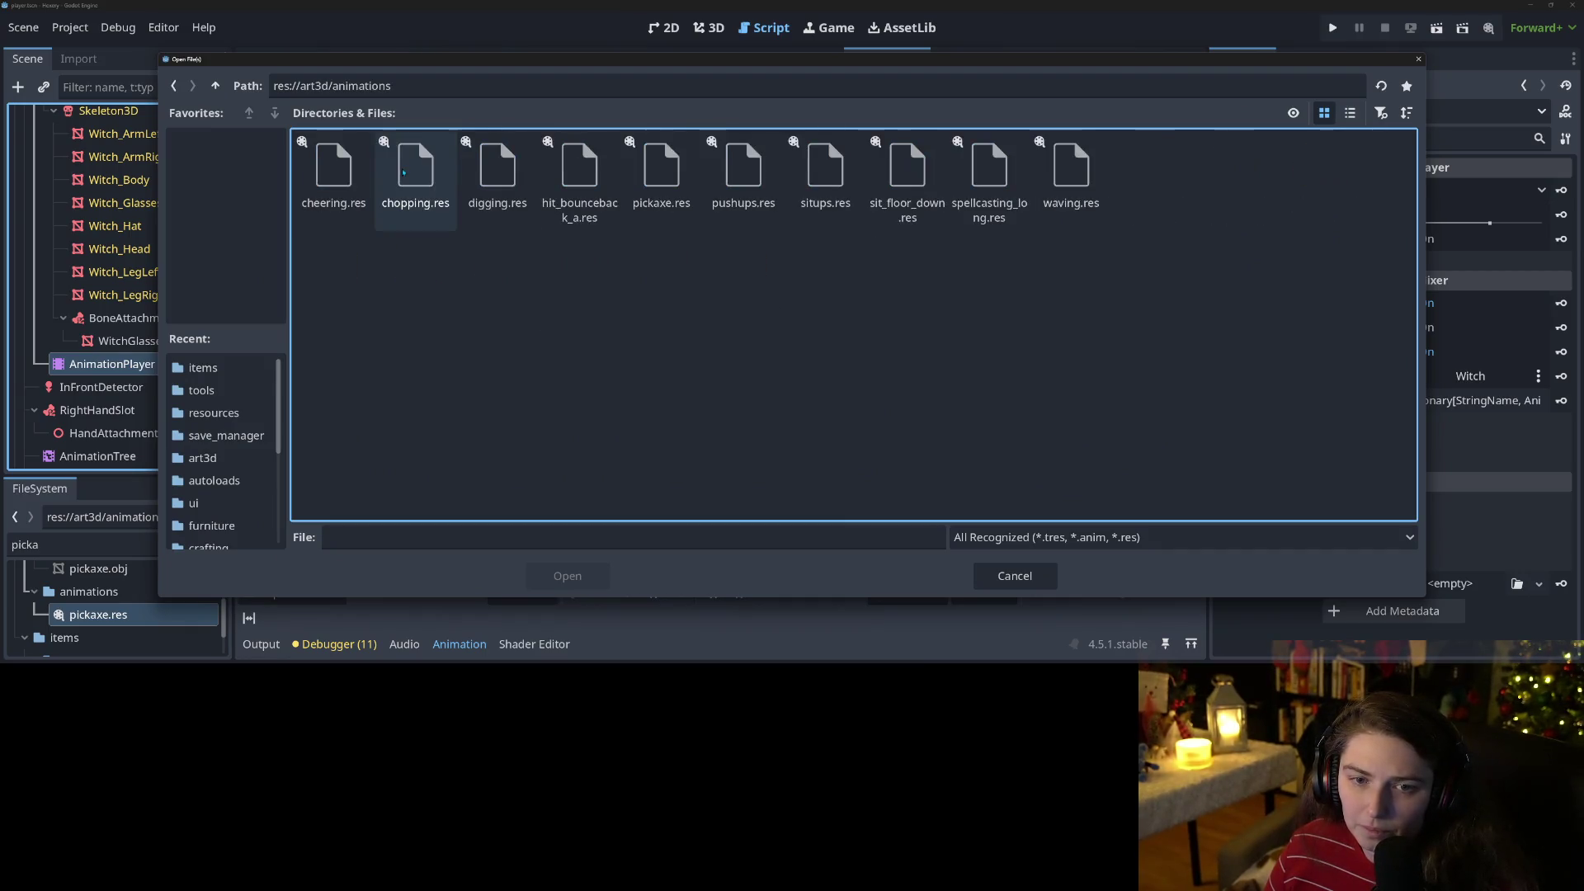
{"action": "double_click", "coordinate": [663, 165]}
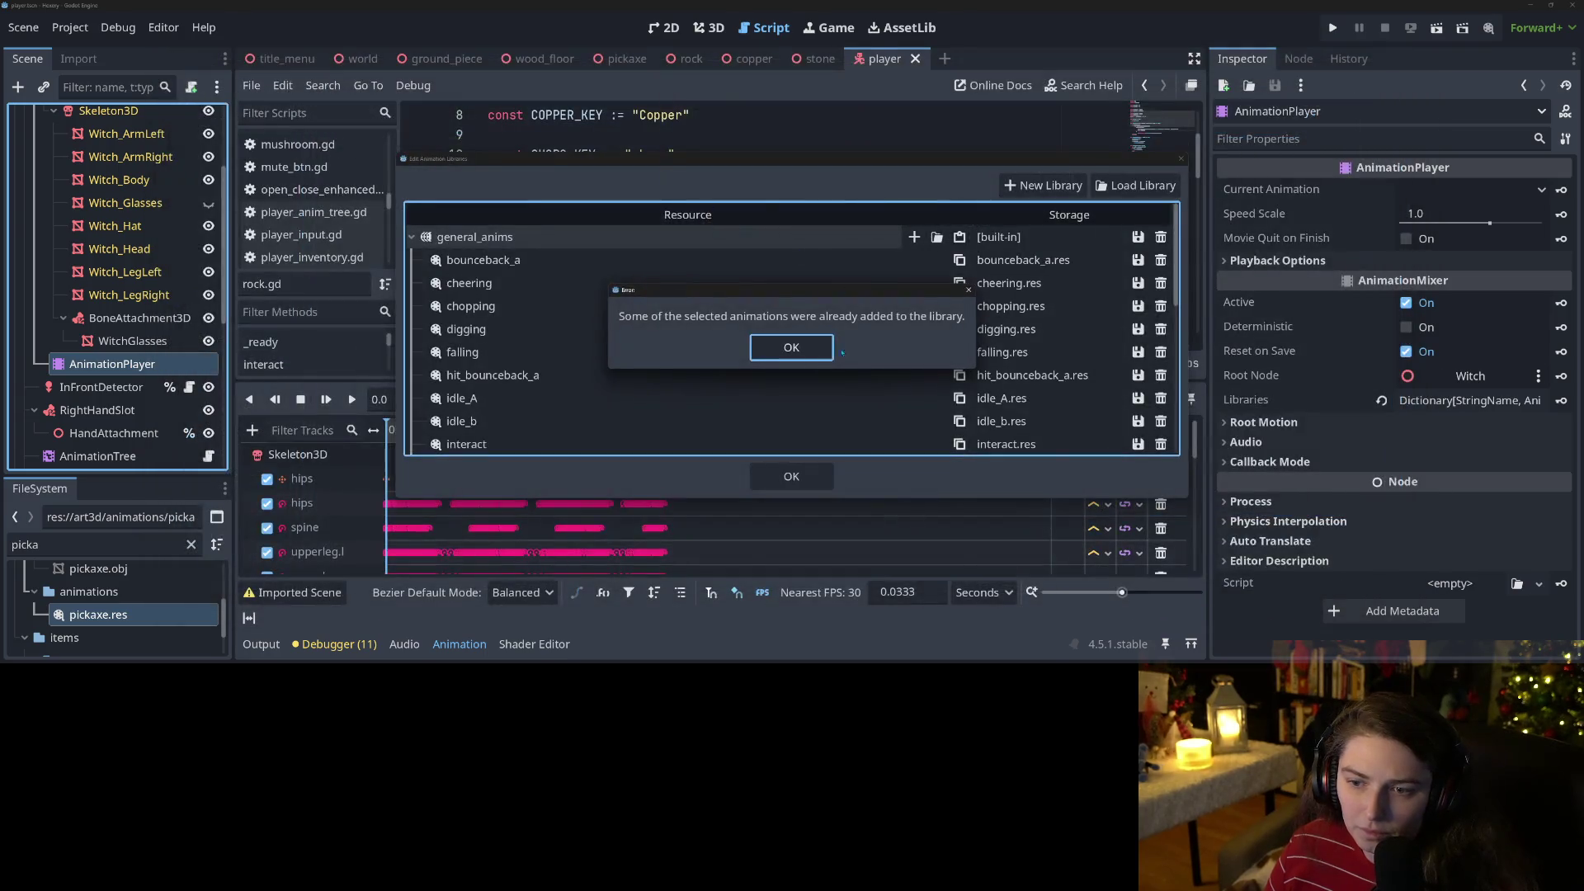
{"action": "left_click", "coordinate": [788, 350]}
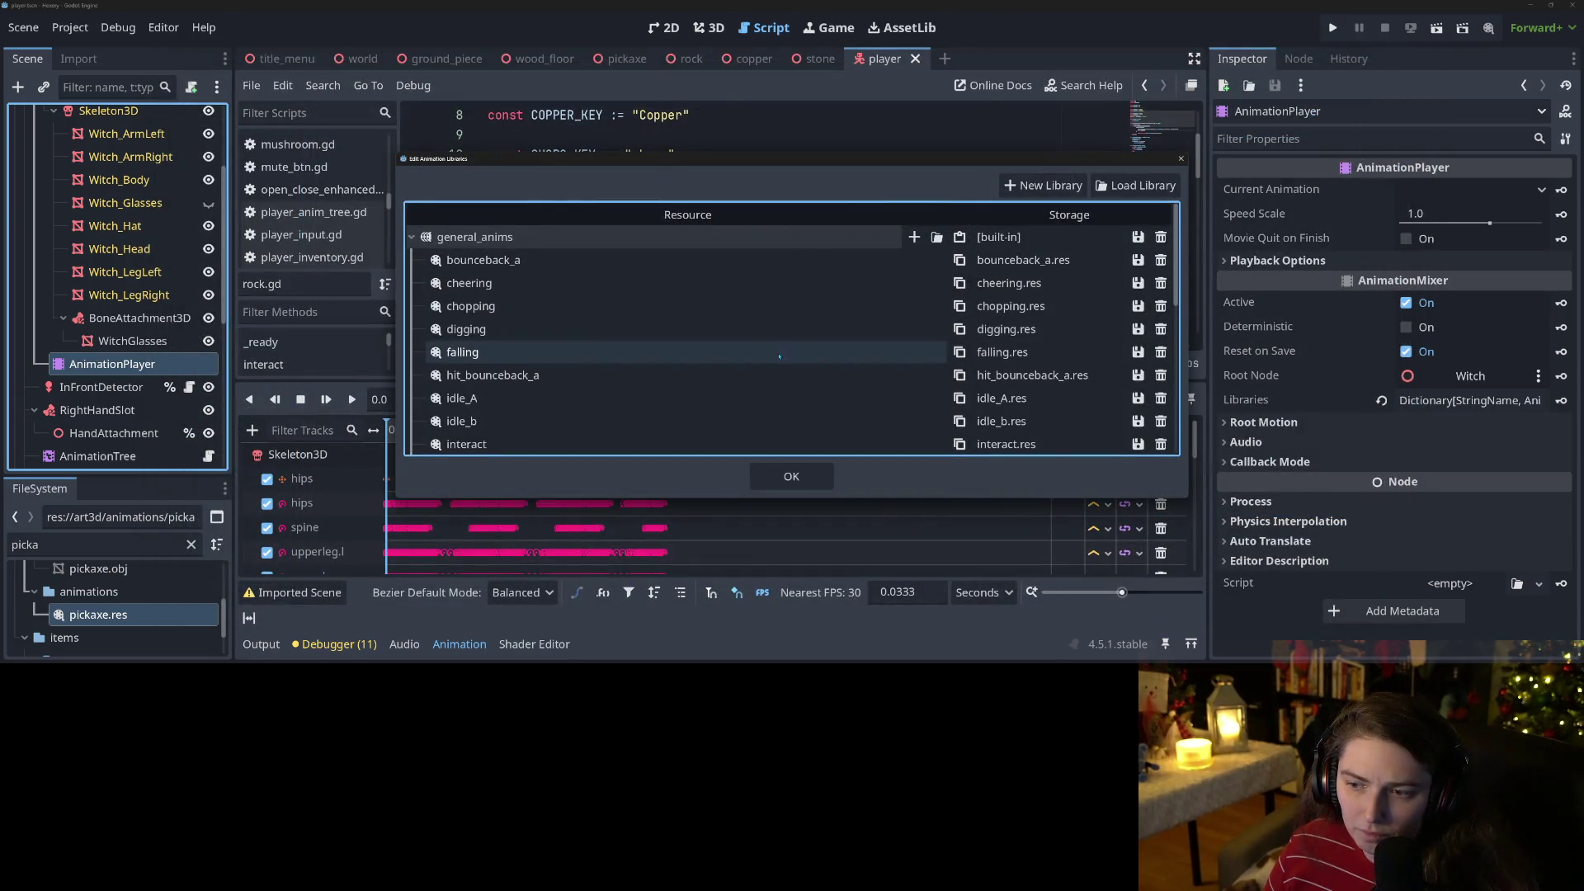
{"action": "scroll", "coordinate": [775, 358], "scroll_direction": "down", "scroll_amount": 3}
{"action": "scroll", "coordinate": [776, 358], "scroll_direction": "down", "scroll_amount": 1}
{"action": "double_click", "coordinate": [760, 376]}
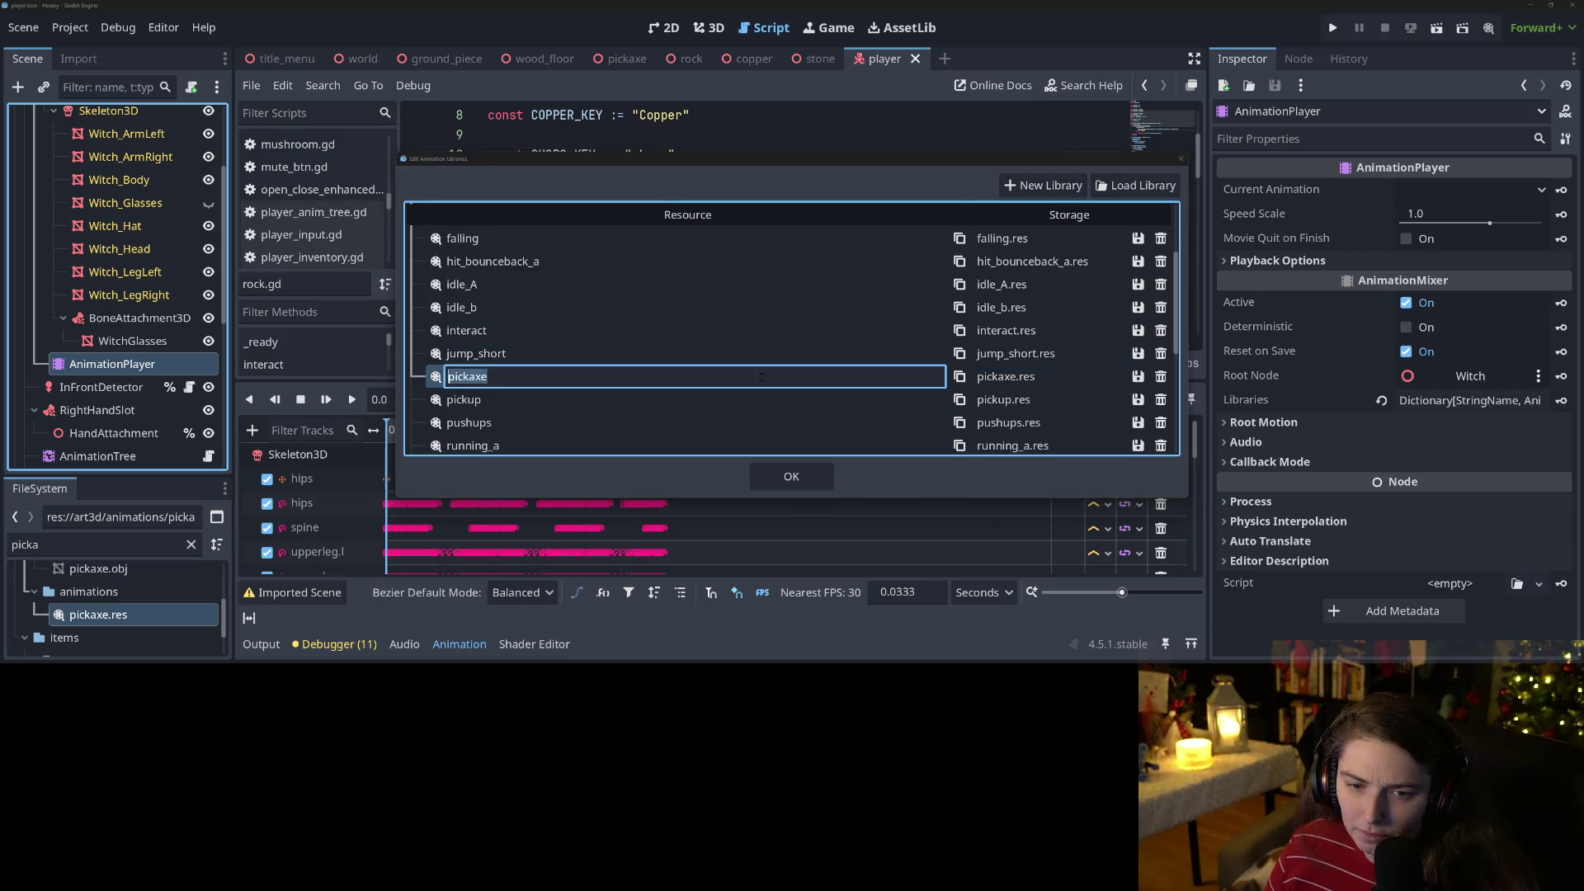
{"action": "left_click", "coordinate": [791, 476]}
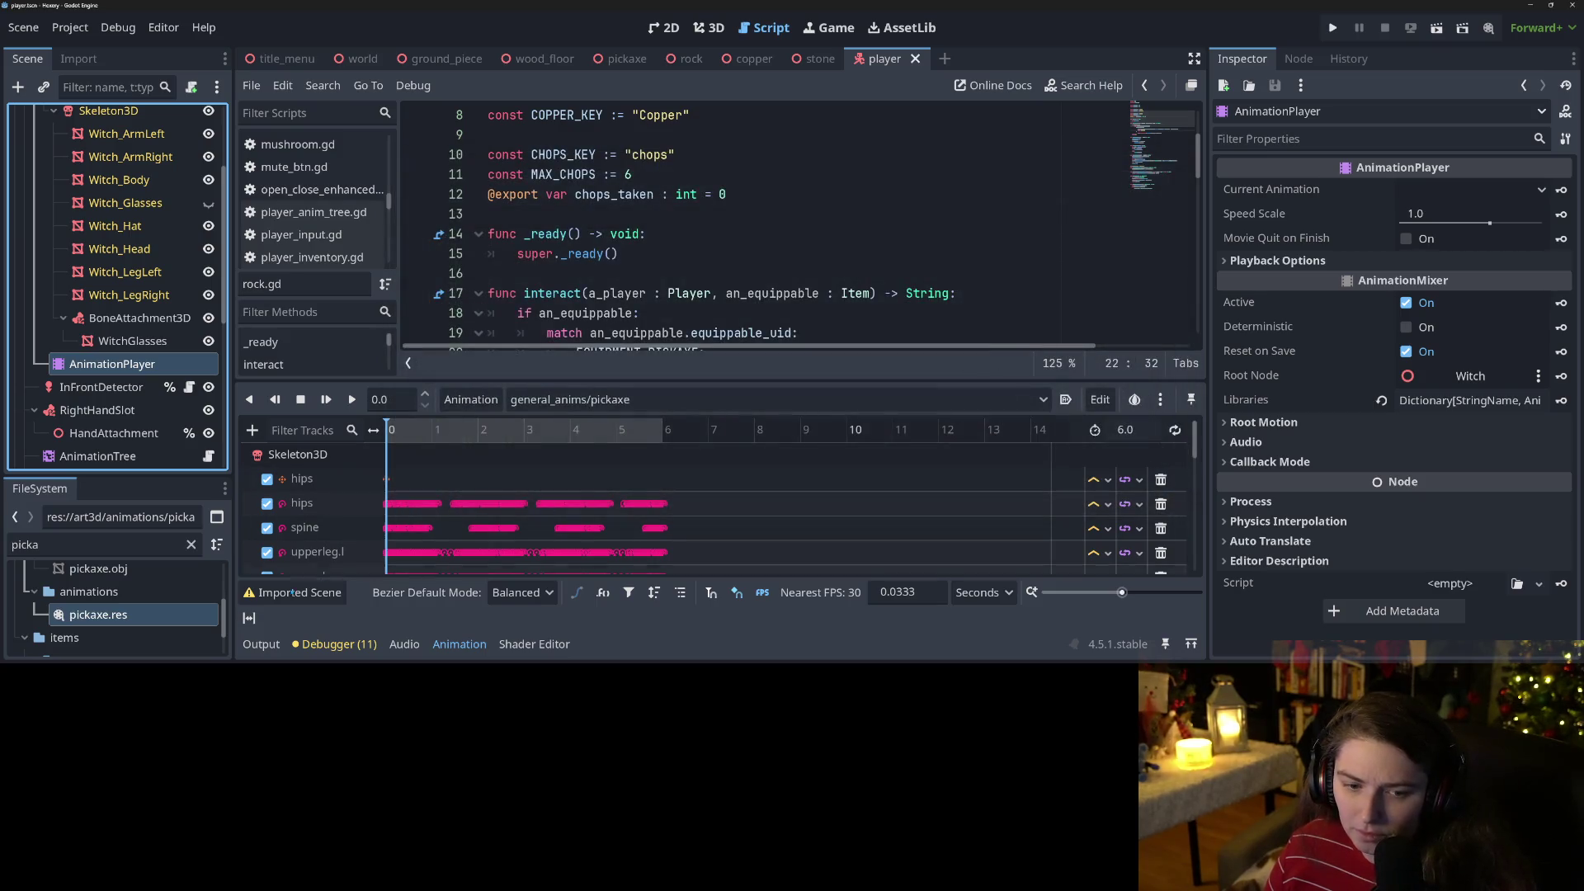
Keep general_anims/pickaxe as the current animation and preview the swing in the 3D view.
{"action": "left_click", "coordinate": [544, 399]}
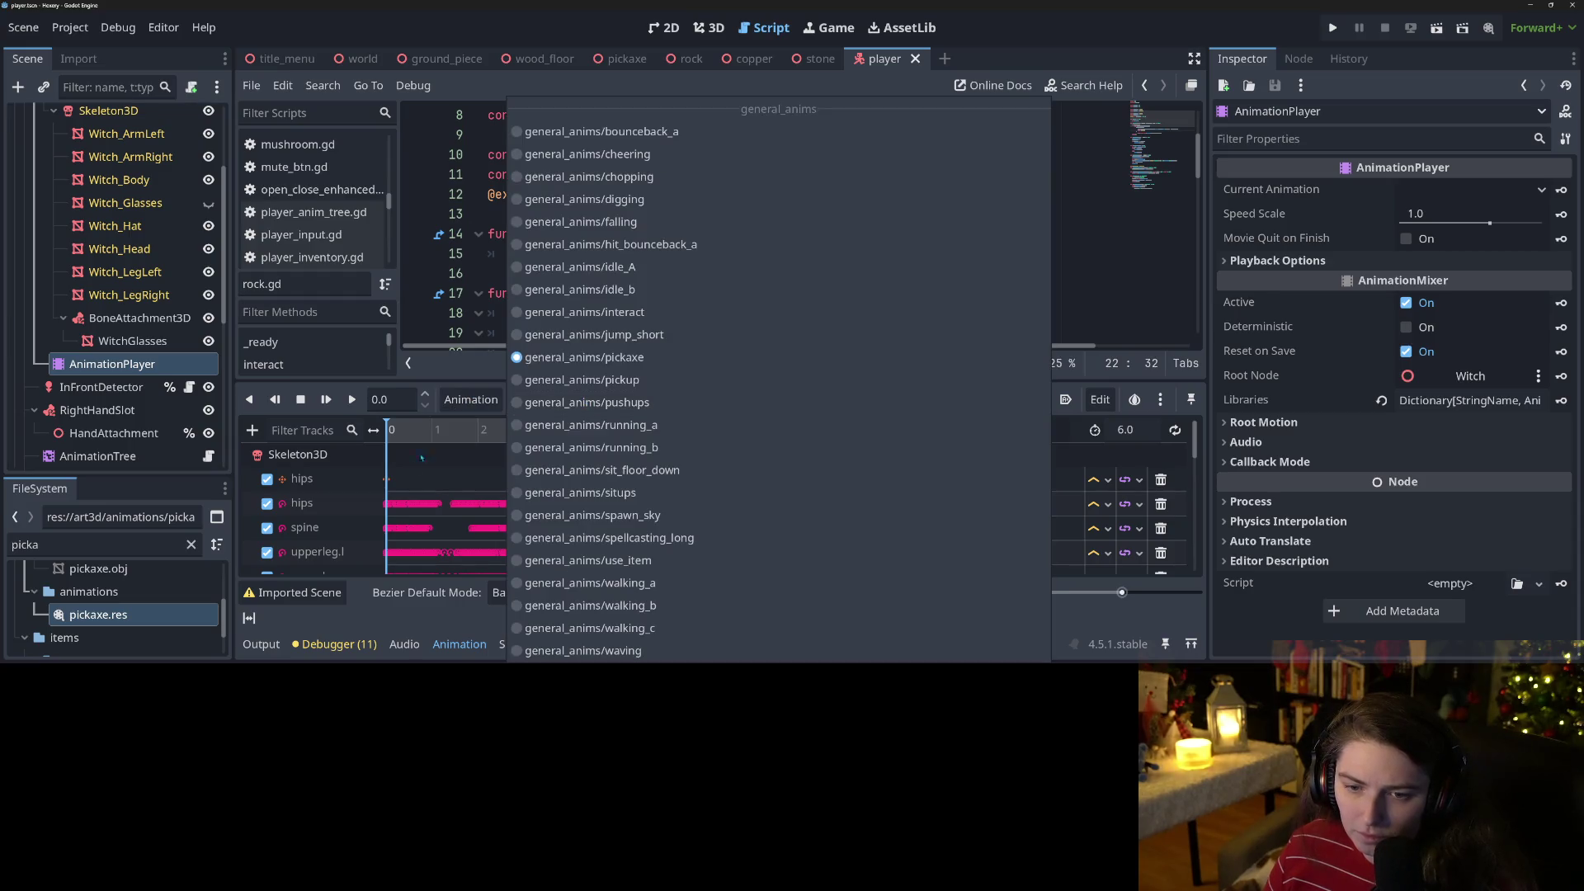
{"action": "left_click", "coordinate": [410, 473]}
{"action": "scroll", "coordinate": [409, 473], "scroll_direction": "down", "scroll_amount": 5}
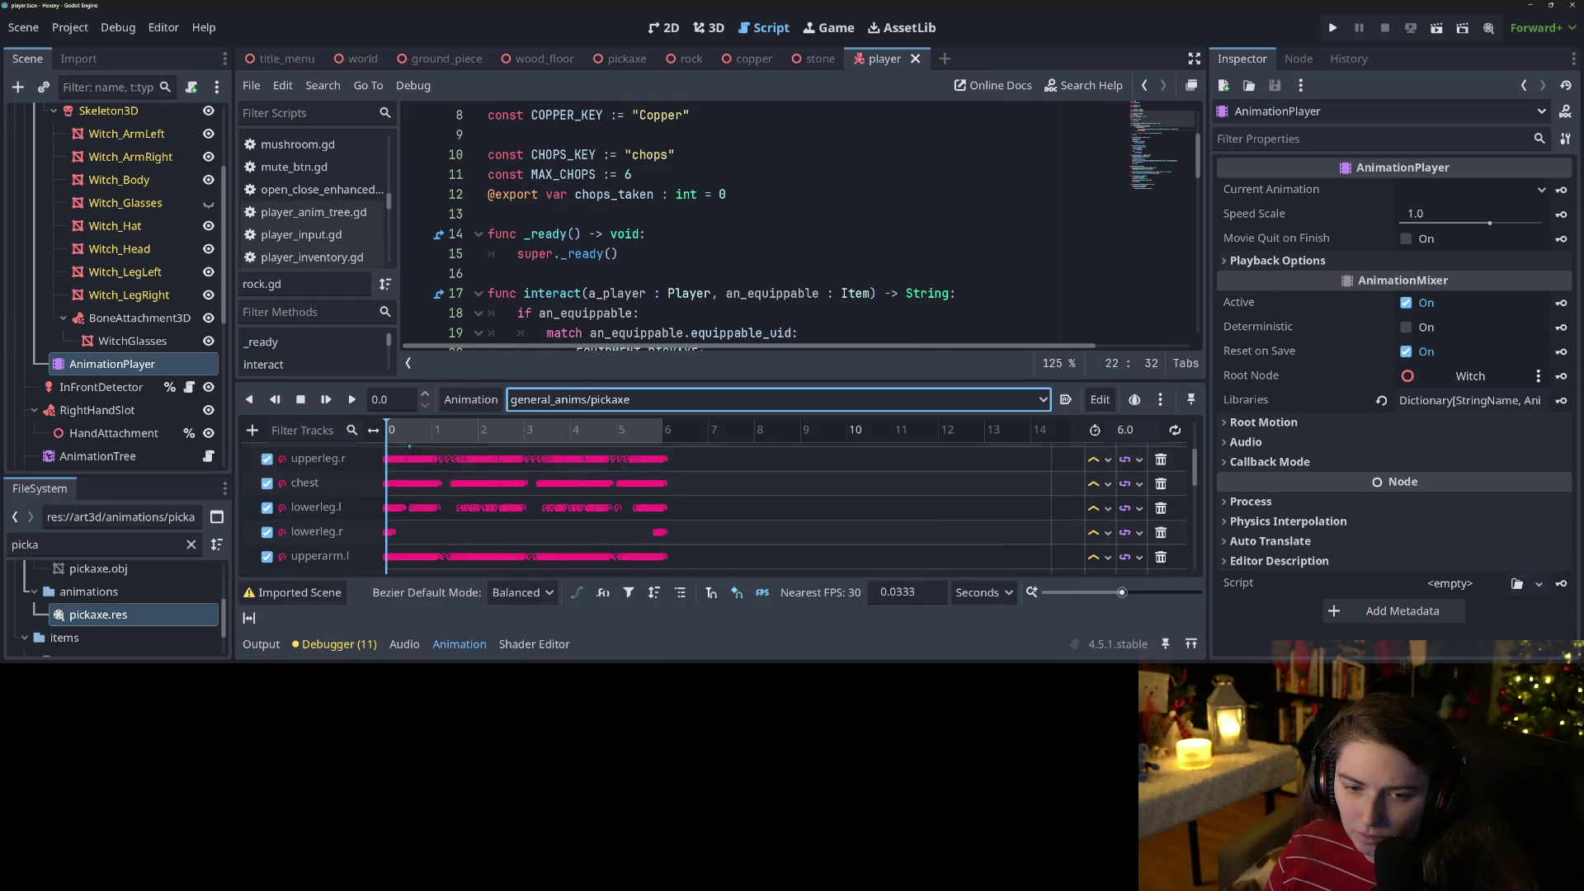
{"action": "left_click", "coordinate": [709, 27]}
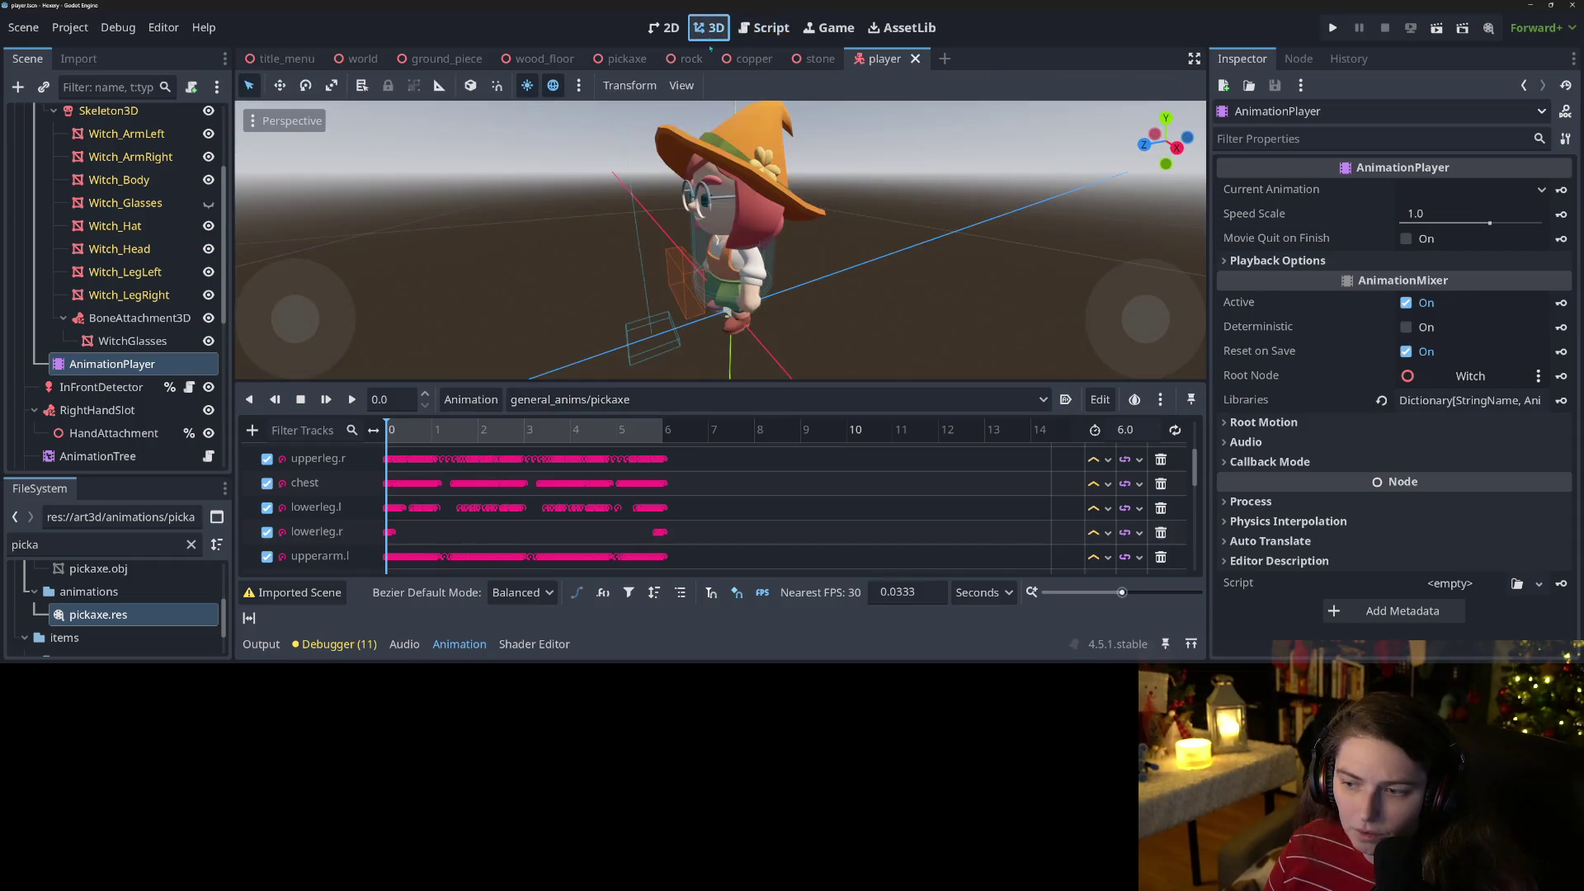
{"action": "left_click_drag", "start_coordinate": [386, 434], "coordinate": [484, 459]}
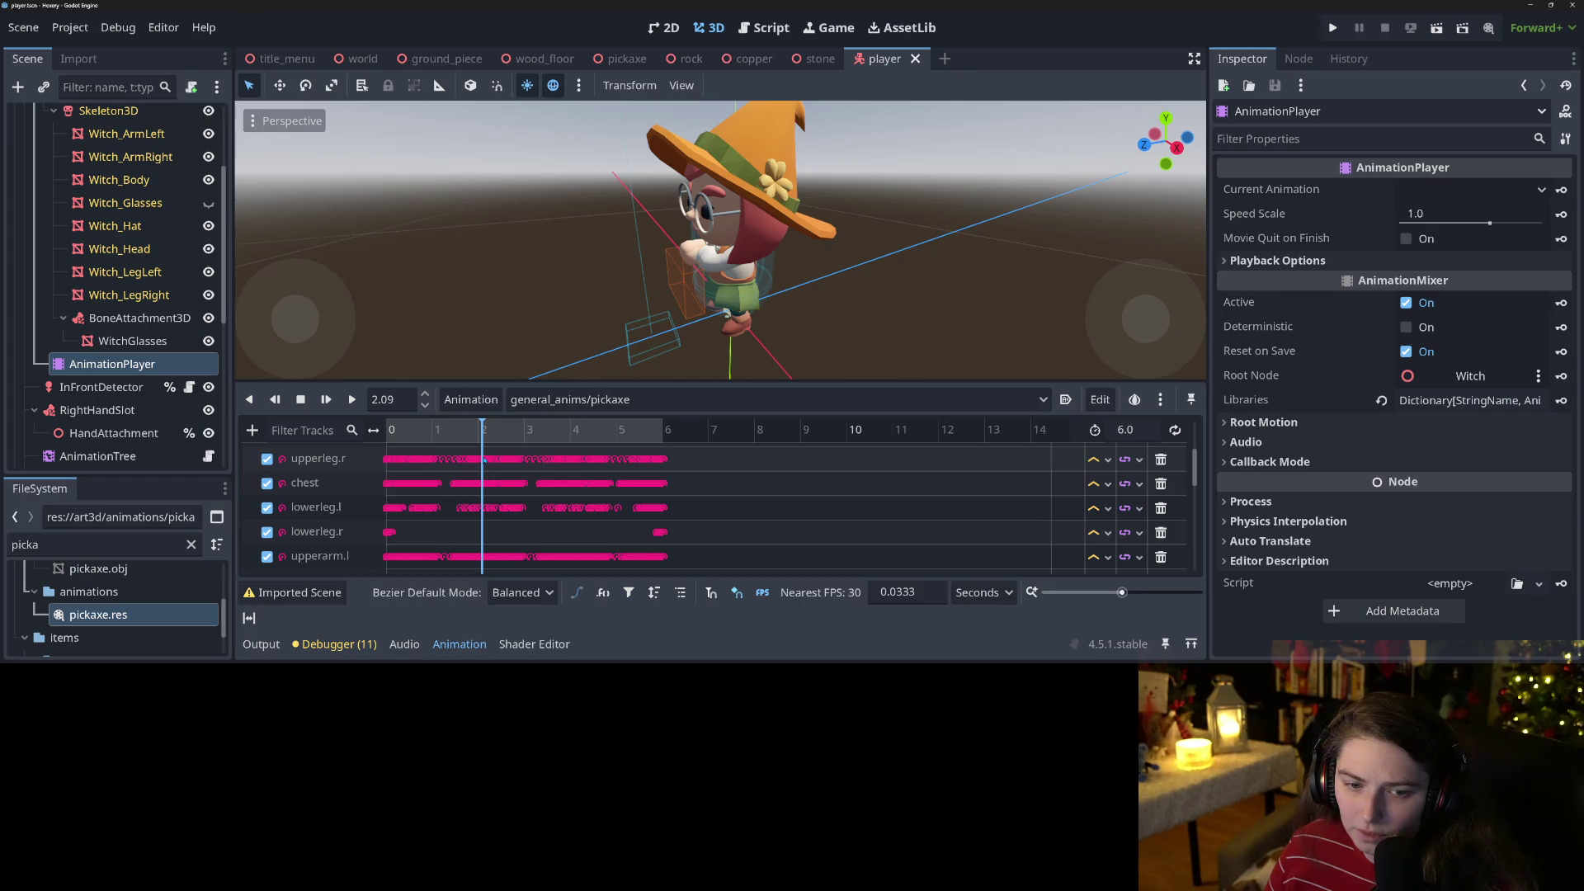
Set the pickaxe.res animation Length to 2.0 s, save the scene, and run the game.
{"action": "double_click", "coordinate": [99, 615]}
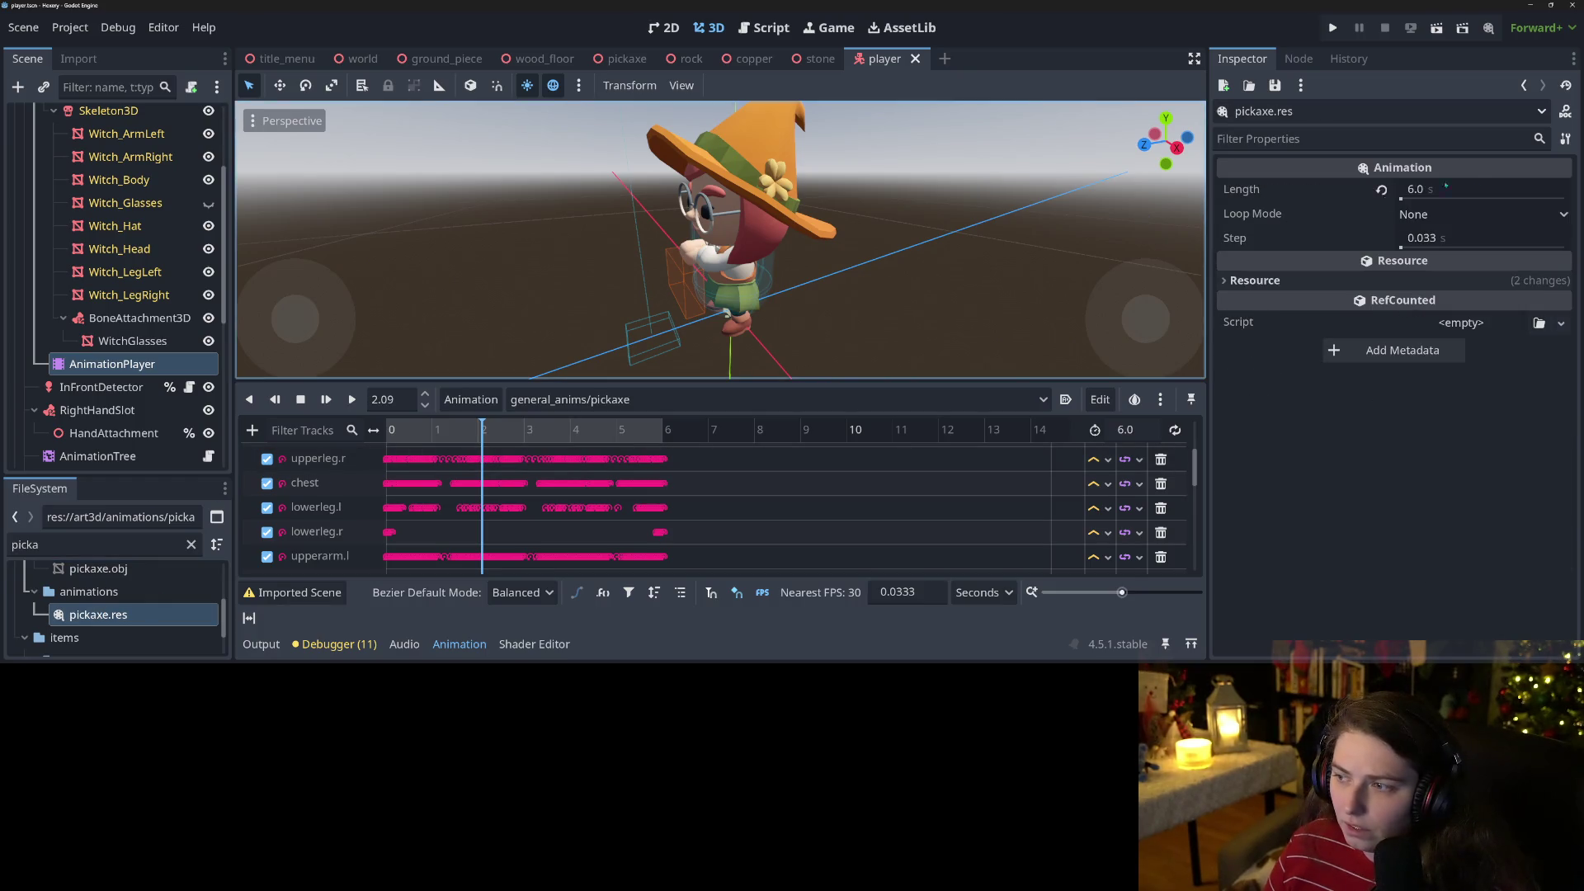
{"action": "left_click", "coordinate": [1474, 191]}
{"action": "type", "text": "2"}
{"action": "key", "text": "Return"}
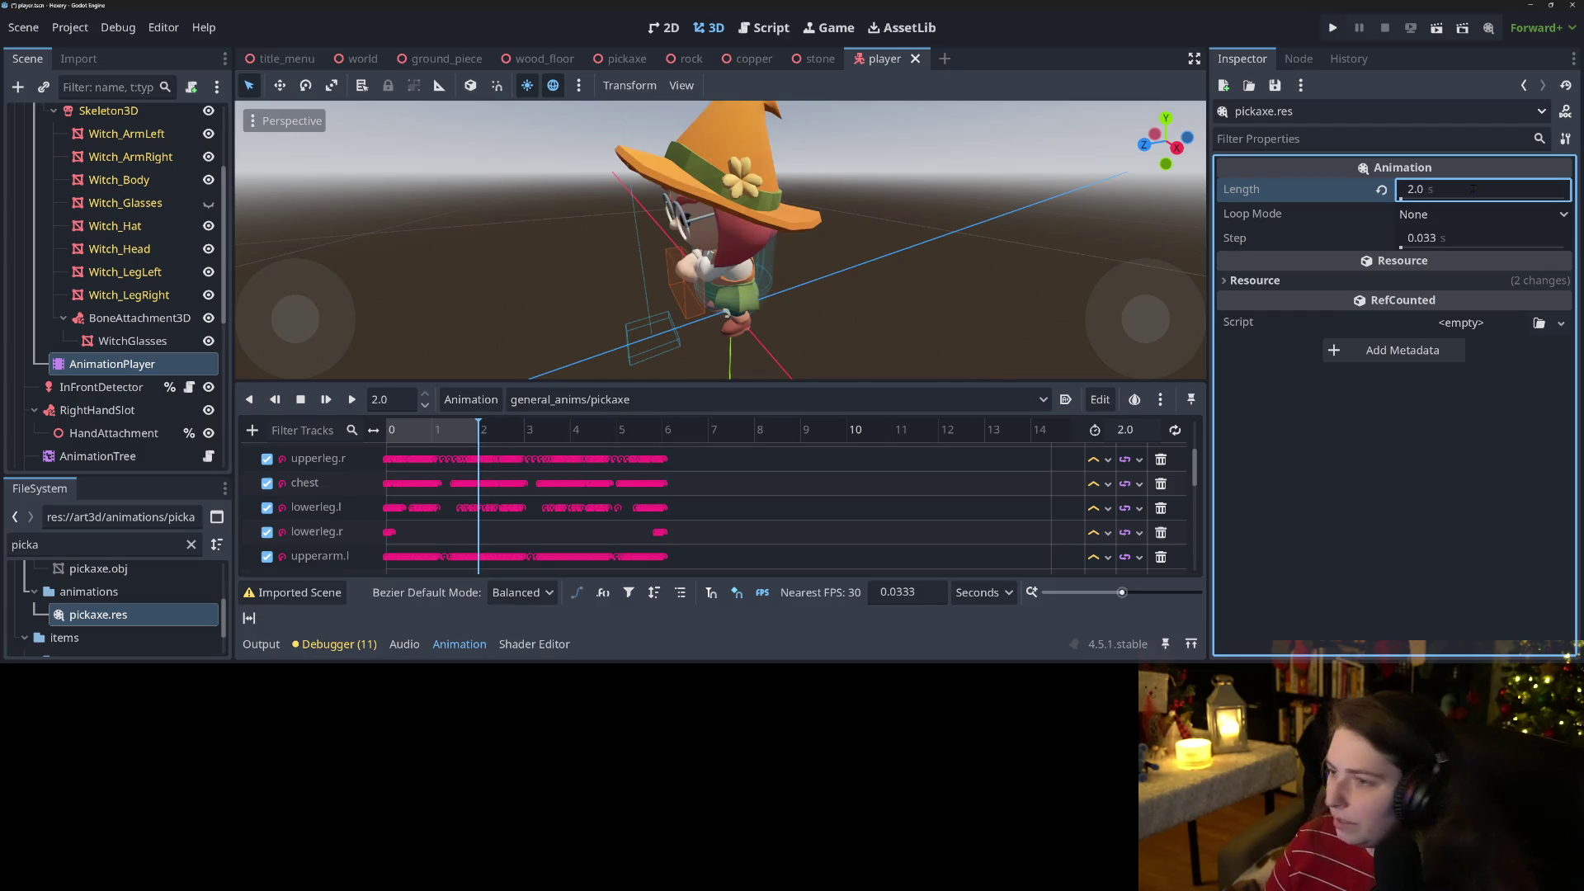
{"action": "key", "text": "ctrl+s"}
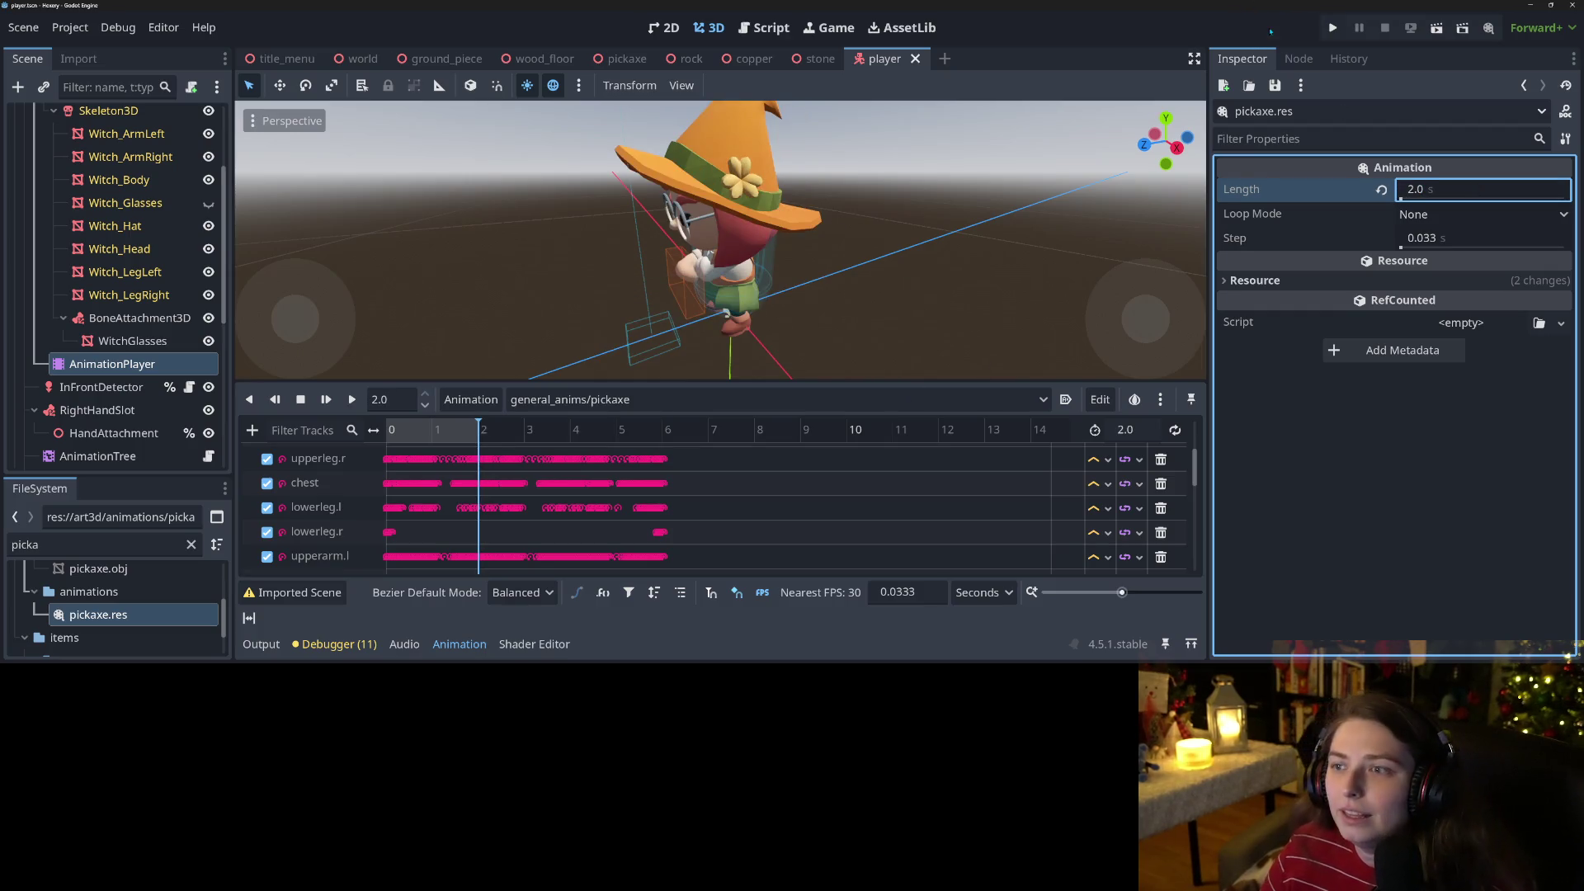
{"action": "left_click", "coordinate": [1330, 27]}
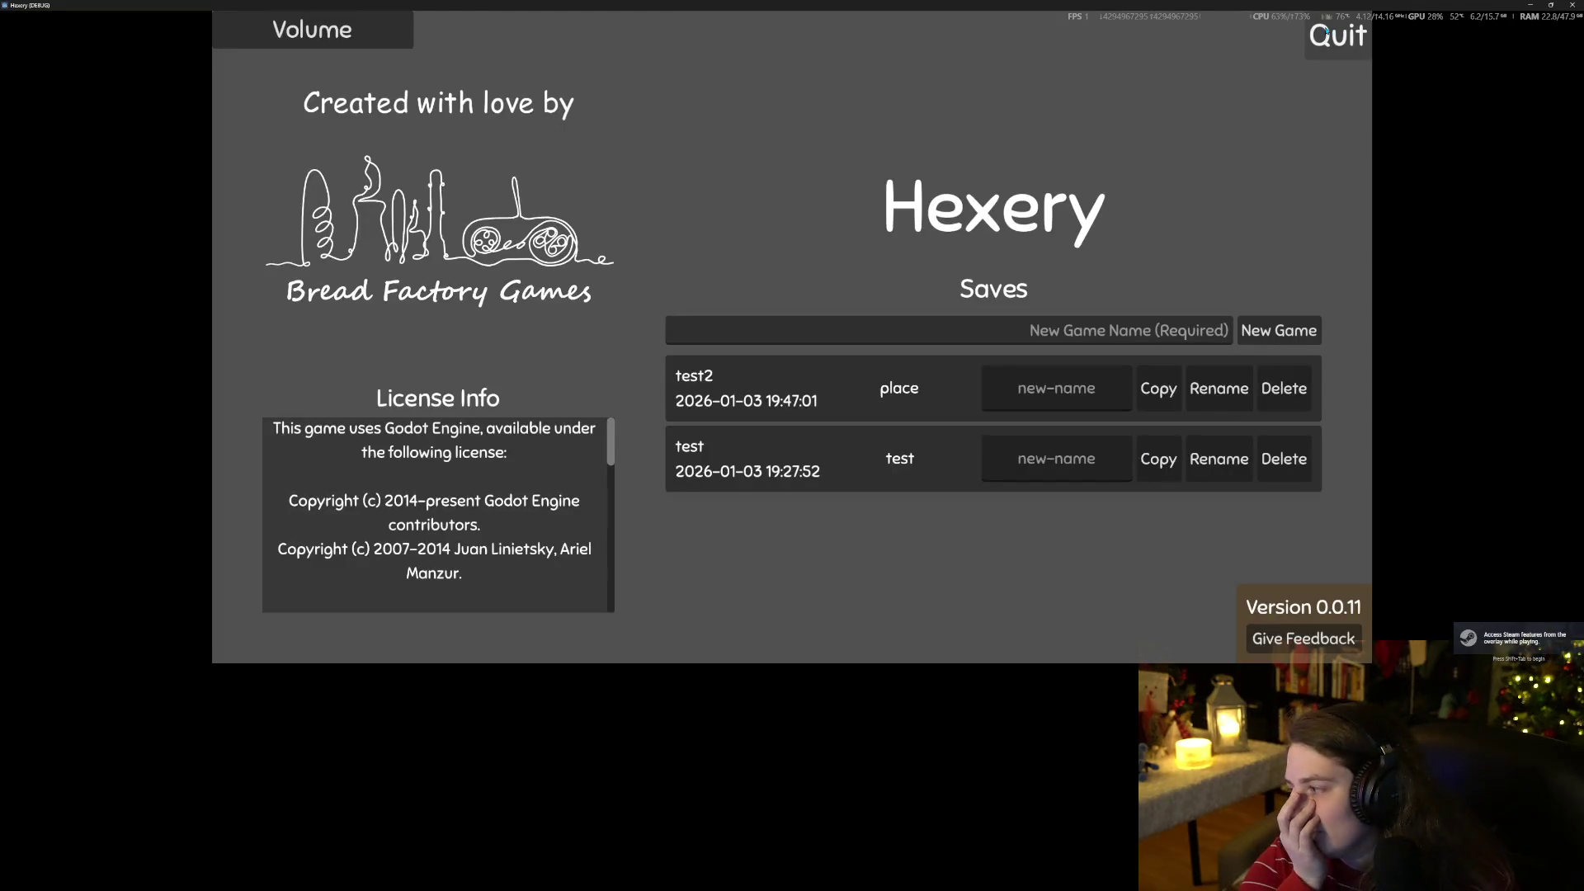
Load the test2 save, walk the witch left toward the outlined rock, then close the game.
{"action": "left_click", "coordinate": [799, 392]}
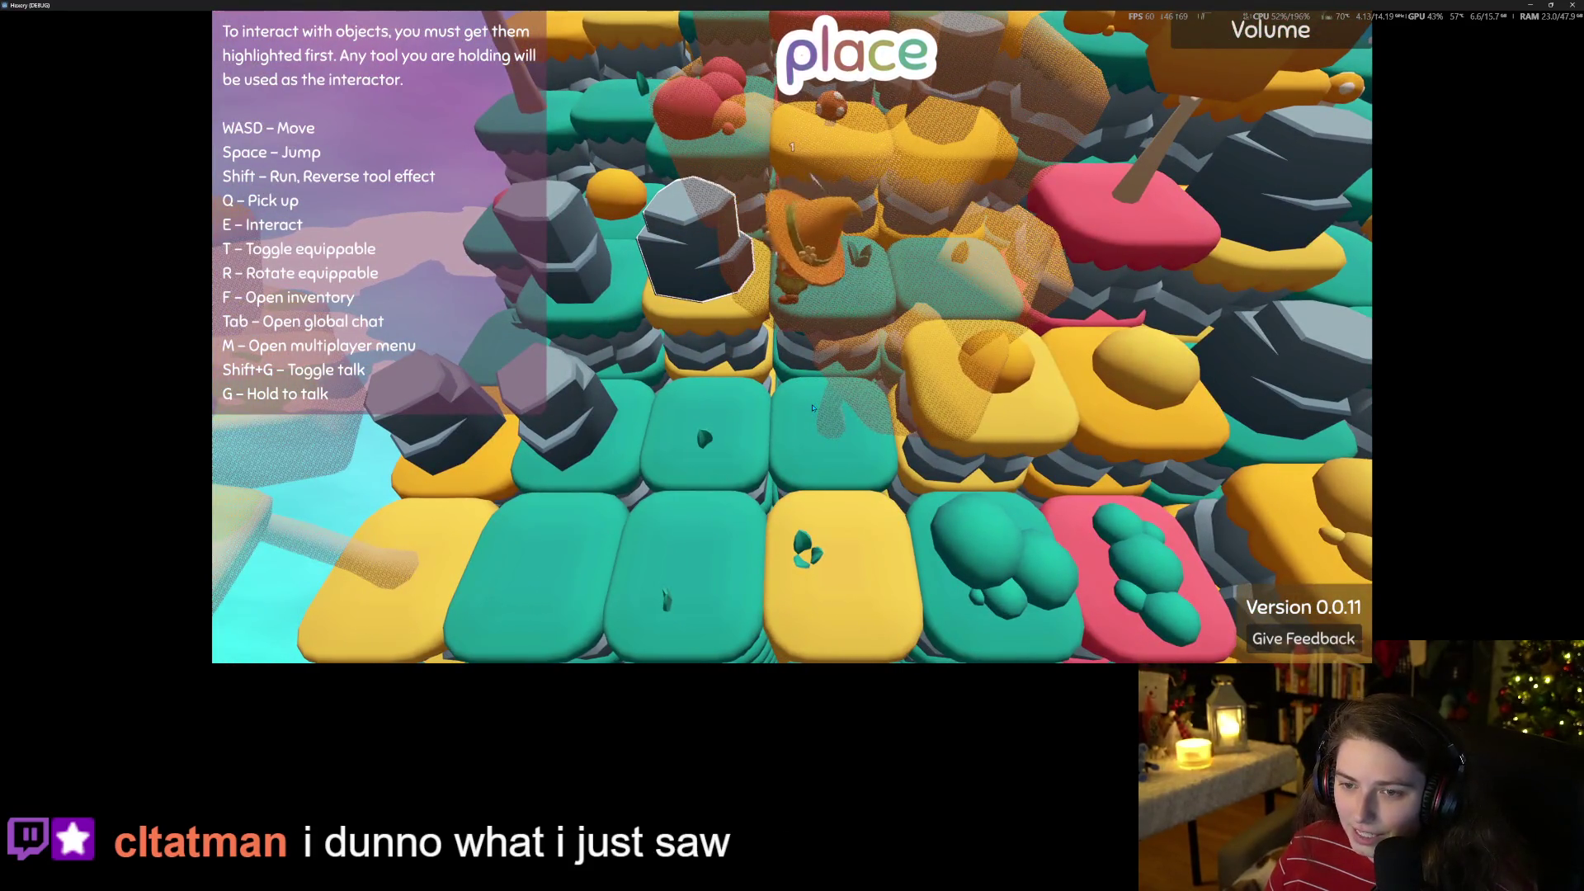
{"action": "key", "text": "a"}
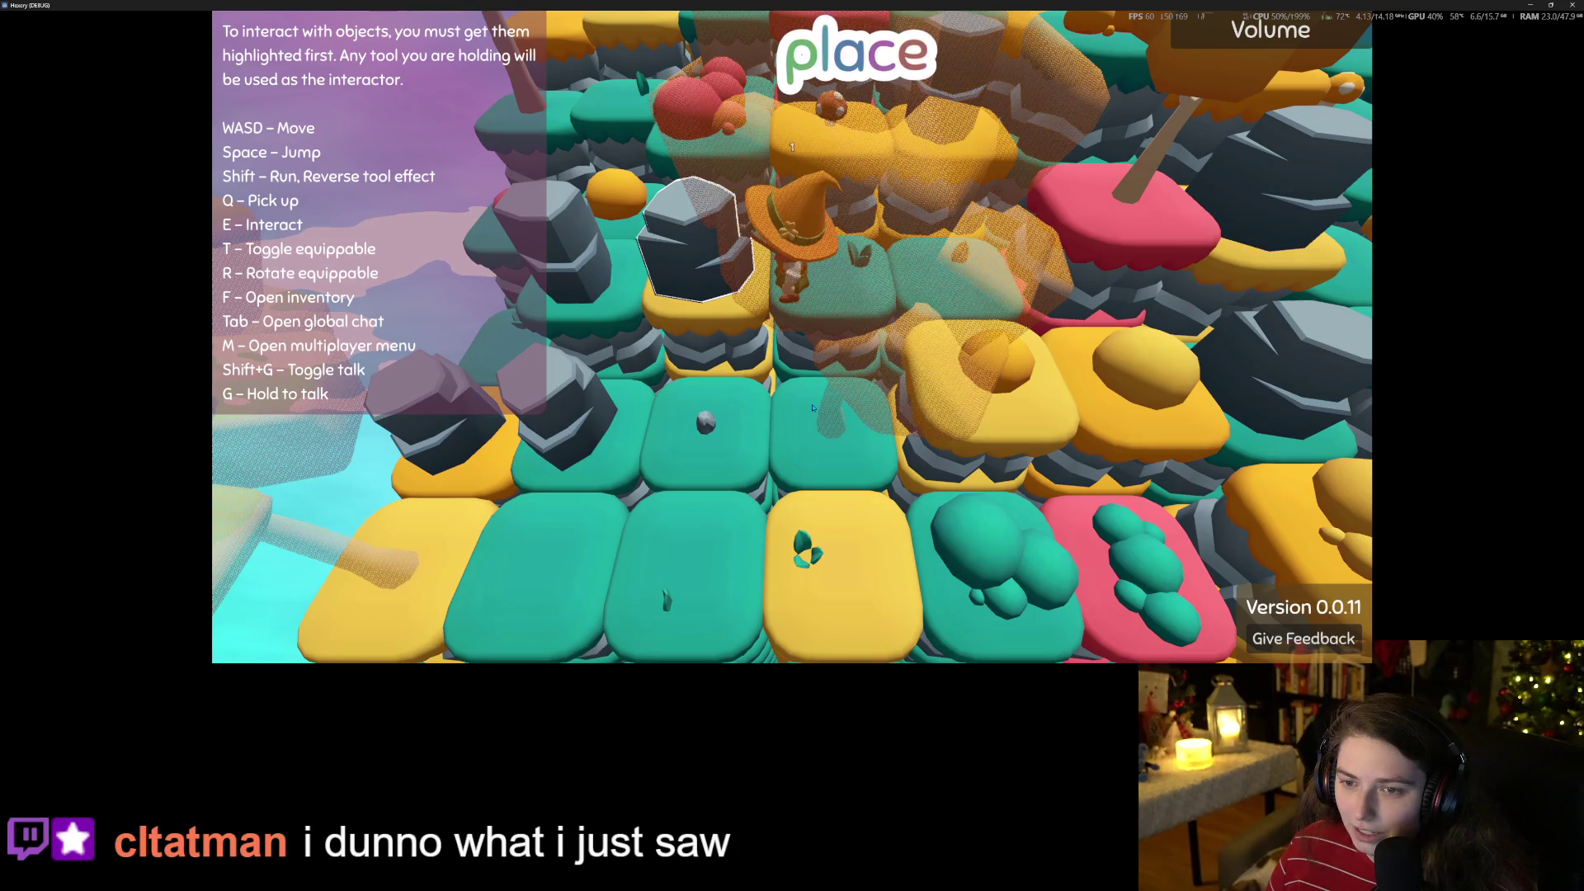
{"action": "key", "text": "a"}
{"action": "key", "text": "a"}
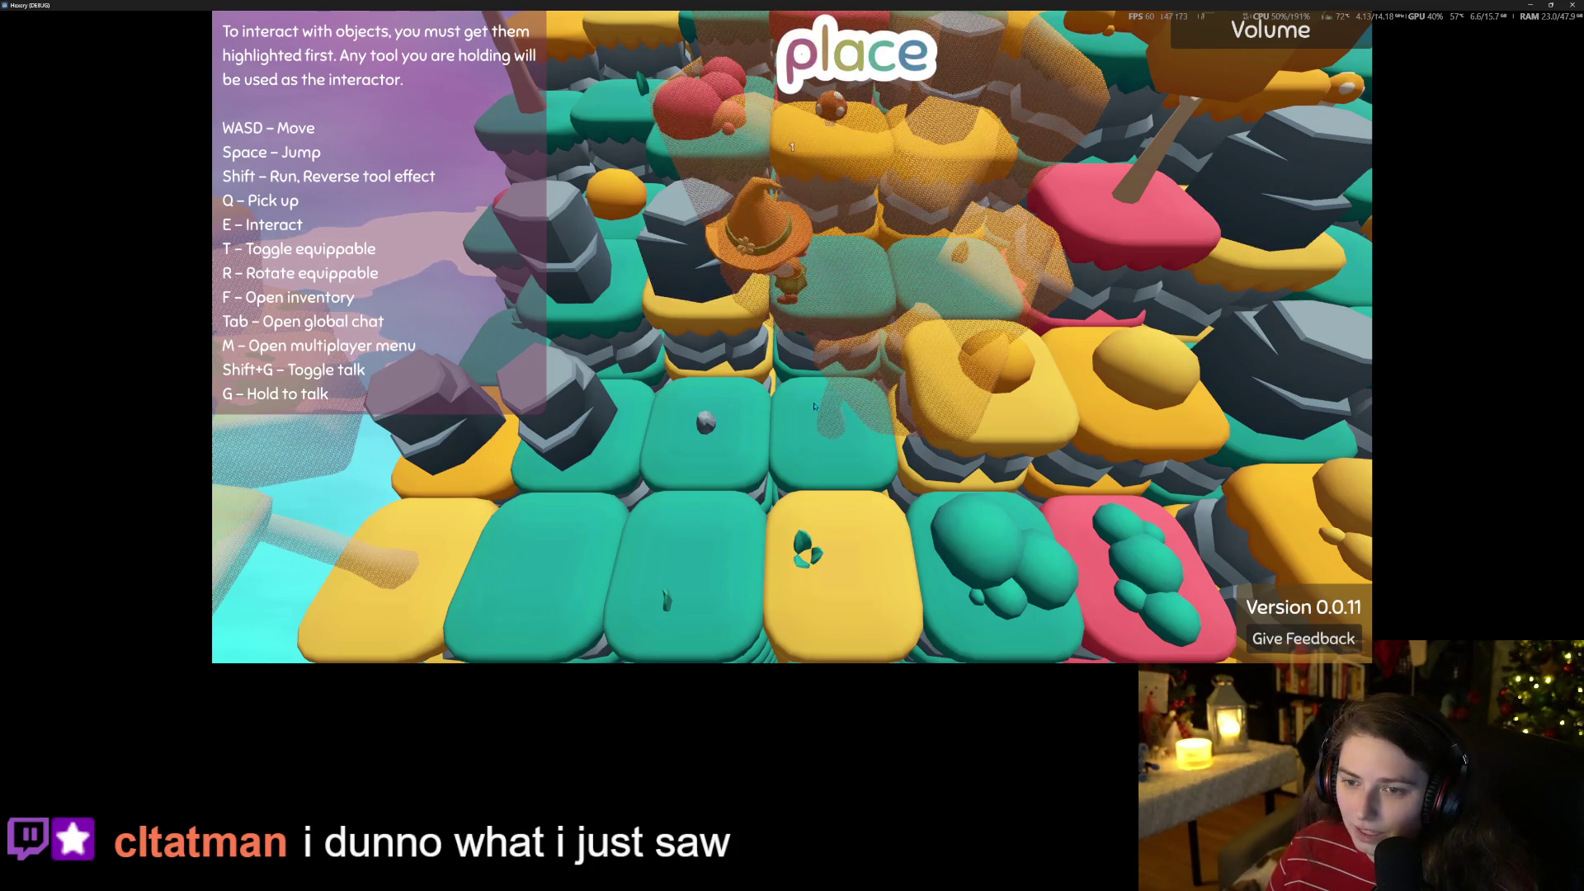
{"action": "left_click", "coordinate": [1573, 5]}
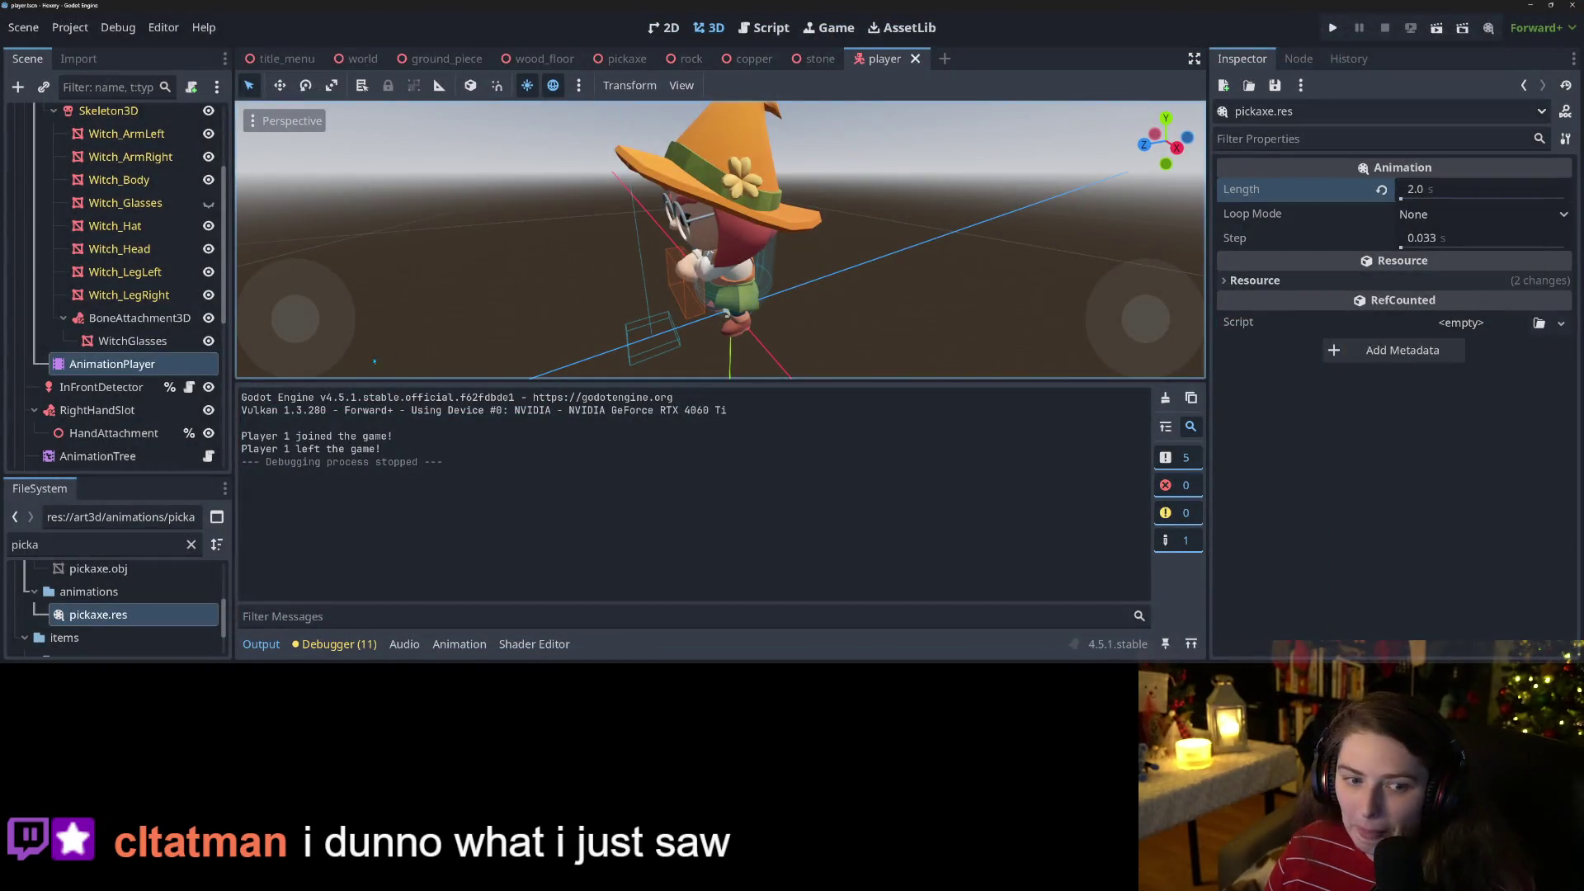
In the player's AnimationTree, give PickaxeOneShot a Fadeout Time of 0.2, save, and rerun the game.
{"action": "left_click", "coordinate": [128, 462]}
{"action": "scroll", "coordinate": [726, 495], "scroll_direction": "up", "scroll_amount": 3}
{"action": "left_click", "coordinate": [708, 465]}
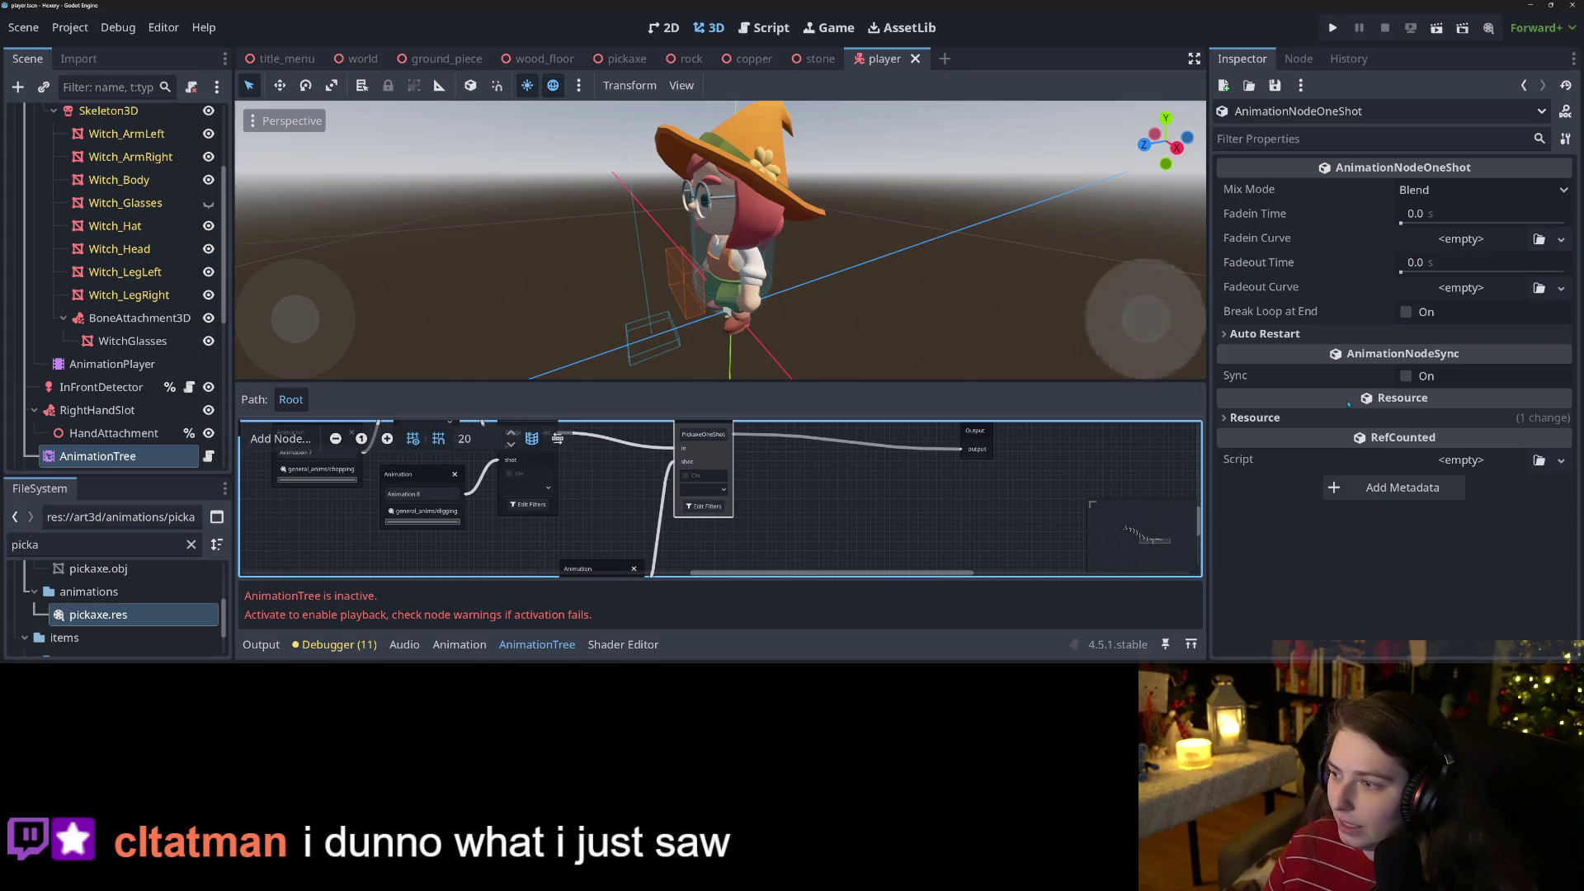
{"action": "left_click", "coordinate": [1457, 266]}
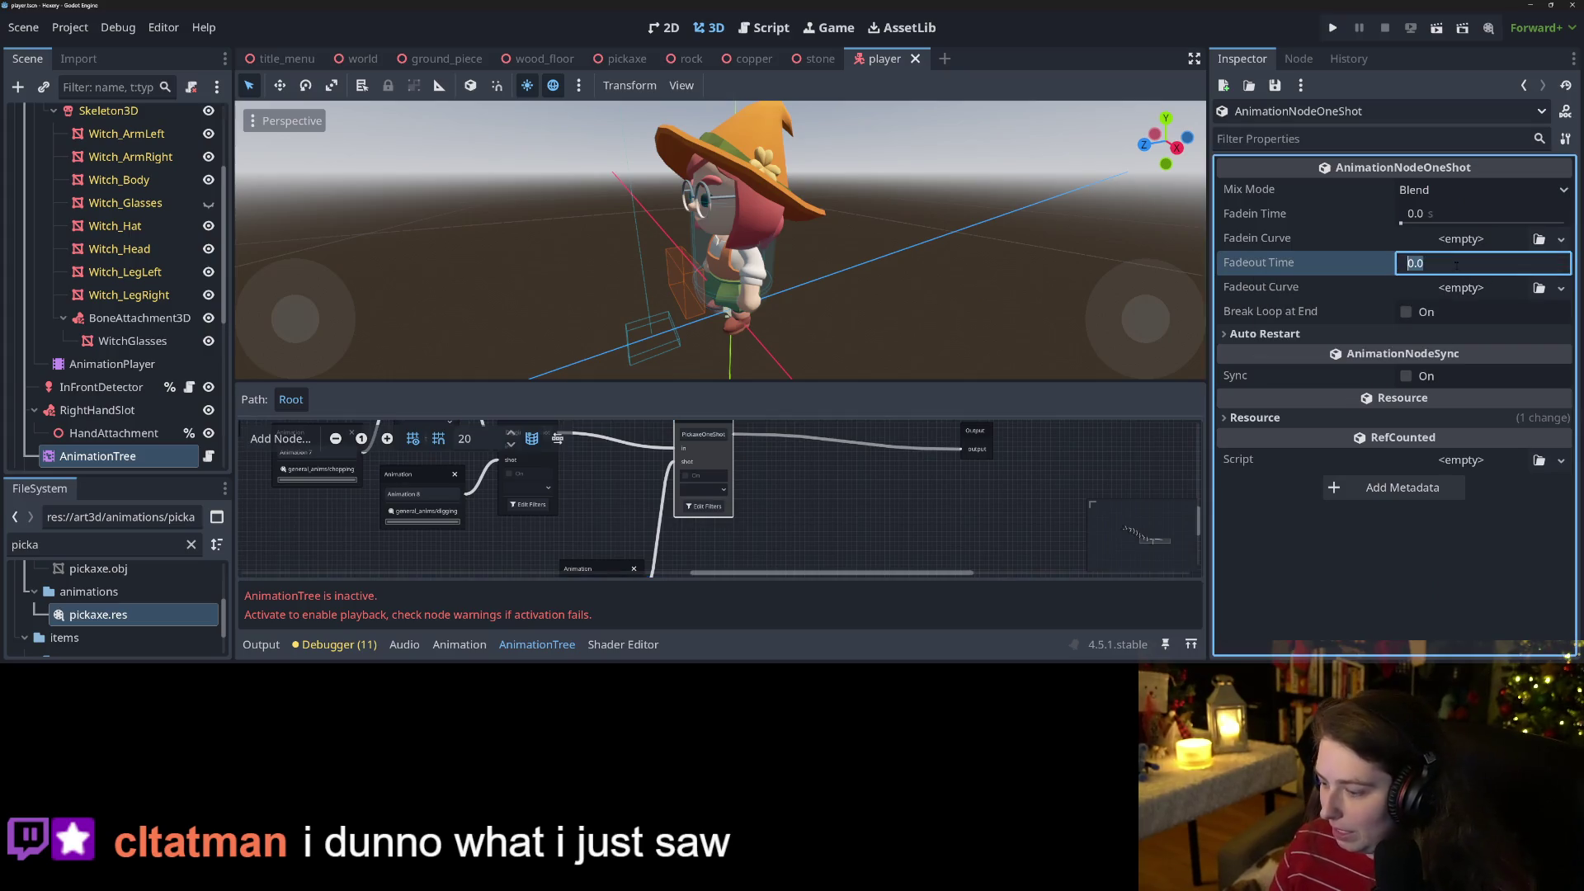
{"action": "type", "text": "0.2"}
{"action": "key", "text": "Return"}
{"action": "key", "text": "ctrl+s"}
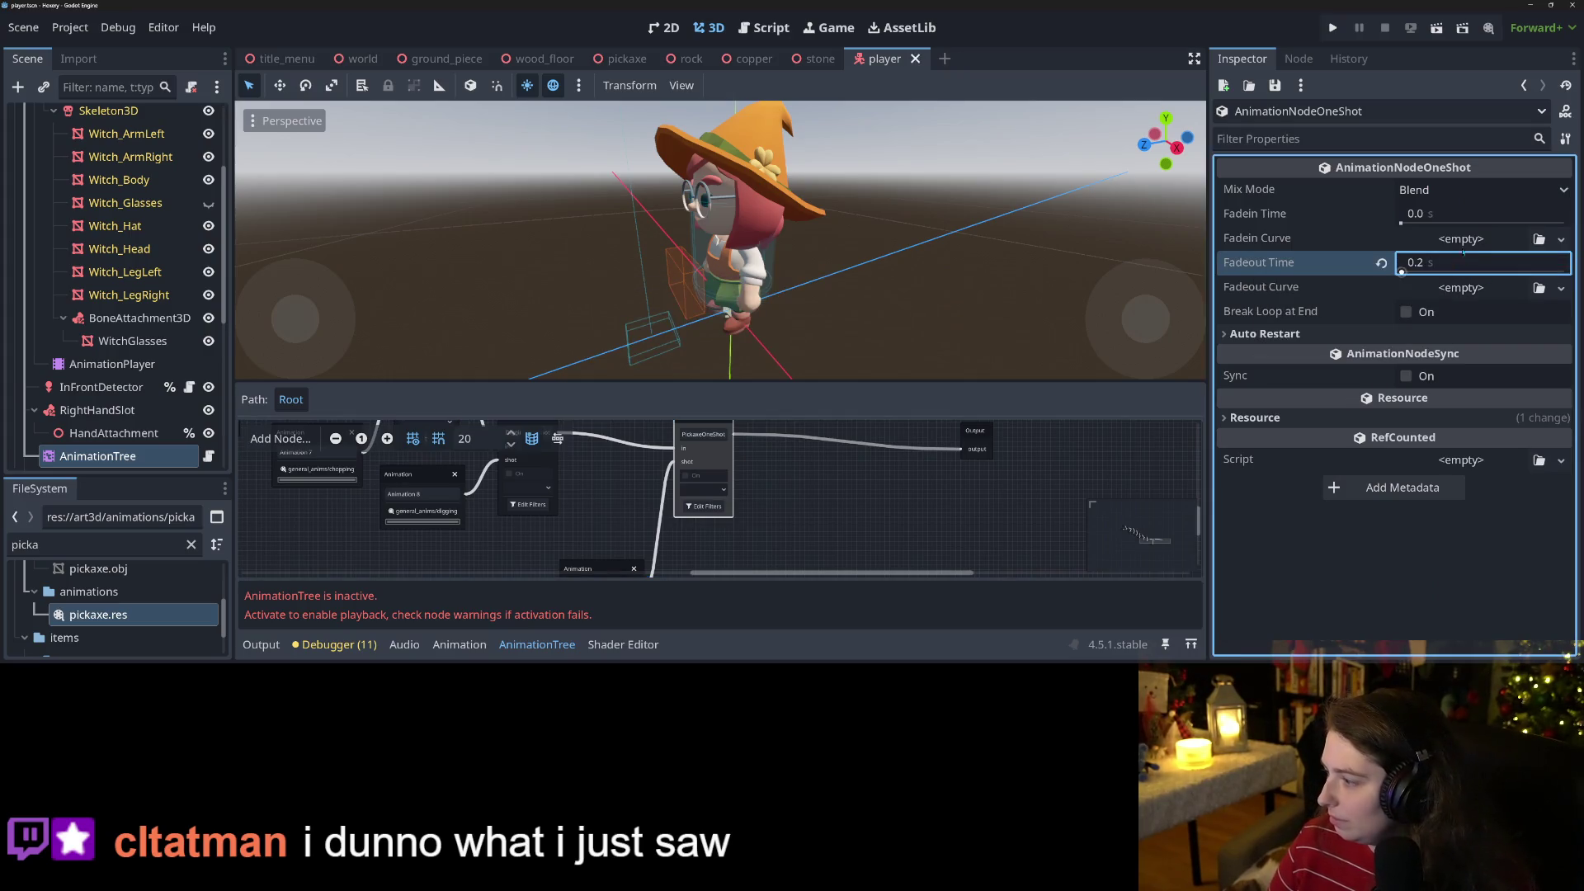
{"action": "left_click", "coordinate": [1359, 94]}
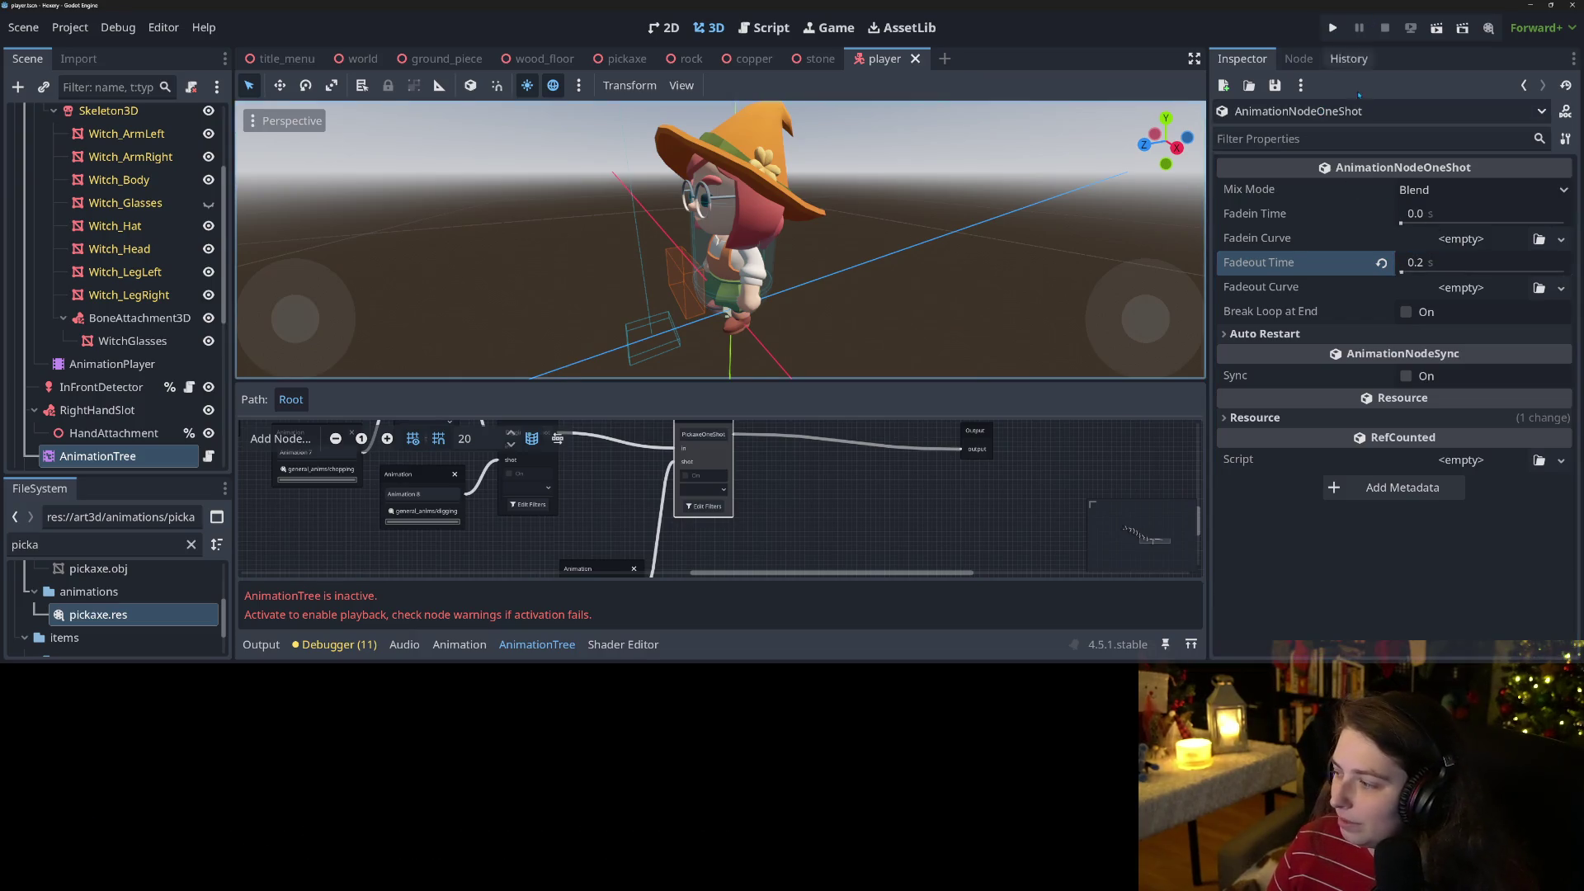
{"action": "left_click", "coordinate": [1332, 27]}
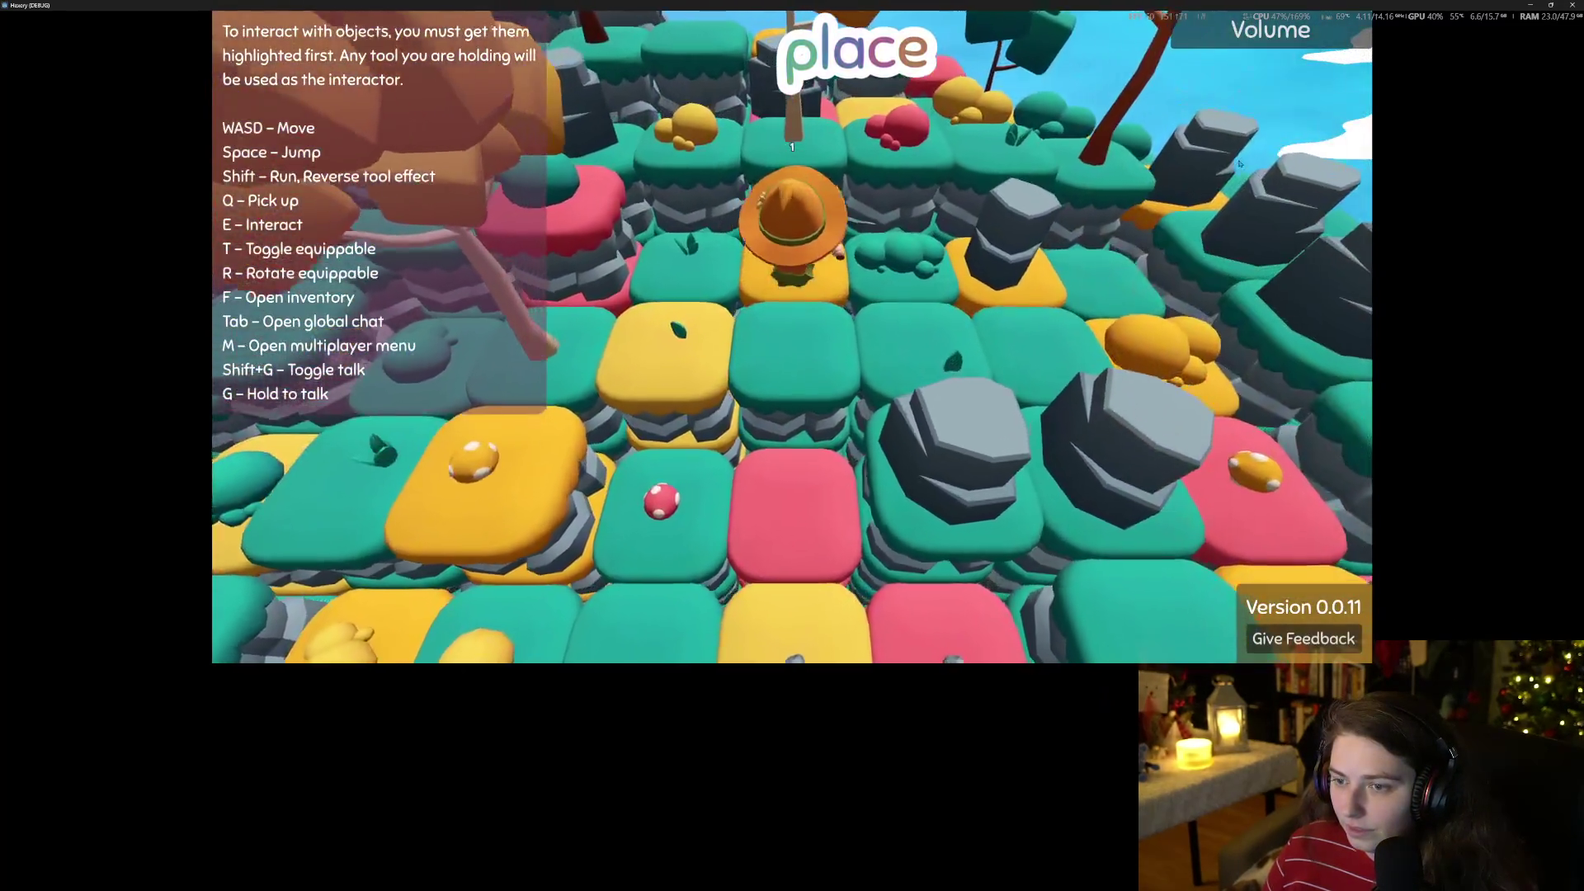
Walk right to a grey rock, strike it twice with the pickaxe, then stop the game with F8.
{"action": "key", "text": "d"}
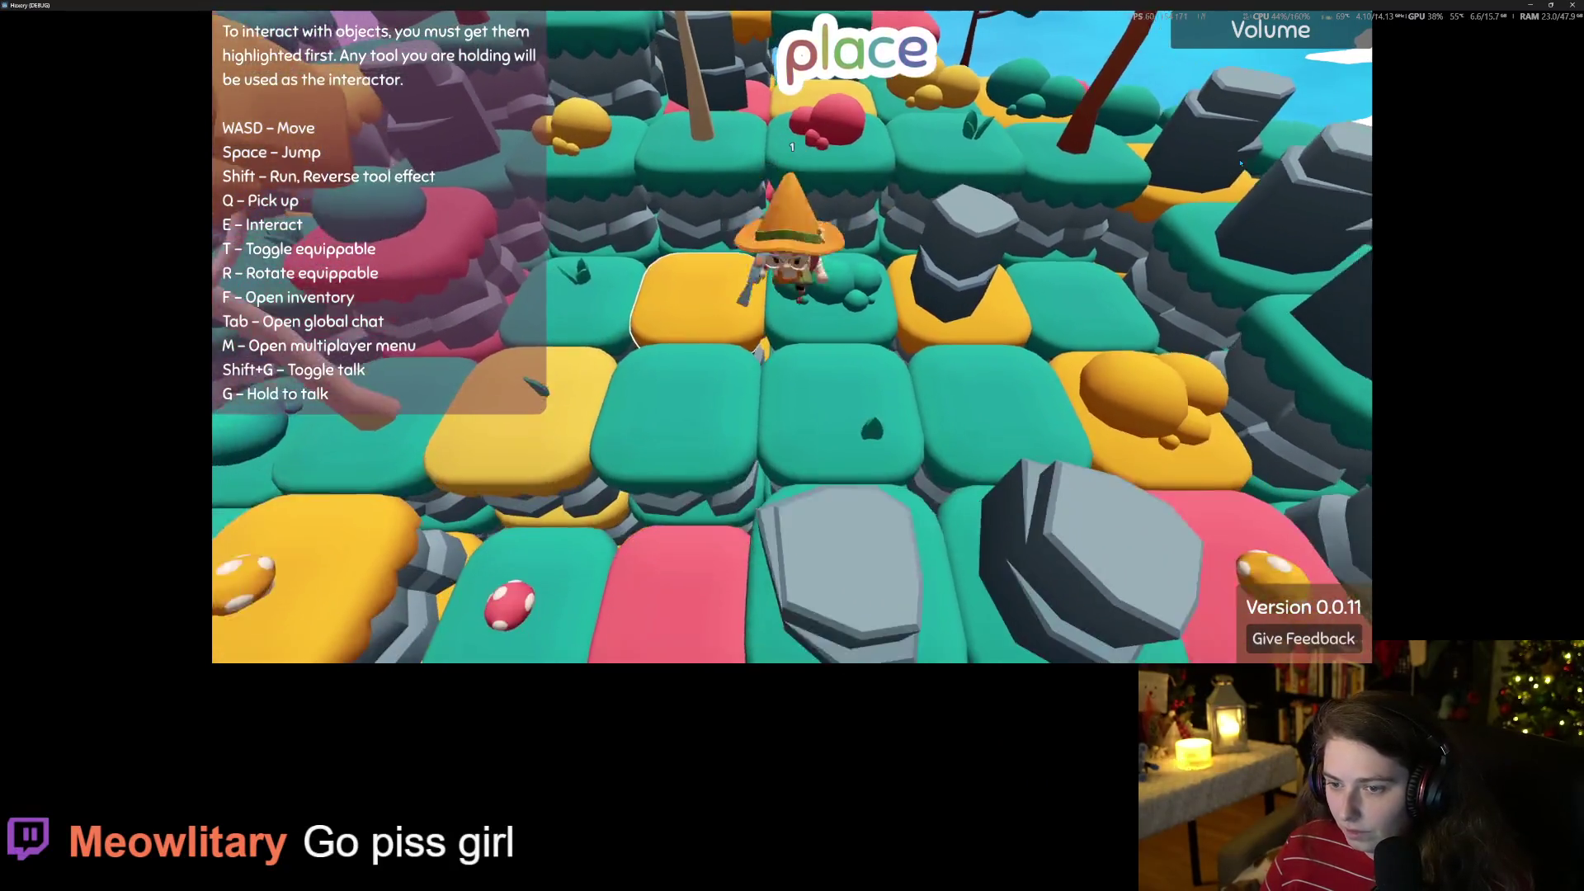
{"action": "key", "text": "e"}
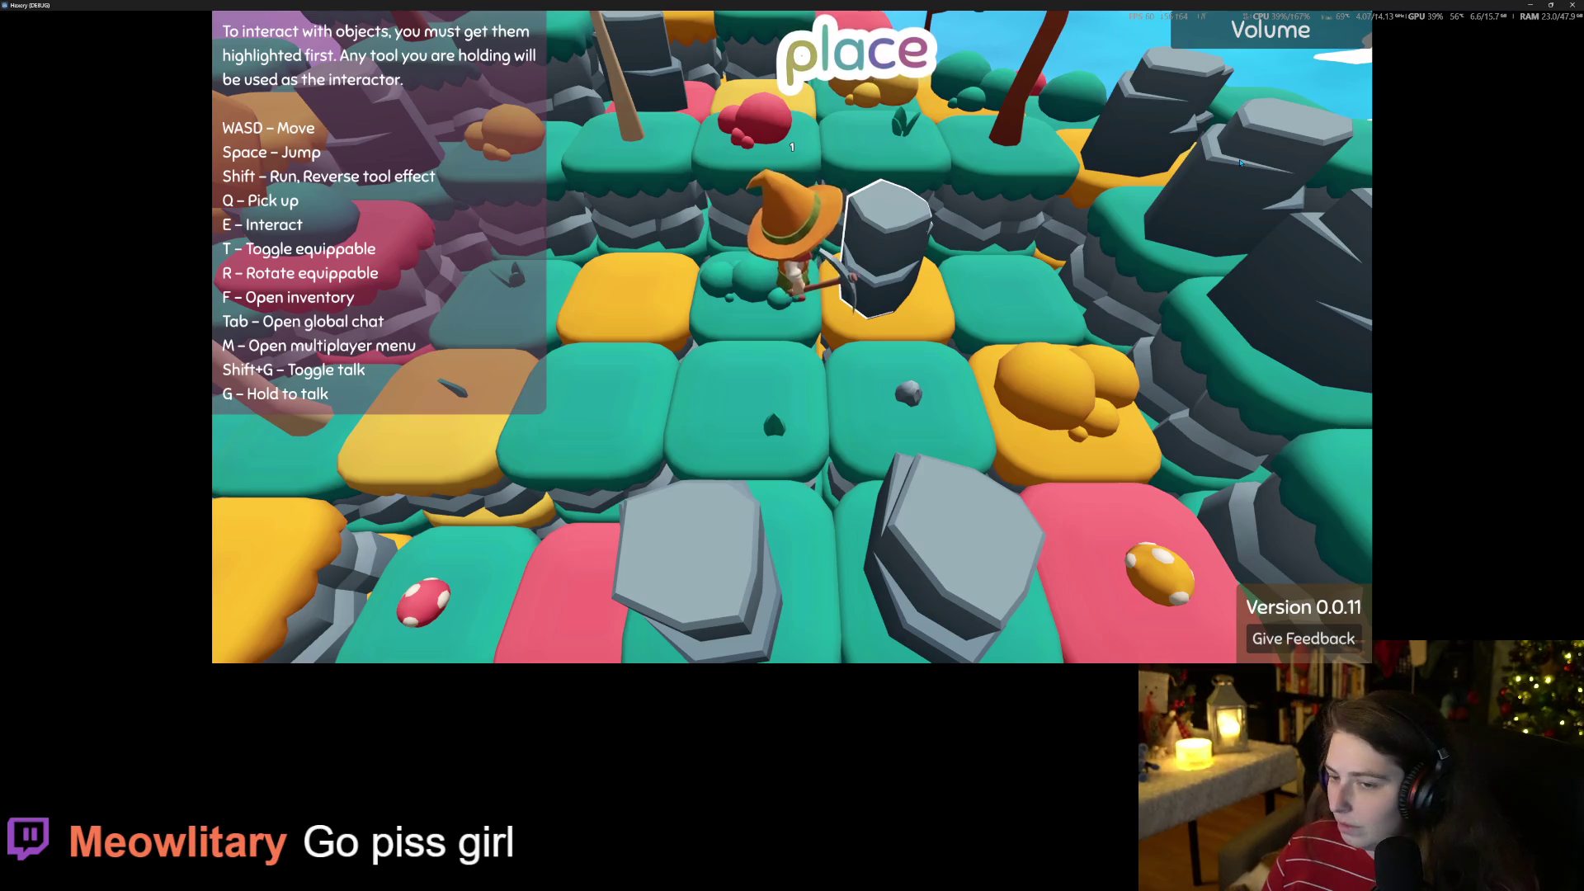
{"action": "key", "text": "e"}
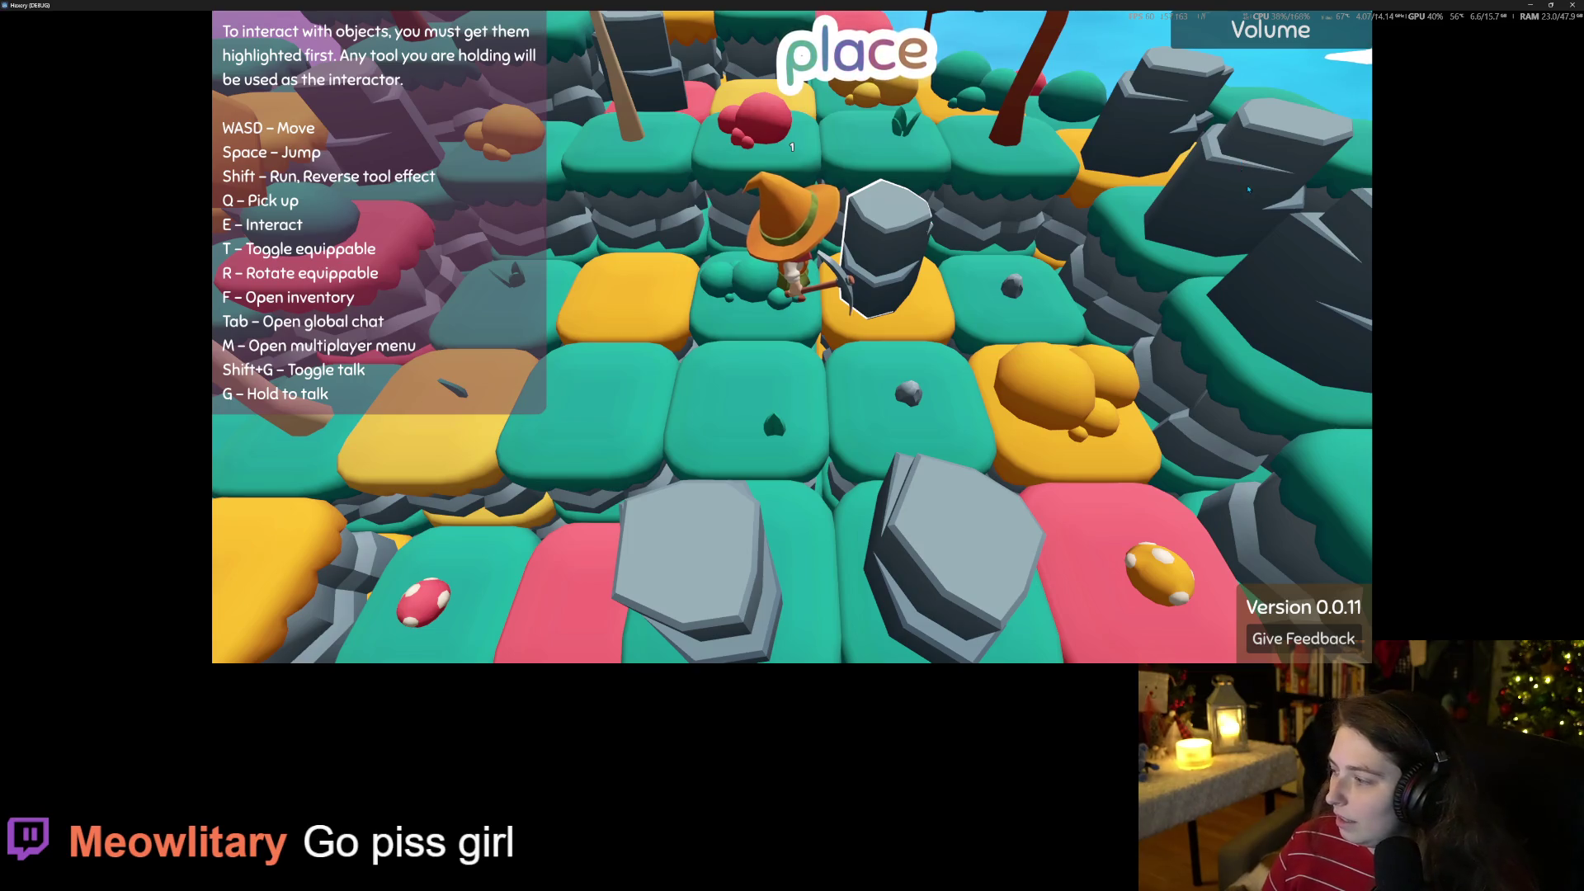
{"action": "key", "text": "F8"}
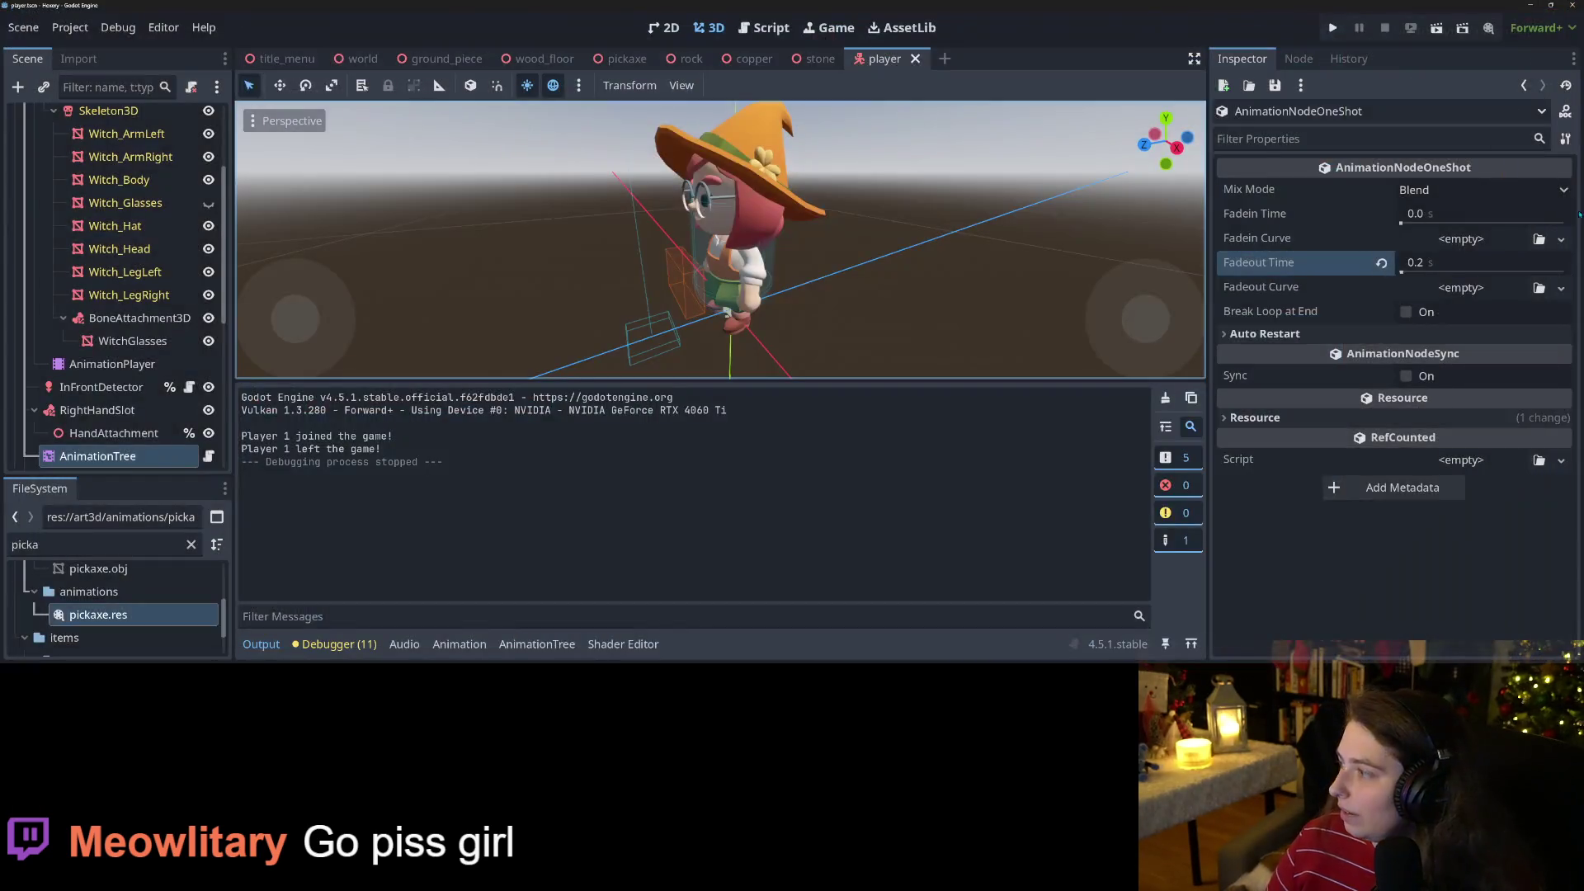
Commit the 'adds rock breaking, pickaxe' changes to main in GitHub Desktop and return to Godot.
{"action": "key", "text": "alt+Tab"}
{"action": "scroll", "coordinate": [901, 357], "scroll_direction": "down", "scroll_amount": 2}
{"action": "scroll", "coordinate": [901, 357], "scroll_direction": "up", "scroll_amount": 2}
{"action": "left_click", "coordinate": [841, 587]}
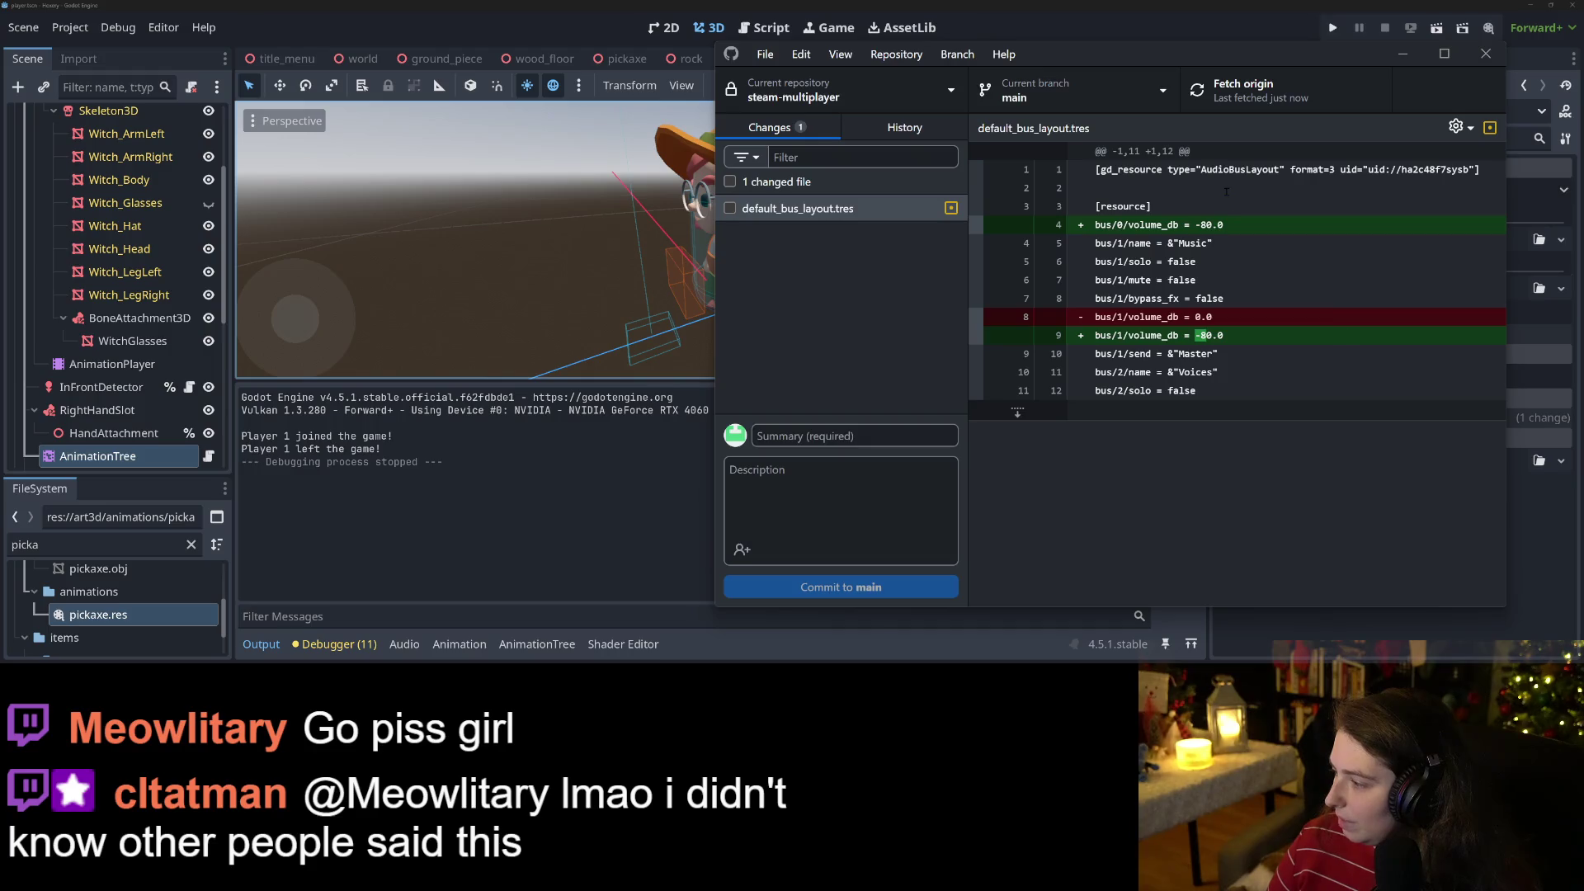
{"action": "left_click", "coordinate": [1402, 53]}
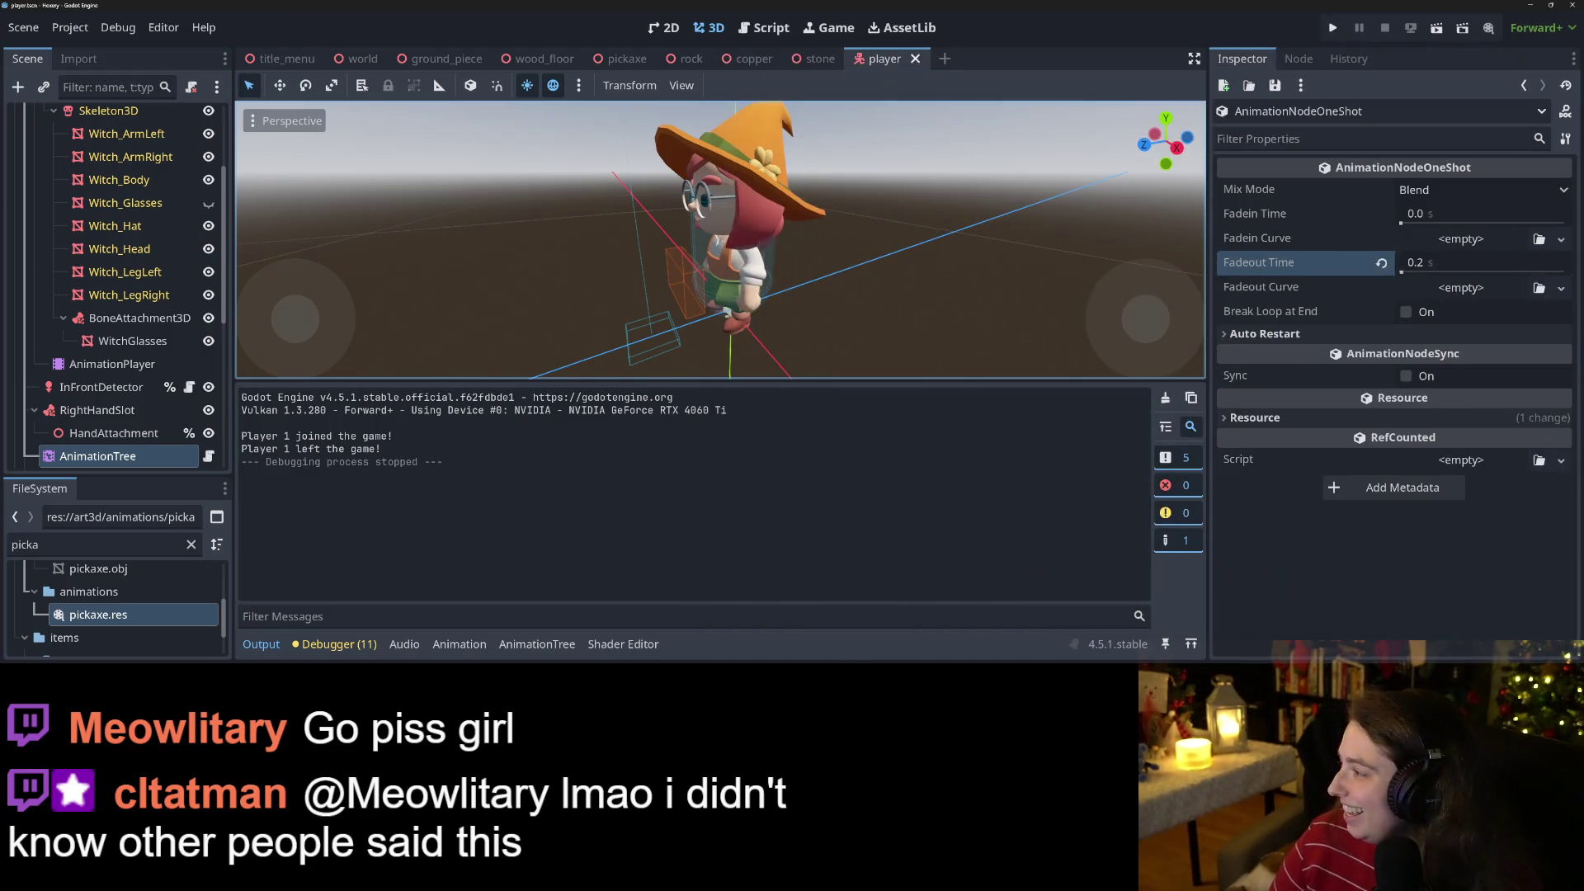
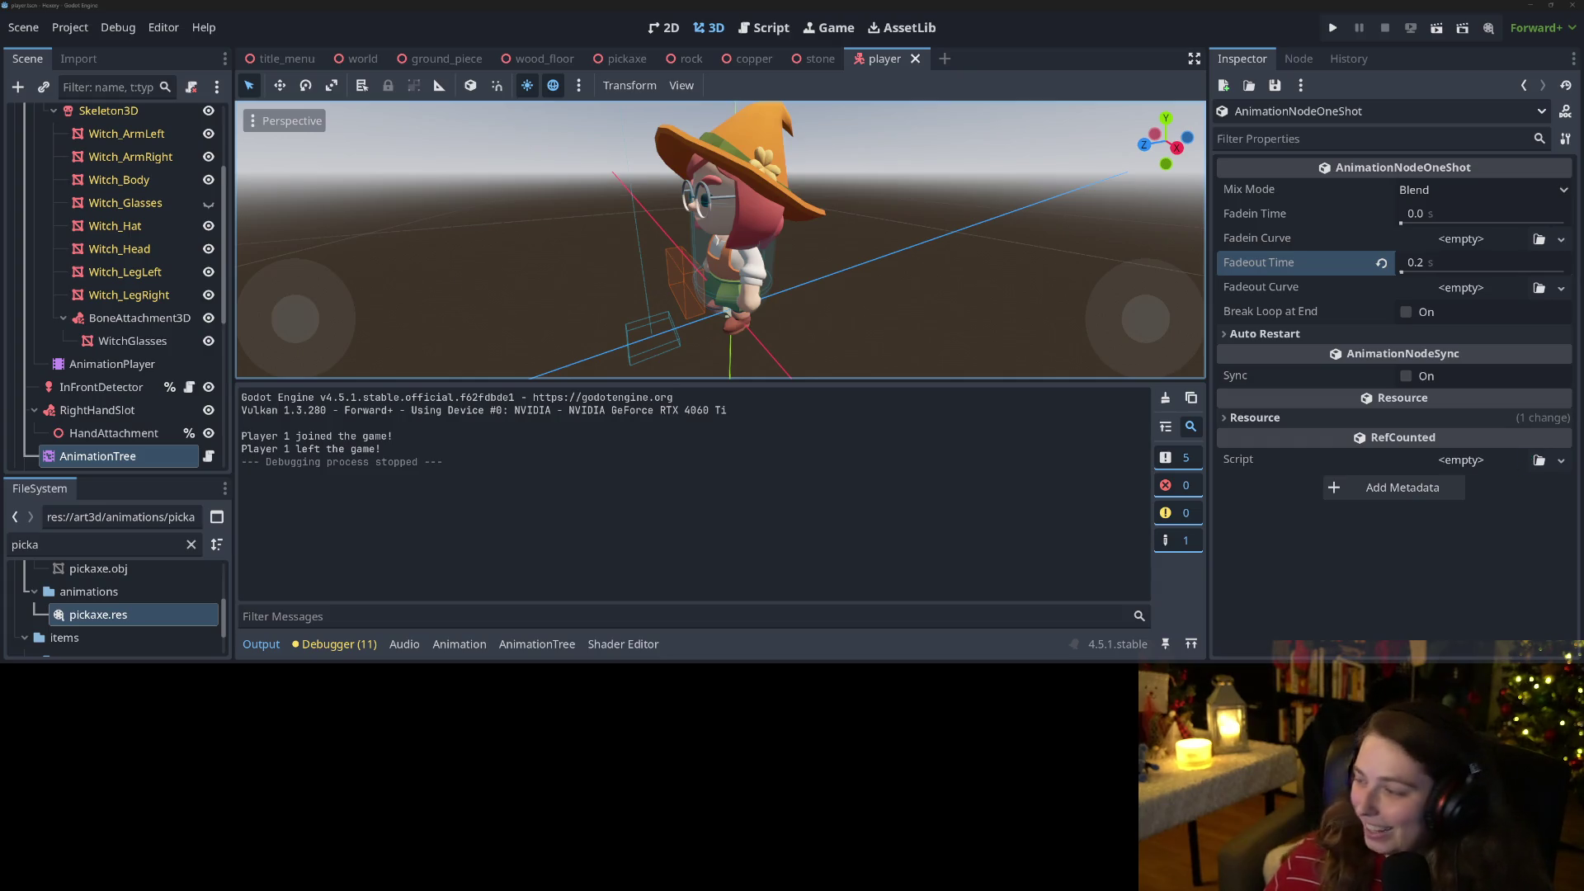
Switch from the Godot editor, past GitHub Desktop, to the browser showing the Hexery Trello board.
{"action": "key", "text": "alt+Tab"}
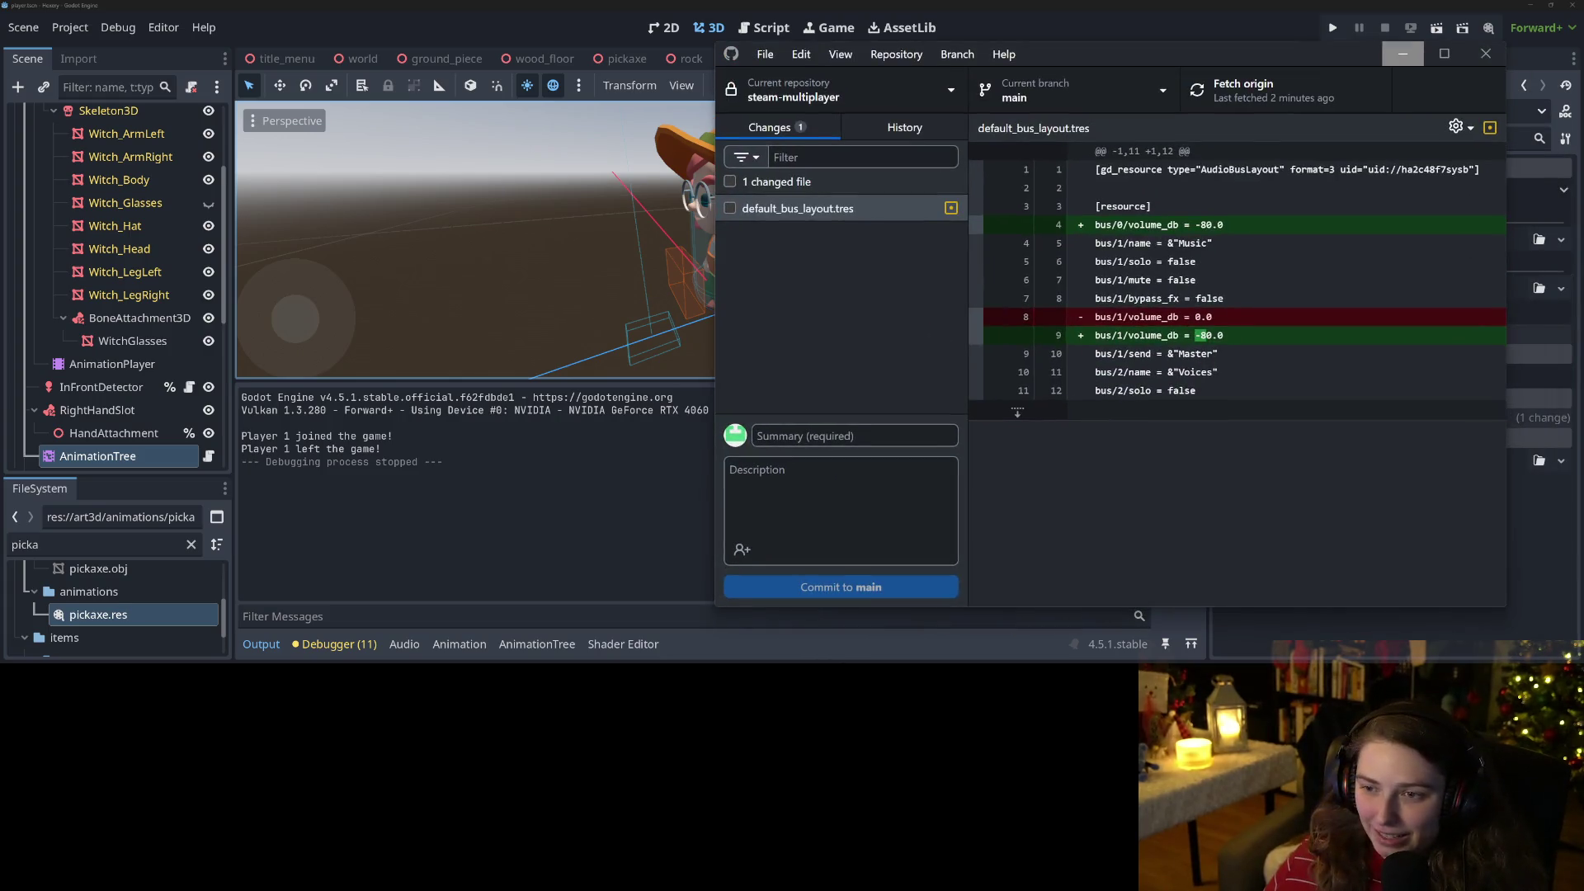
{"action": "key", "text": "alt+Tab"}
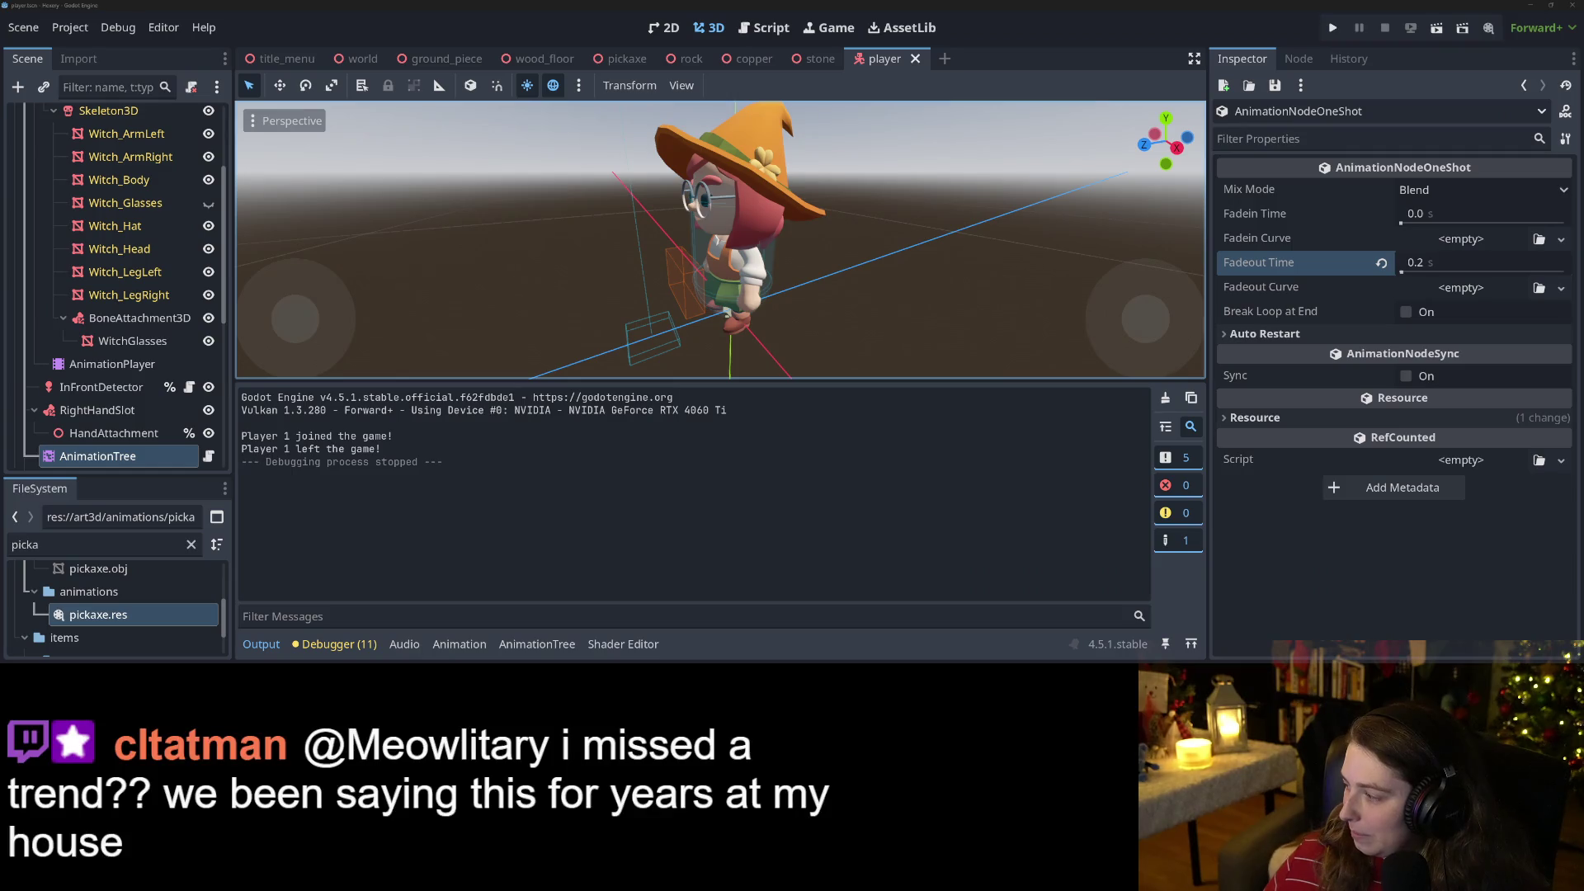
{"action": "key", "text": "alt+Tab"}
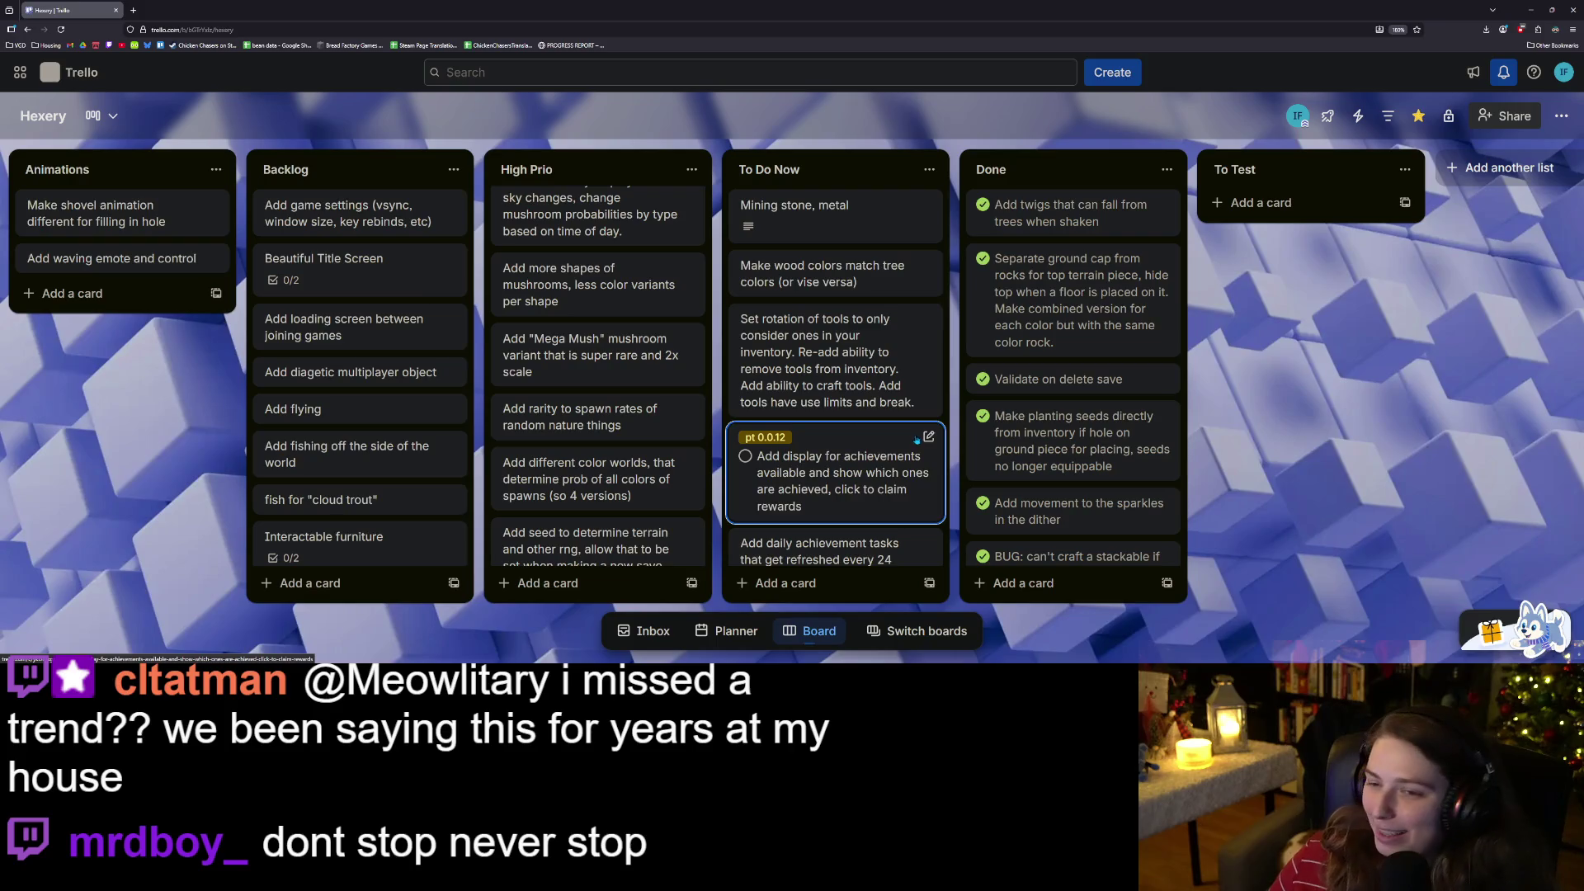
Move the 'Mining stone, metal' card from To Do Now to the top of Done.
{"action": "mouse_move", "coordinate": [817, 206]}
{"action": "left_mouse_down"}
{"action": "mouse_move", "coordinate": [974, 216]}
{"action": "mouse_move", "coordinate": [964, 262]}
{"action": "left_mouse_up"}
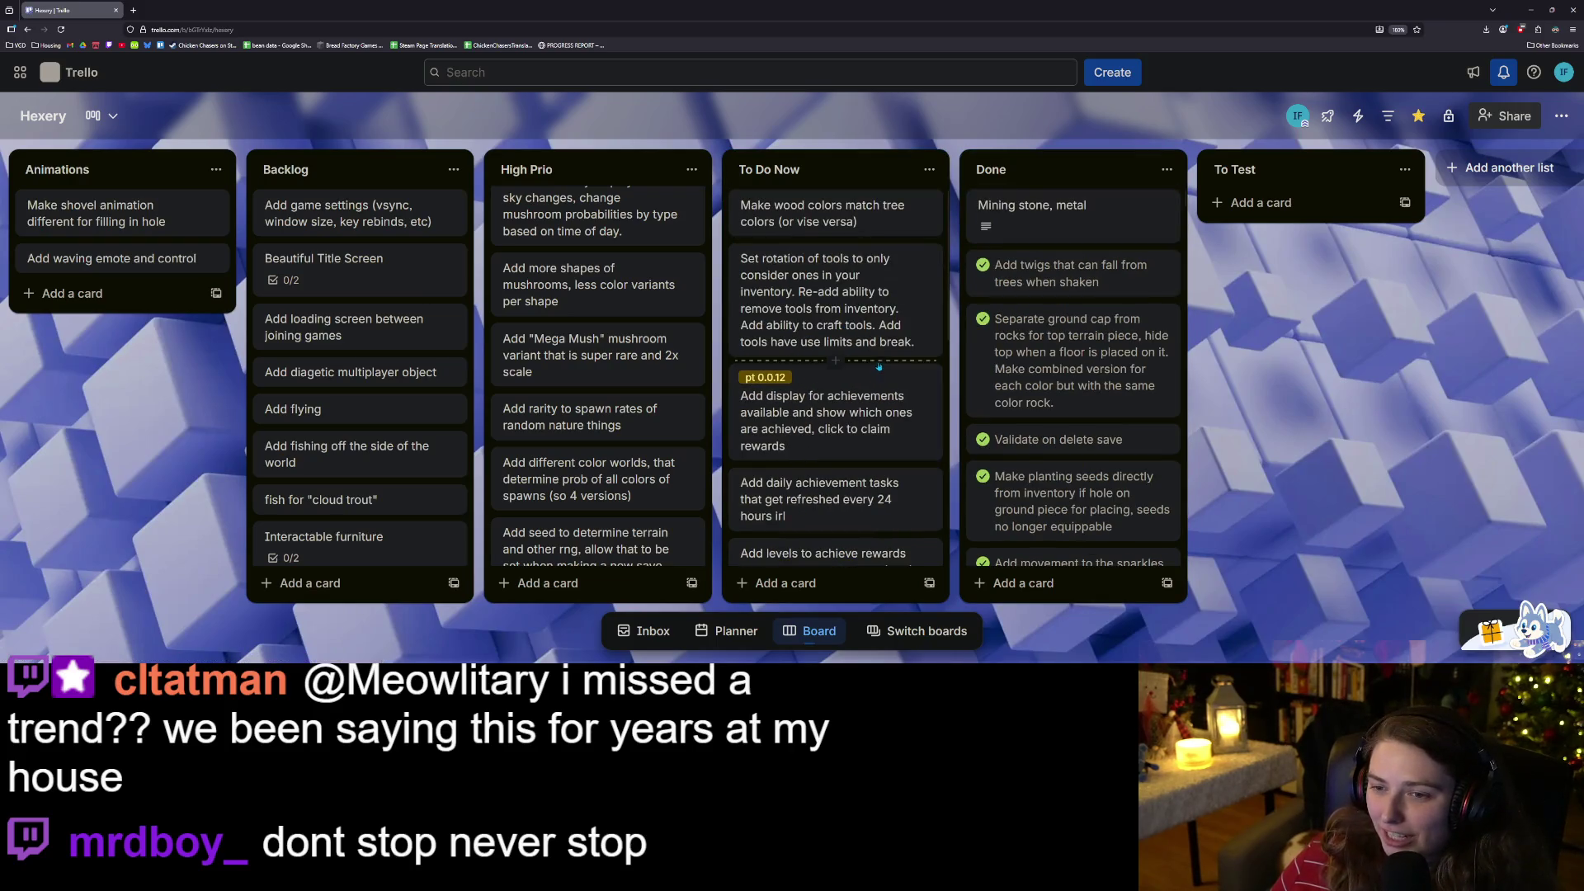
{"action": "scroll", "coordinate": [860, 275], "scroll_direction": "down", "scroll_amount": 10}
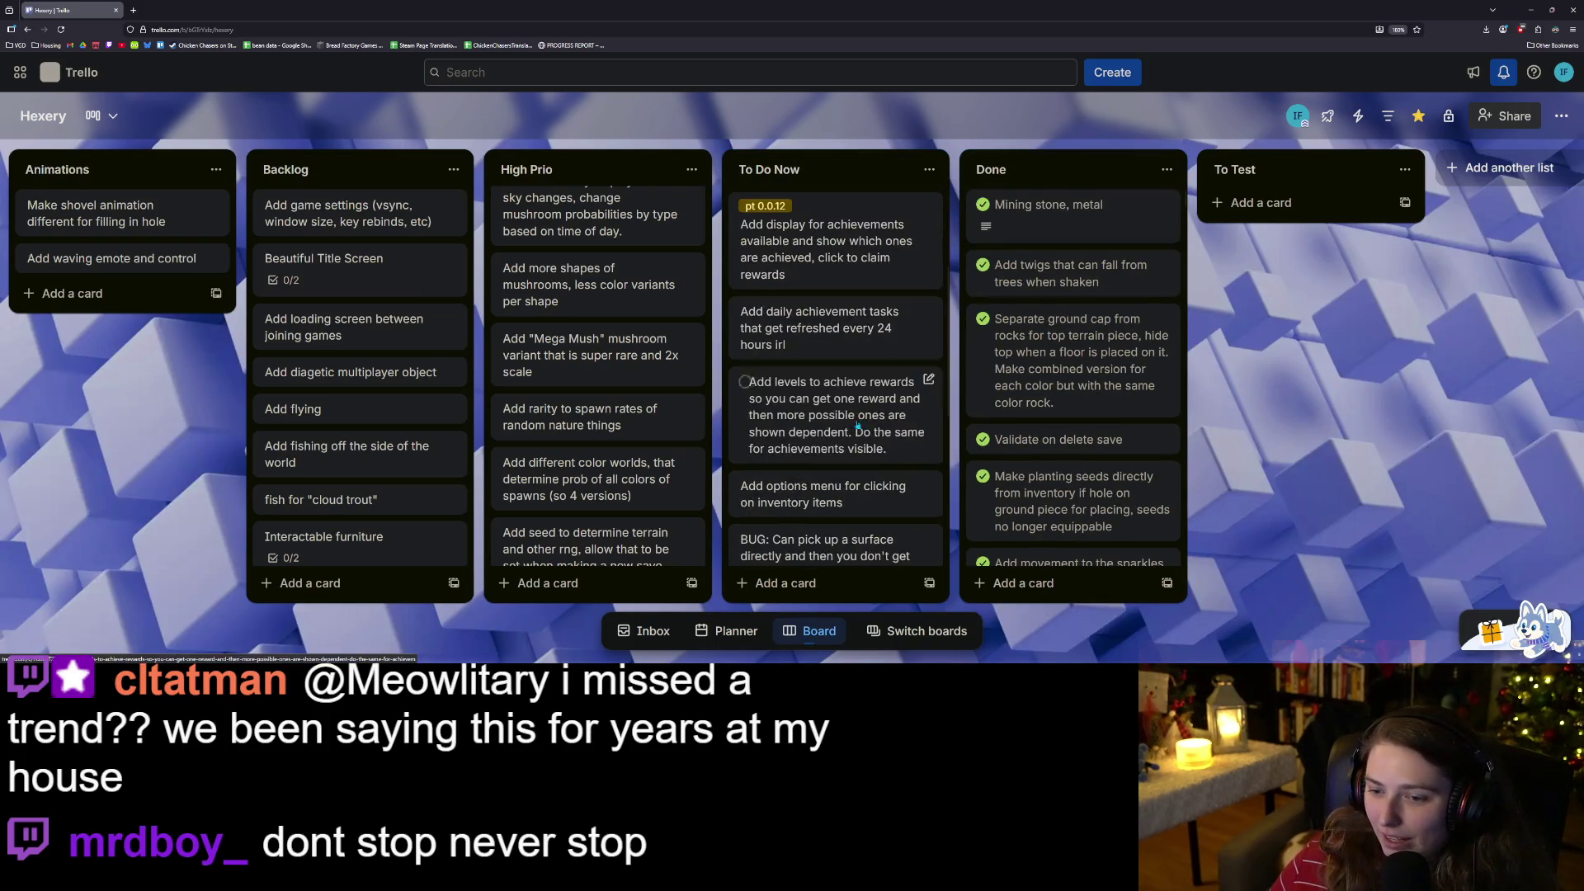
{"action": "scroll", "coordinate": [861, 440], "scroll_direction": "up", "scroll_amount": 6}
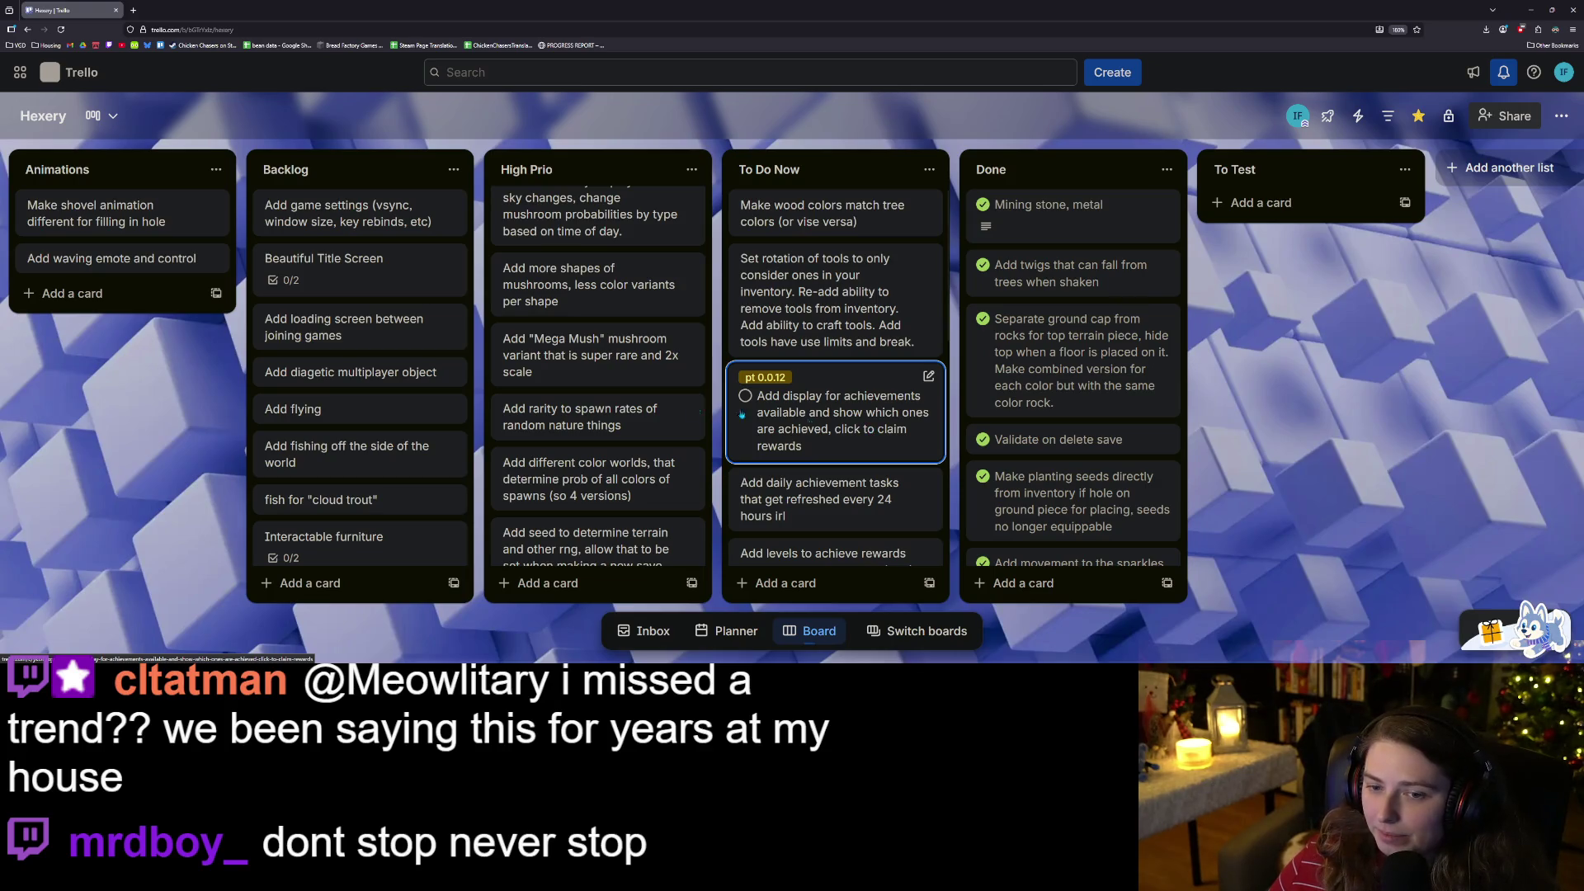
{"action": "scroll", "coordinate": [594, 375], "scroll_direction": "up", "scroll_amount": 3}
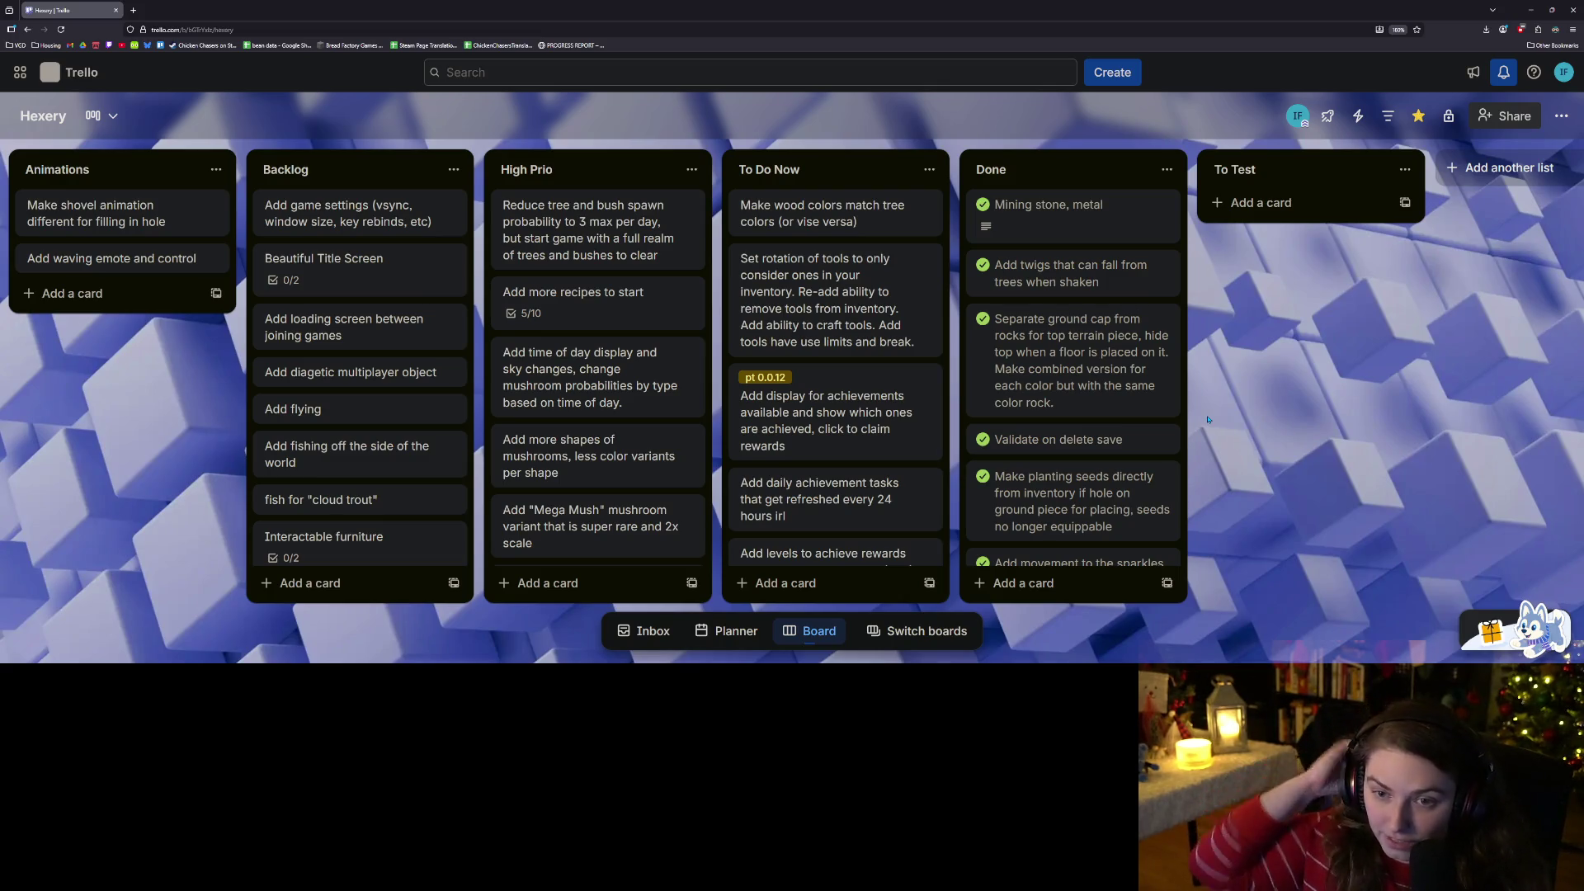
{"action": "scroll", "coordinate": [858, 413], "scroll_direction": "down", "scroll_amount": 4}
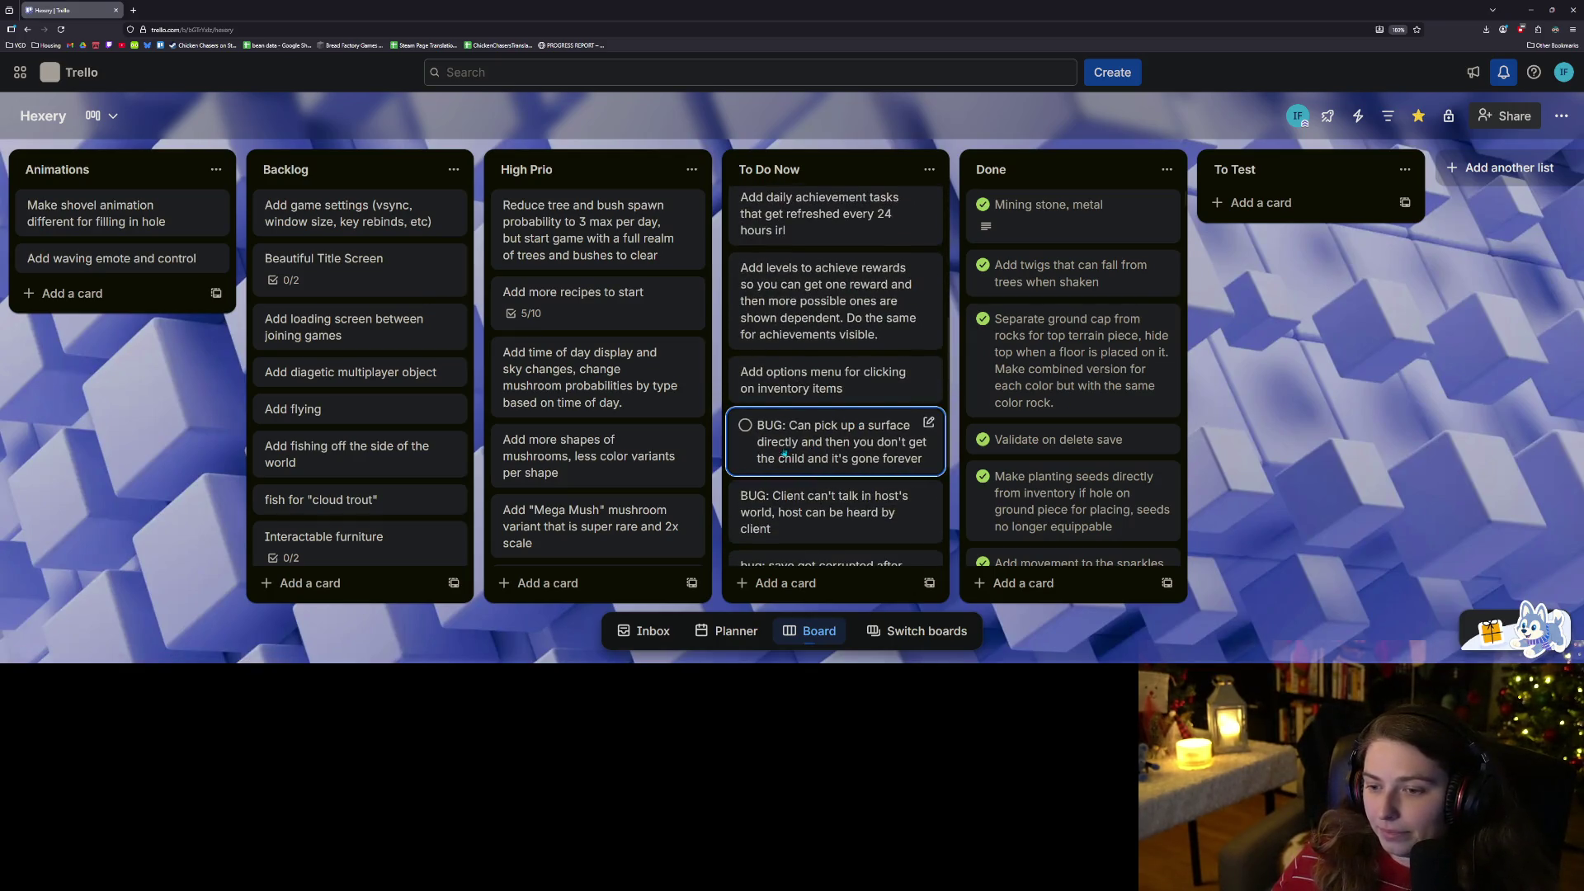
{"action": "scroll", "coordinate": [780, 460], "scroll_direction": "down", "scroll_amount": 3}
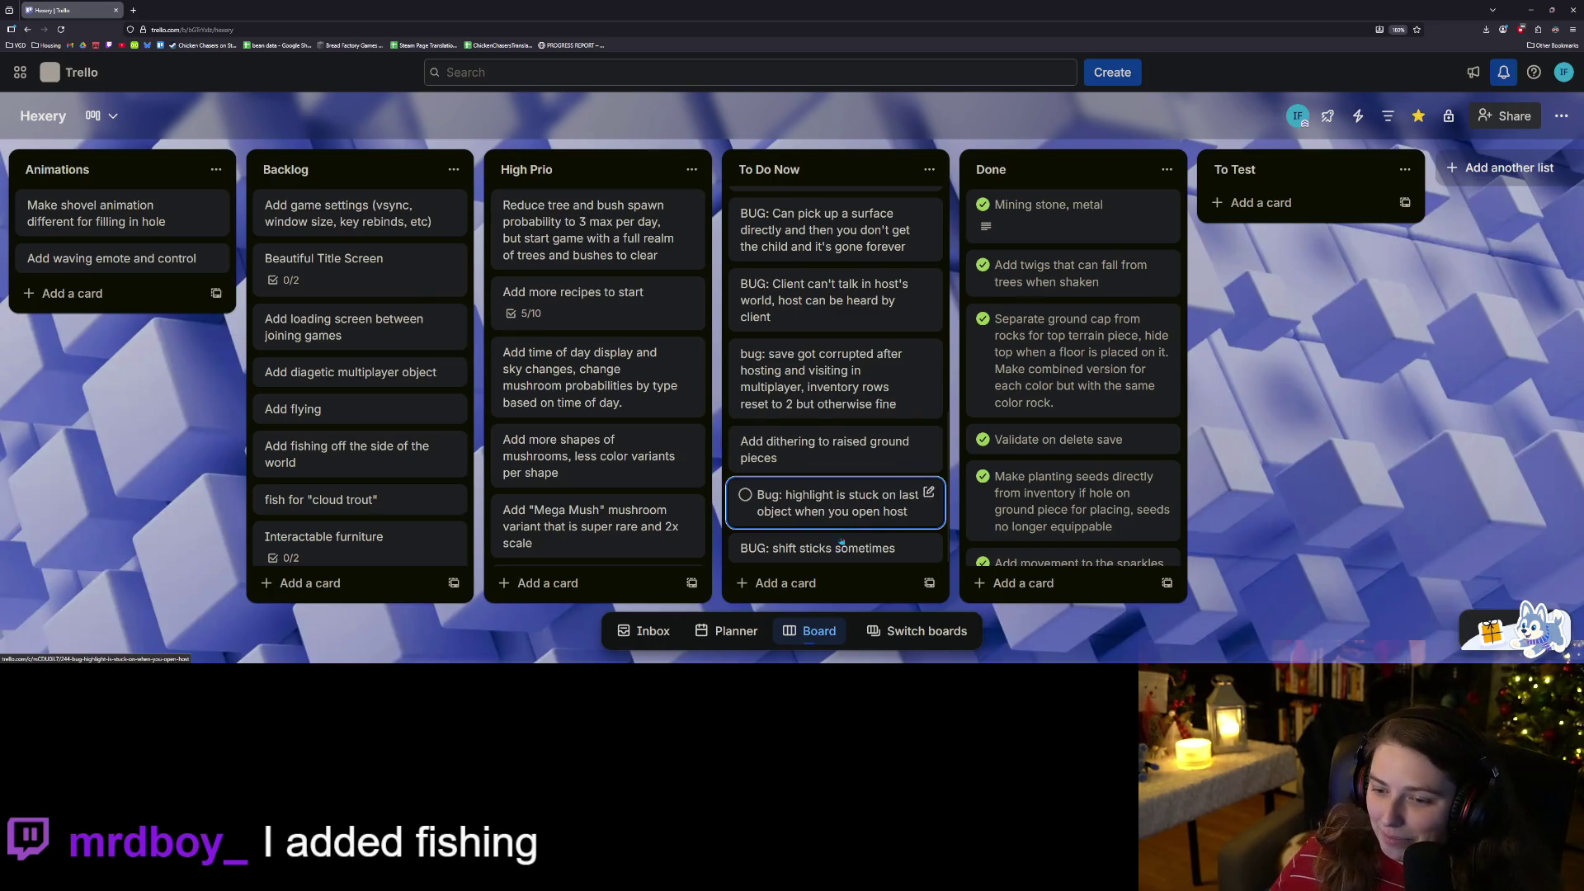
Begin a new To Do Now card titled 'Add sfx and balance music audio'.
{"action": "scroll", "coordinate": [867, 524], "scroll_direction": "up", "scroll_amount": 5}
{"action": "scroll", "coordinate": [865, 518], "scroll_direction": "down", "scroll_amount": 5}
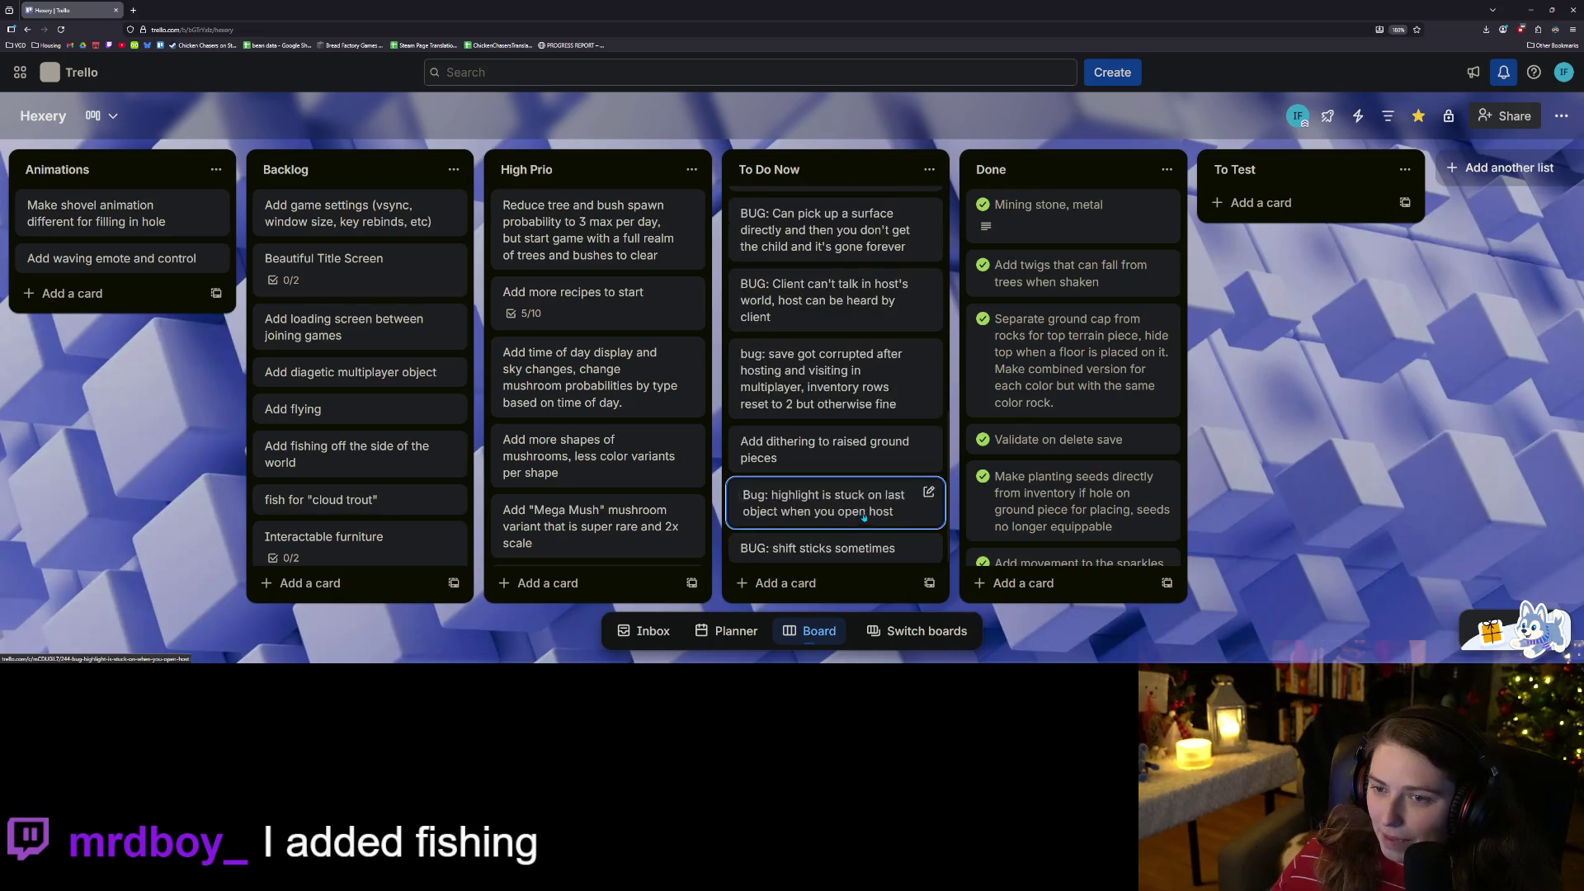
{"action": "type", "text": "n"}
{"action": "type", "text": "Add sfx"}
{"action": "type", "text": " and ba"}
{"action": "type", "text": "lance "}
{"action": "type", "text": "usic audio"}
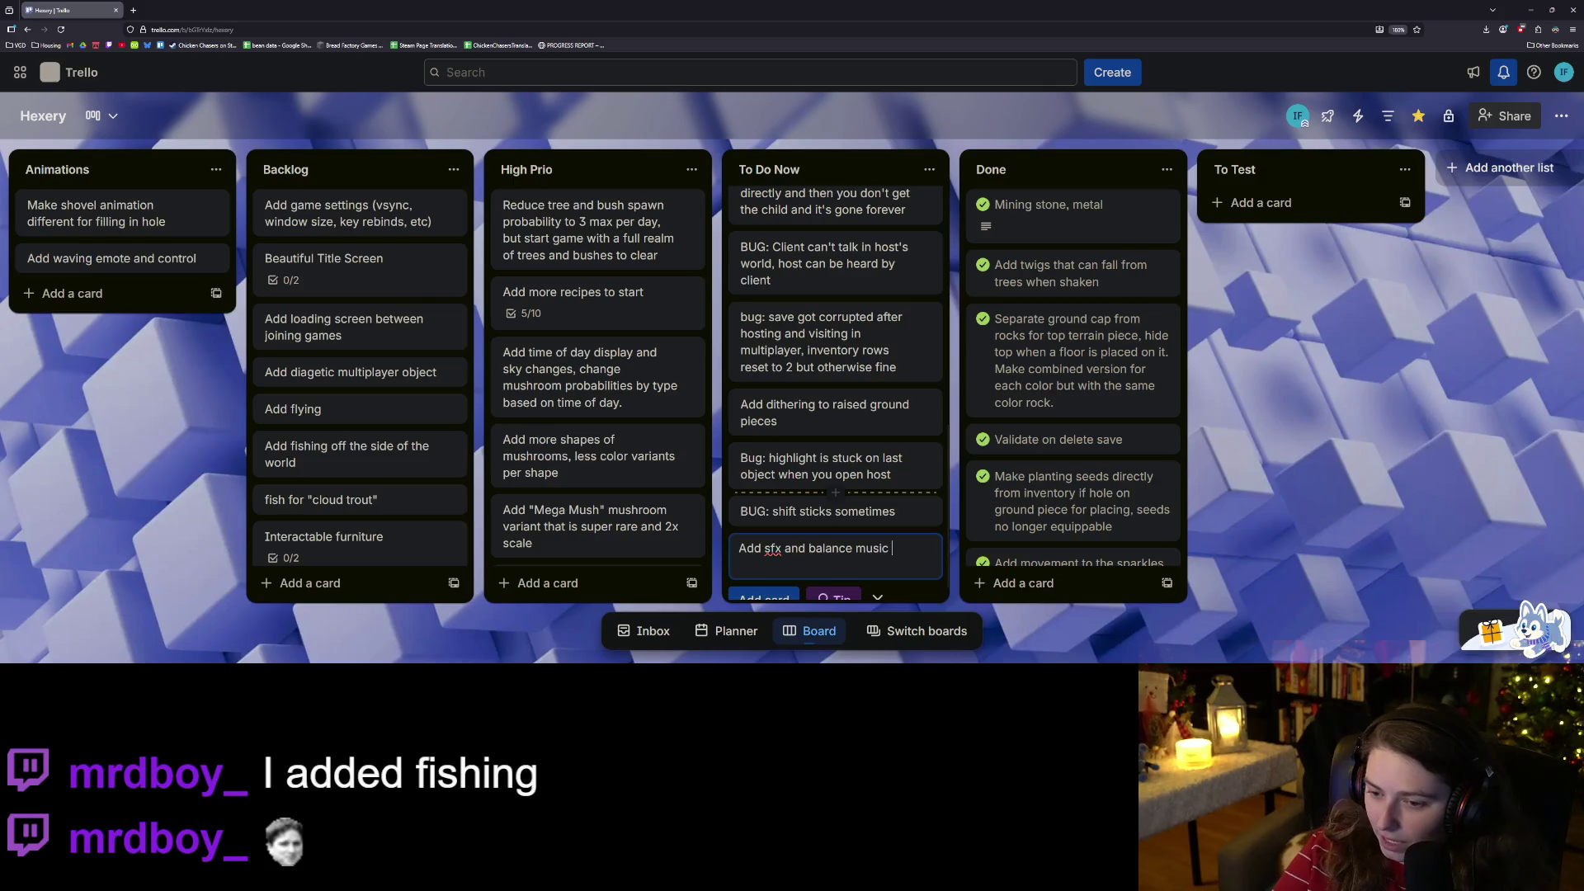
Save the 'Add sfx and balance music audio' card and place it at the top of To Do Now.
{"action": "key", "text": "Return"}
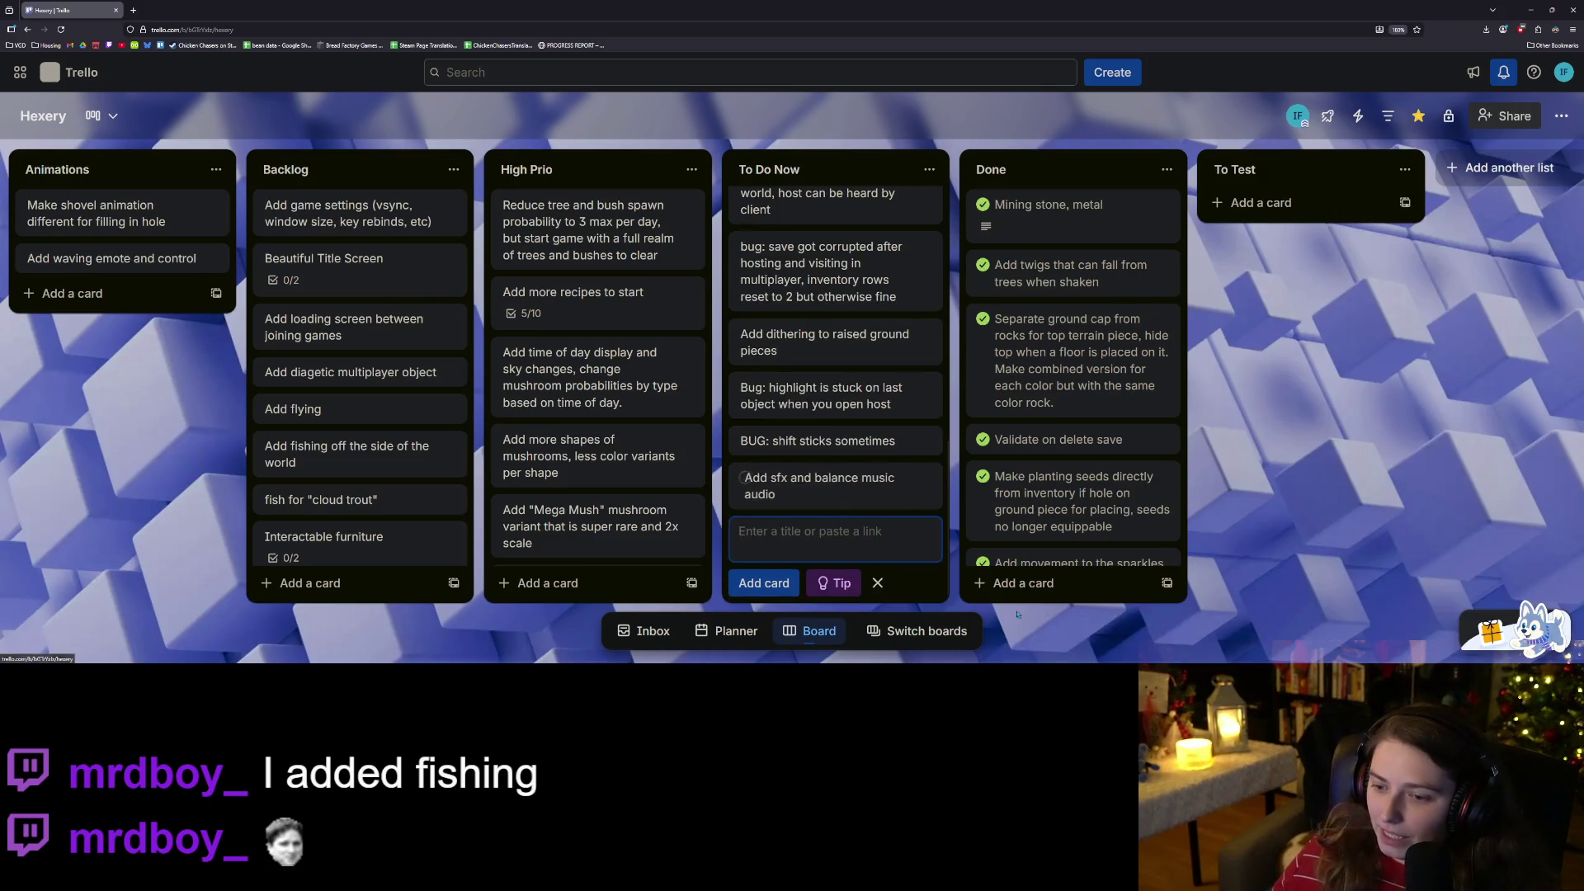
{"action": "key", "text": "Escape"}
{"action": "mouse_move", "coordinate": [825, 532]}
{"action": "left_mouse_down"}
{"action": "mouse_move", "coordinate": [854, 291]}
{"action": "mouse_move", "coordinate": [834, 210]}
{"action": "left_mouse_up"}
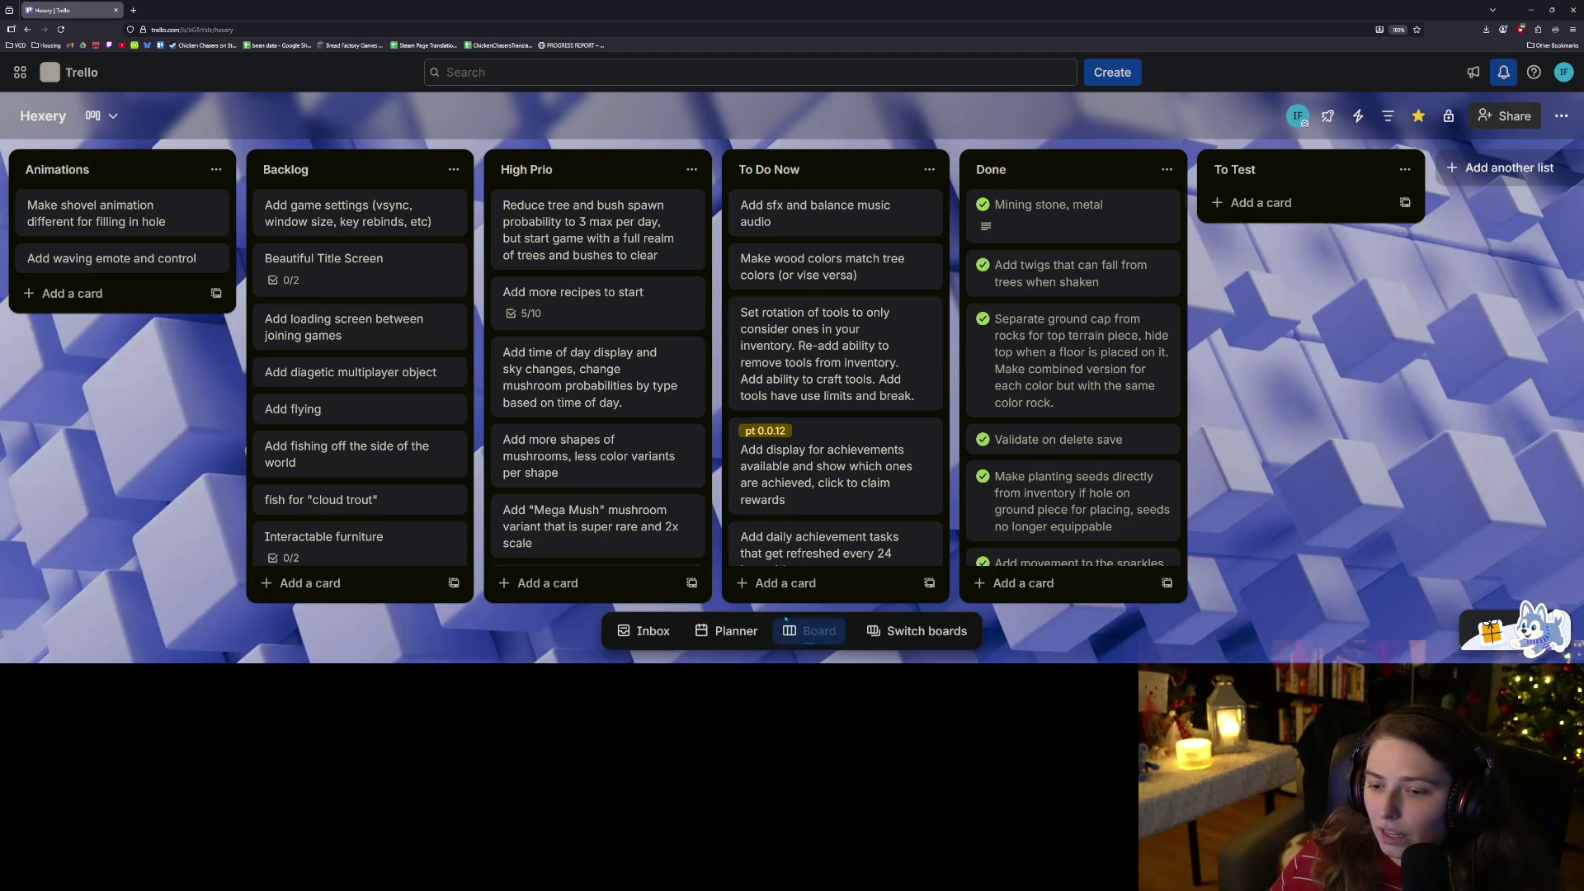
Add a To Do Now card 'Add particle effects for hitting/shaking trees, bushes, rocks'.
{"action": "left_click", "coordinate": [780, 583]}
{"action": "type", "text": "Ad"}
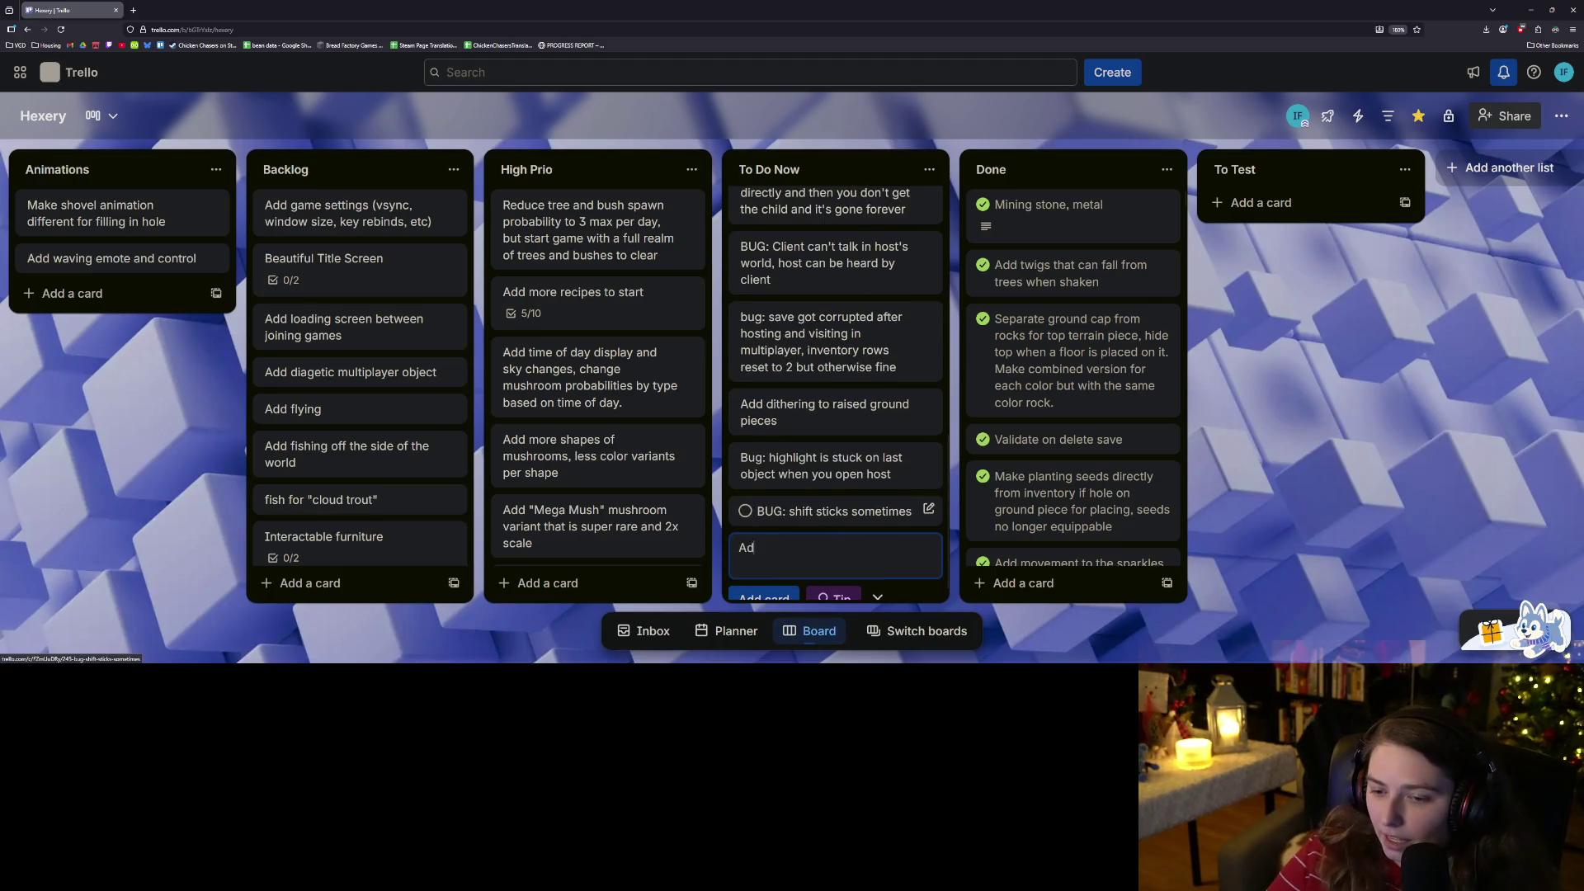
{"action": "type", "text": "d partic"}
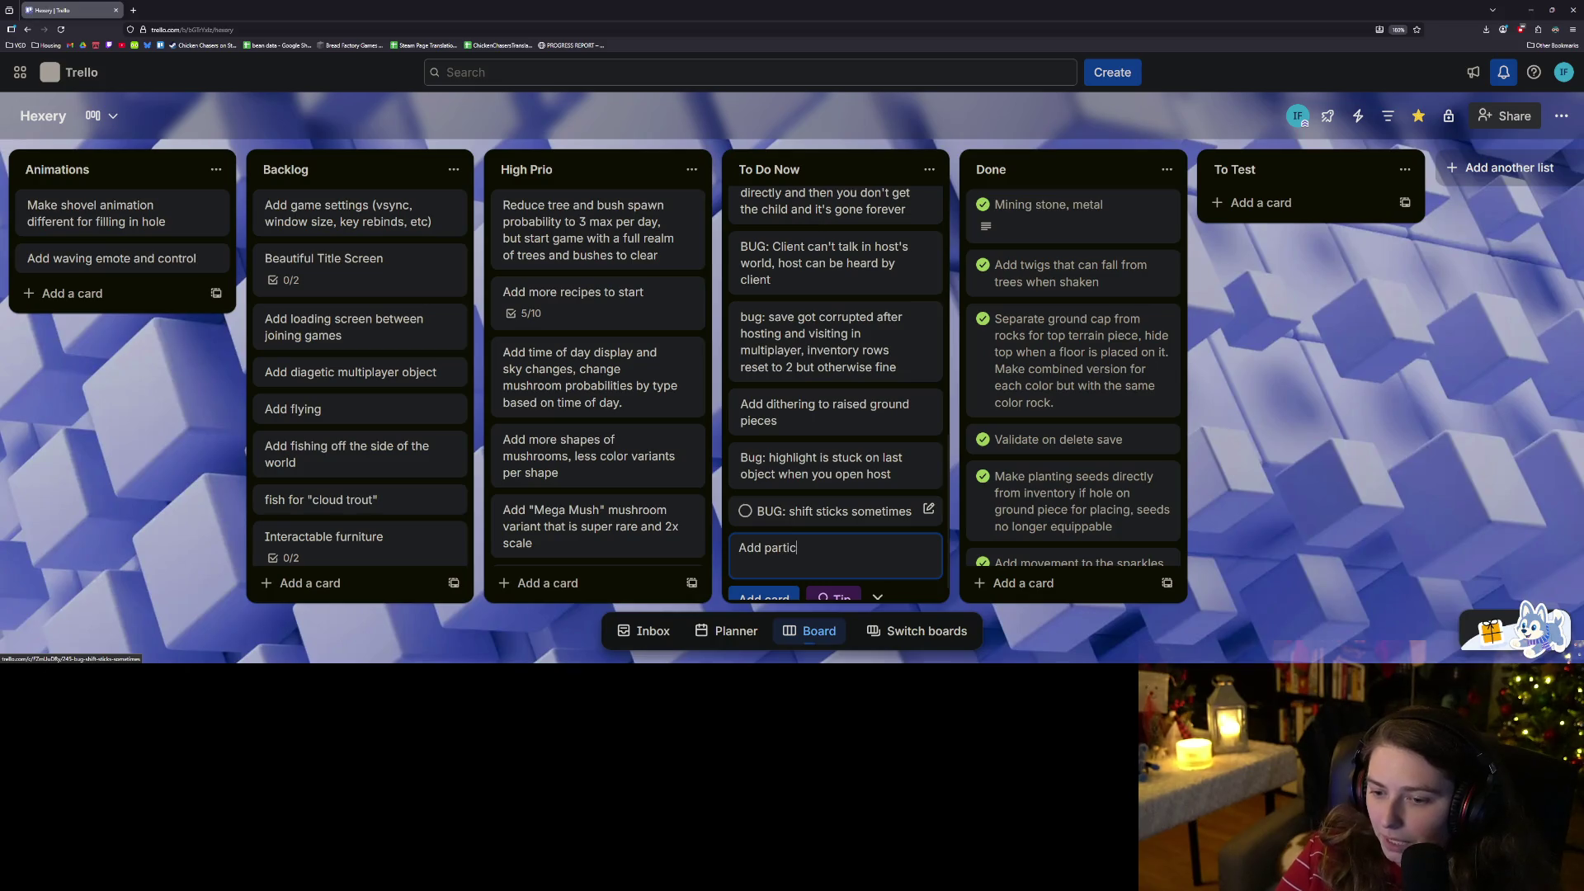
{"action": "type", "text": "le effects fo"}
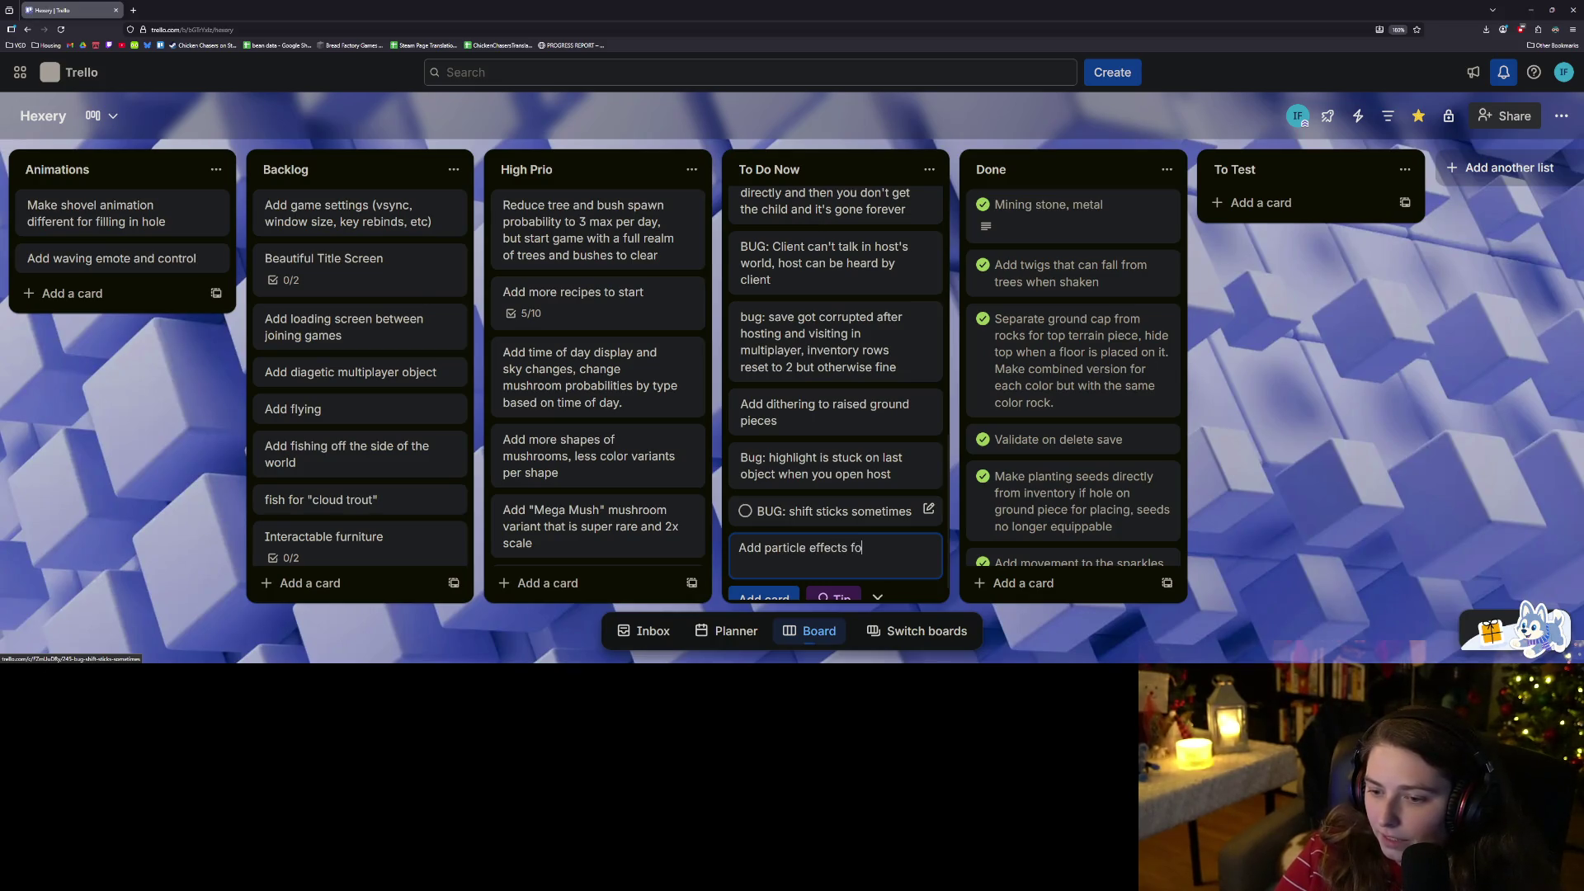
{"action": "type", "text": "r hitting "}
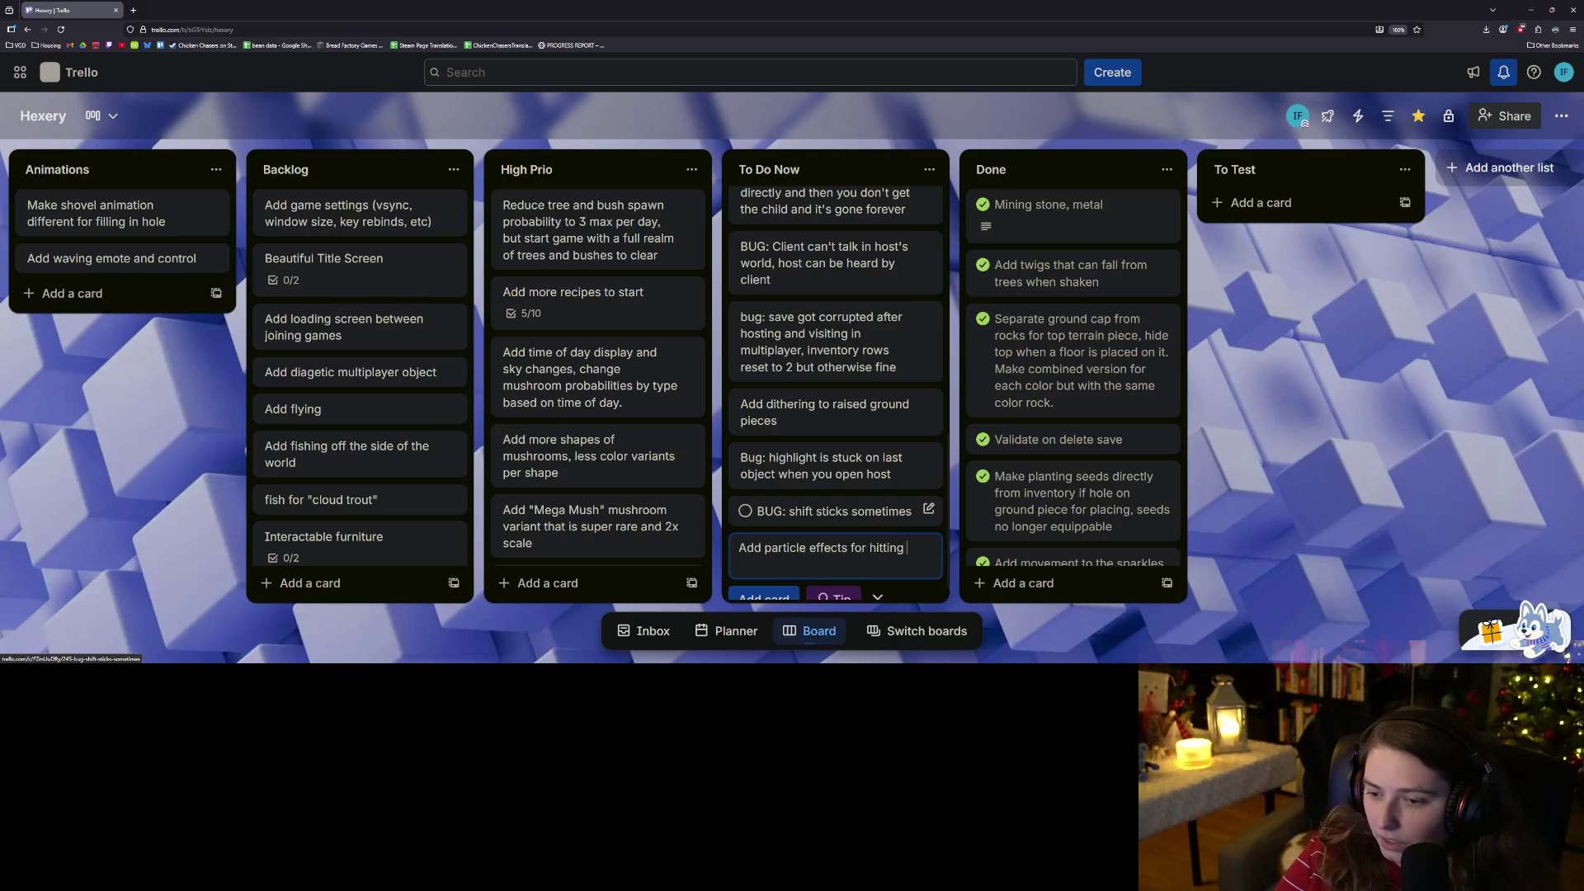
{"action": "type", "text": "trees and "}
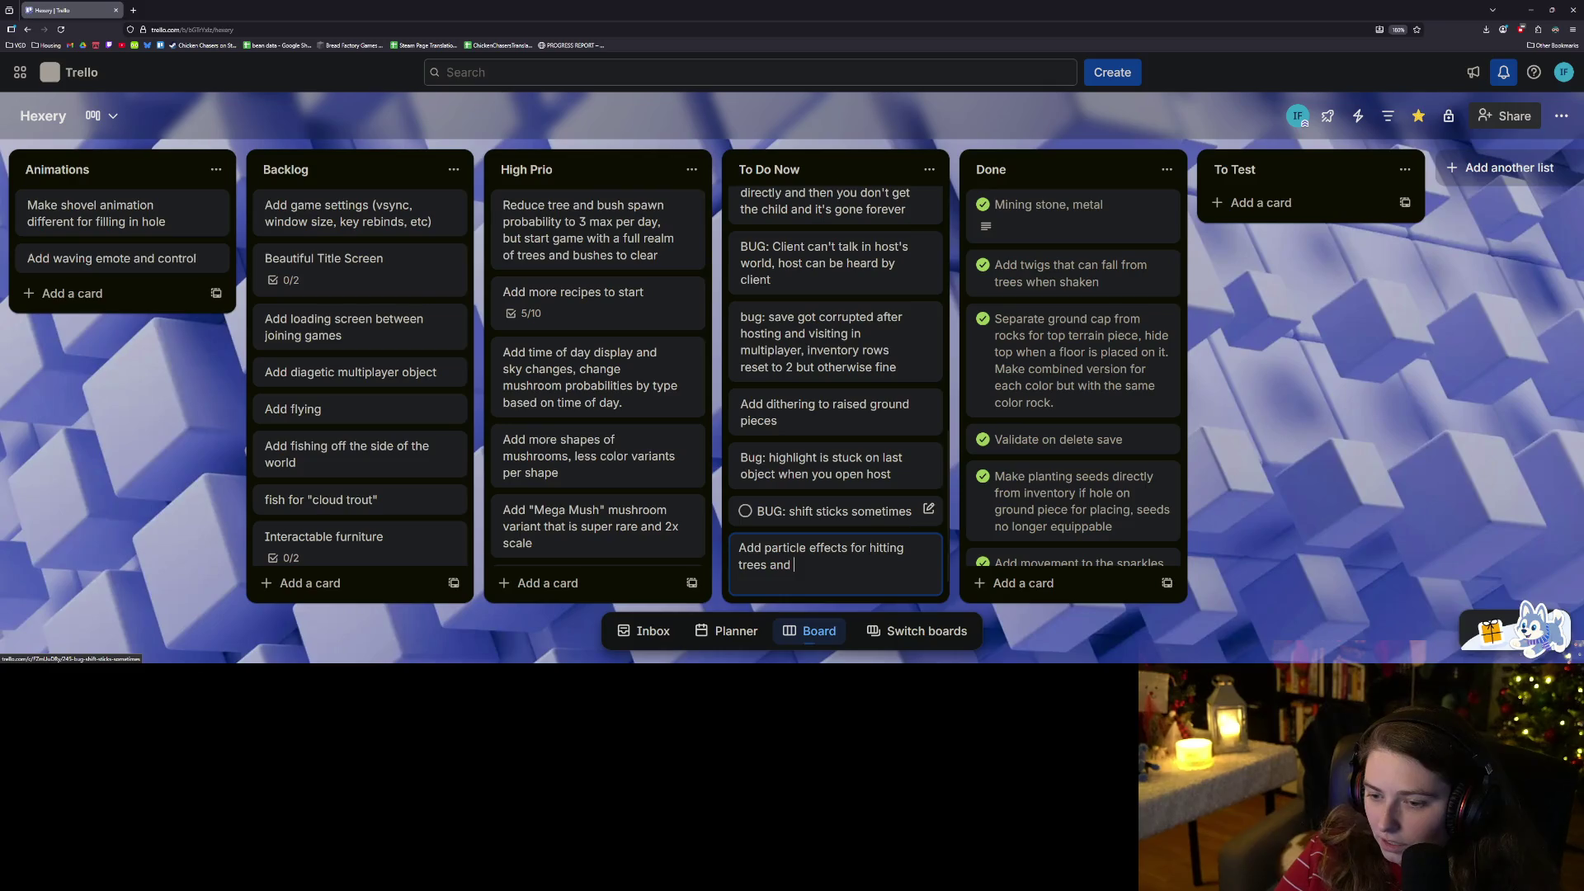
{"action": "key", "text": "BackSpace"}
{"action": "key", "text": "BackSpace"}
{"action": "key", "text": "BackSpace"}
{"action": "key", "text": "BackSpace"}
{"action": "key", "text": "BackSpace"}
{"action": "type", "text": ", shaki"}
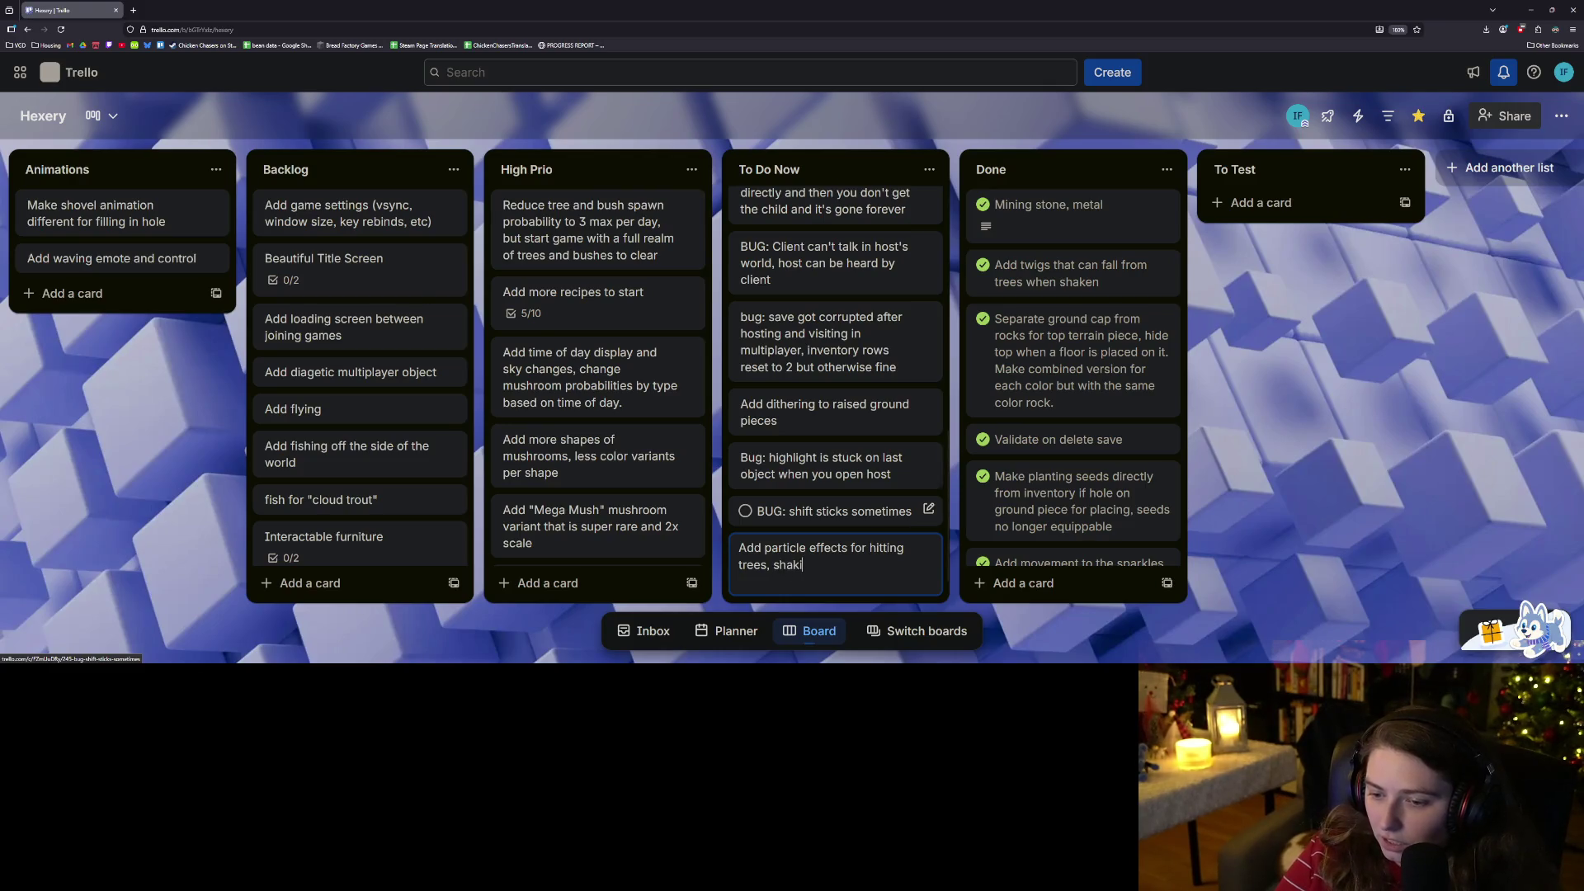
{"action": "type", "text": "ng trees, shaking trees"}
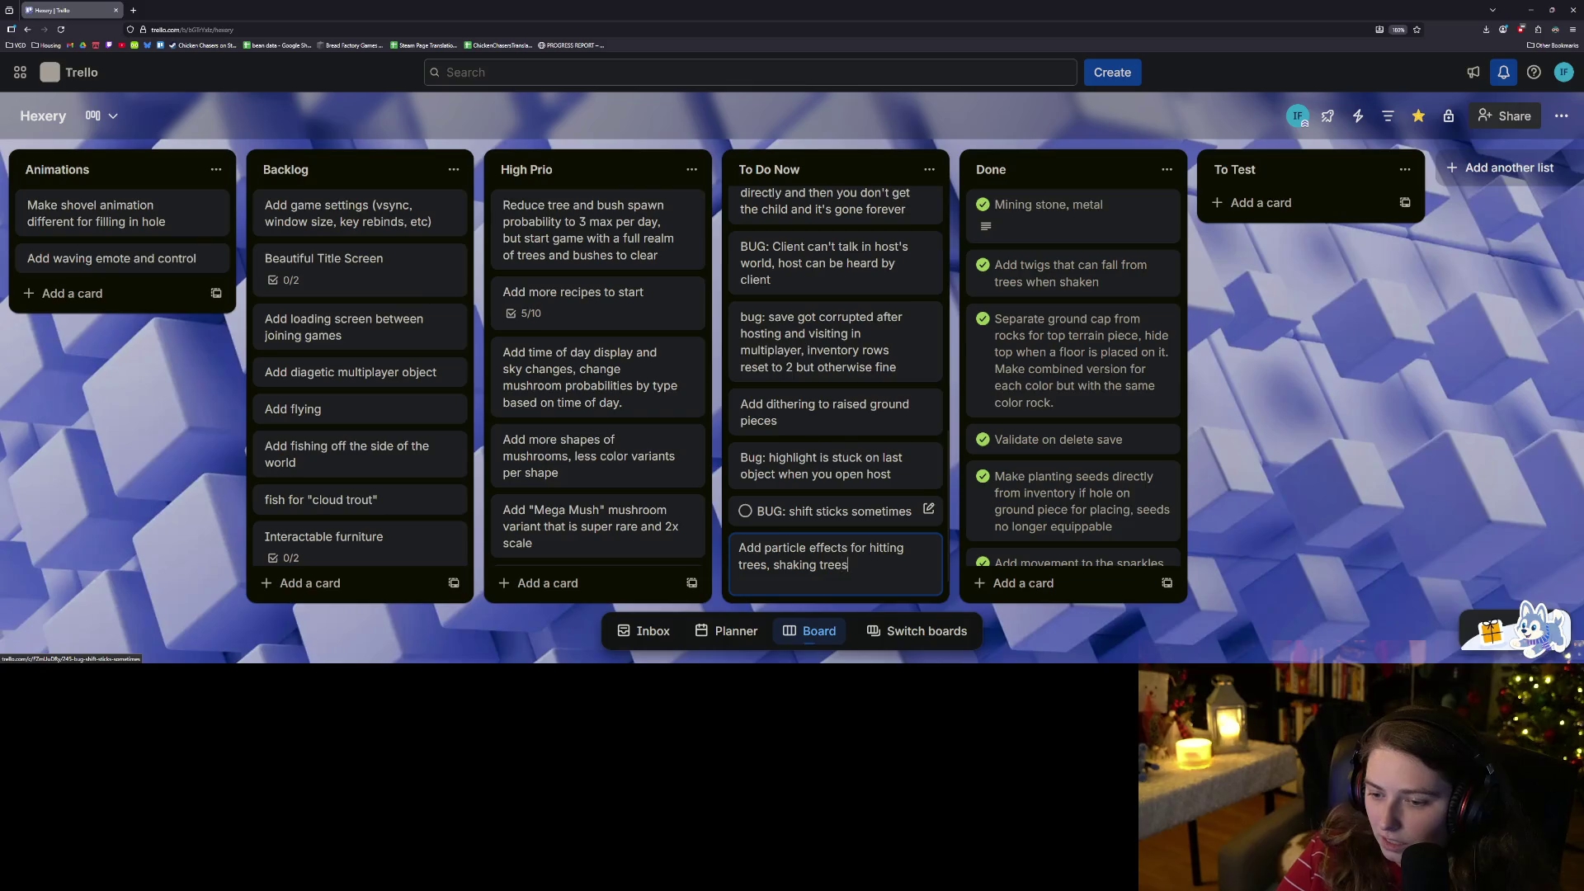
{"action": "type", "text": ", shaking bus"}
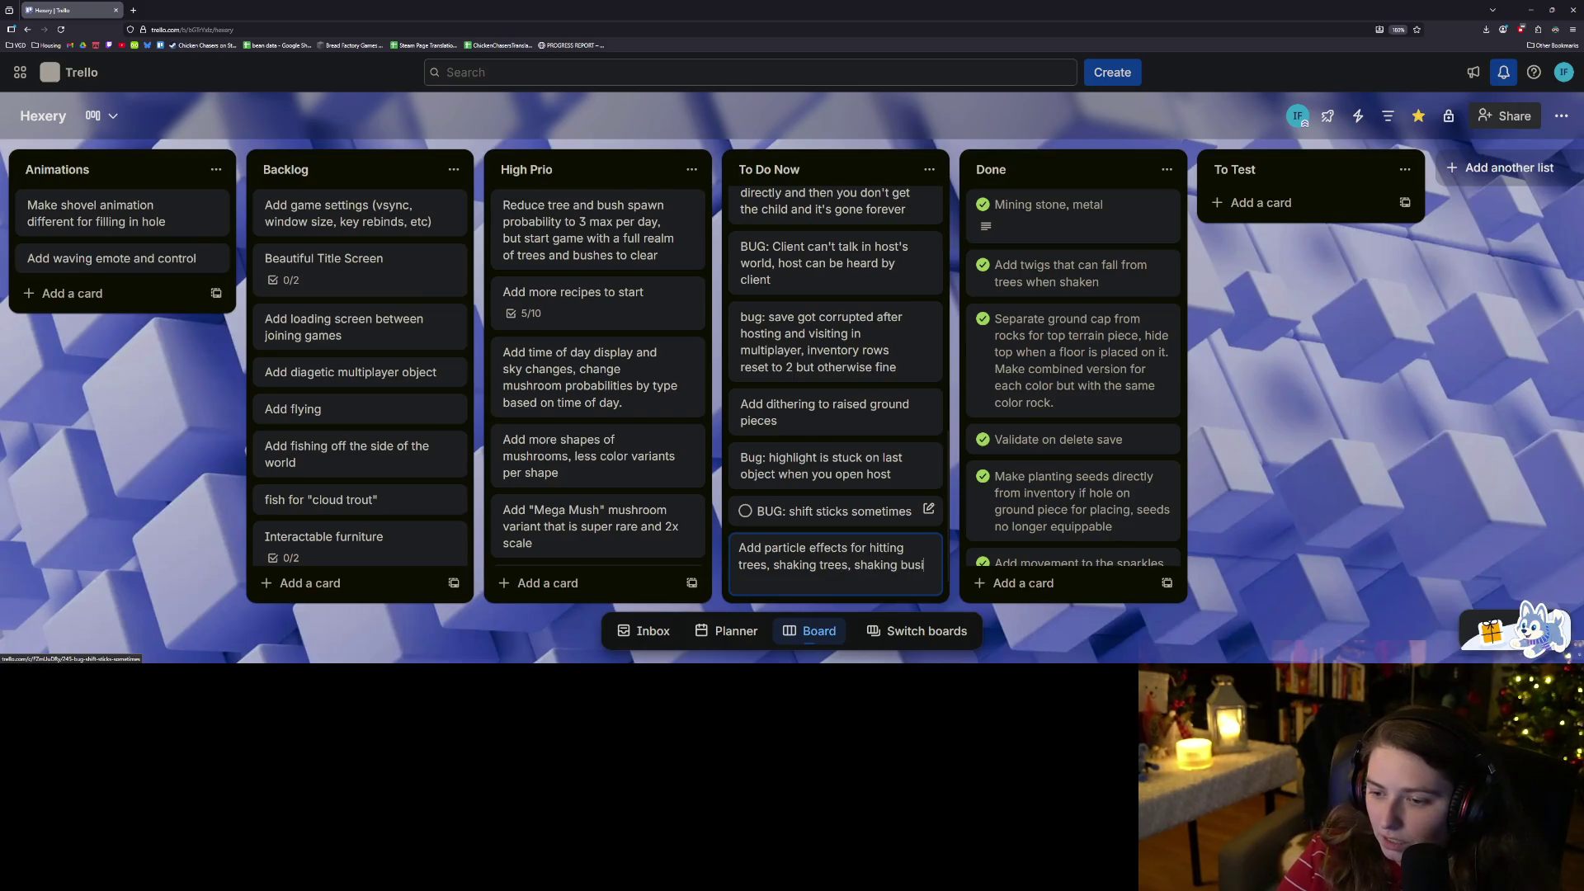
{"action": "type", "text": "hes, hitting rocks"}
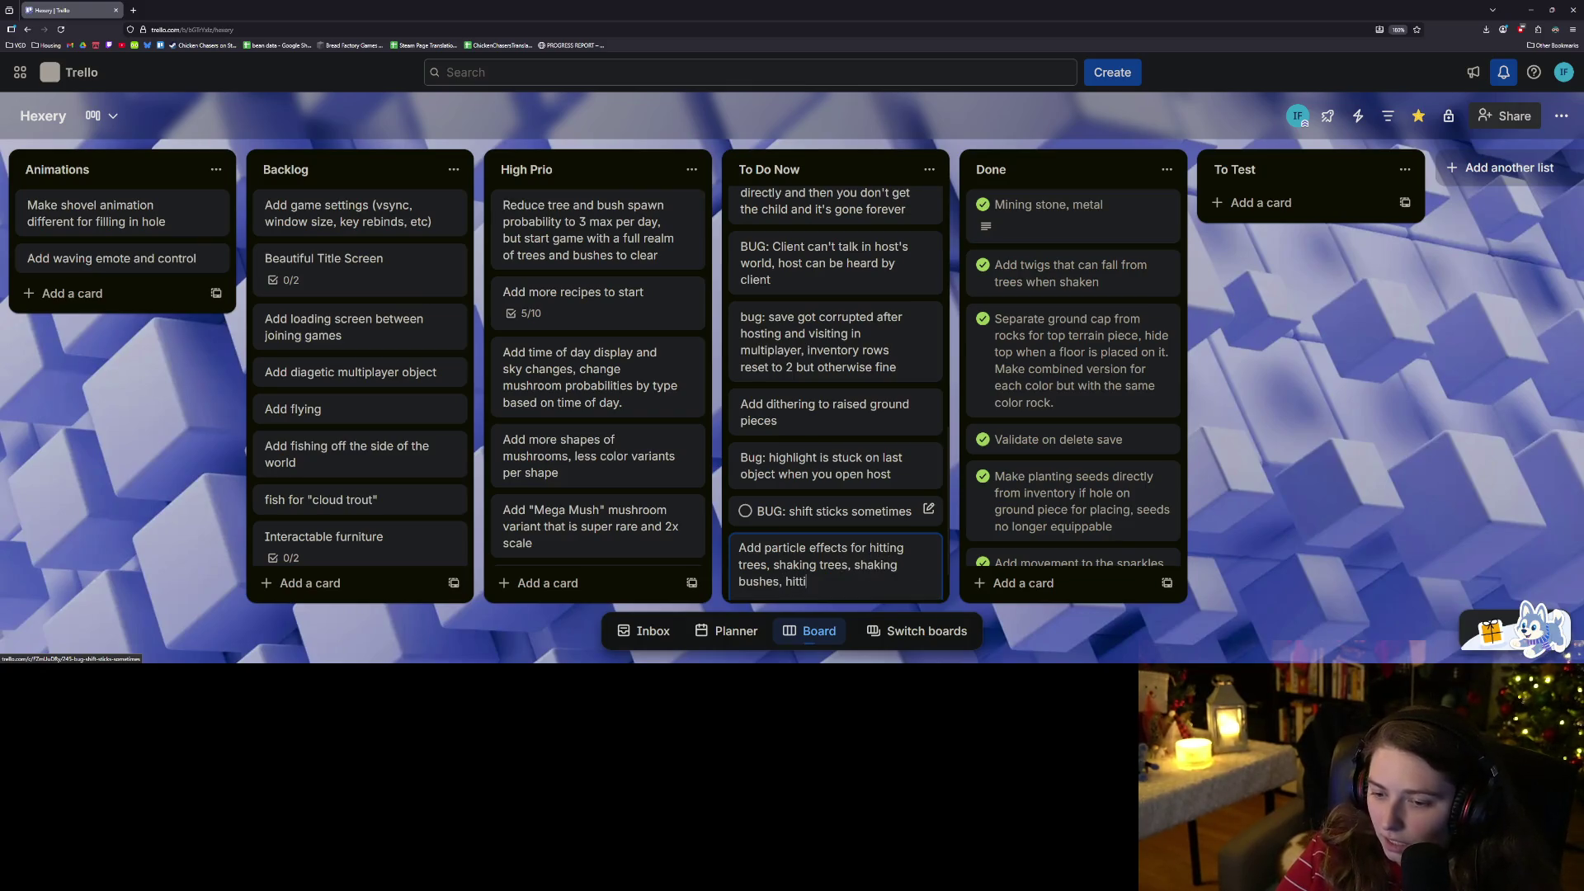
{"action": "key", "text": "ctrl+BackSpace"}
{"action": "key", "text": "ctrl+BackSpace"}
{"action": "key", "text": "ctrl+BackSpace"}
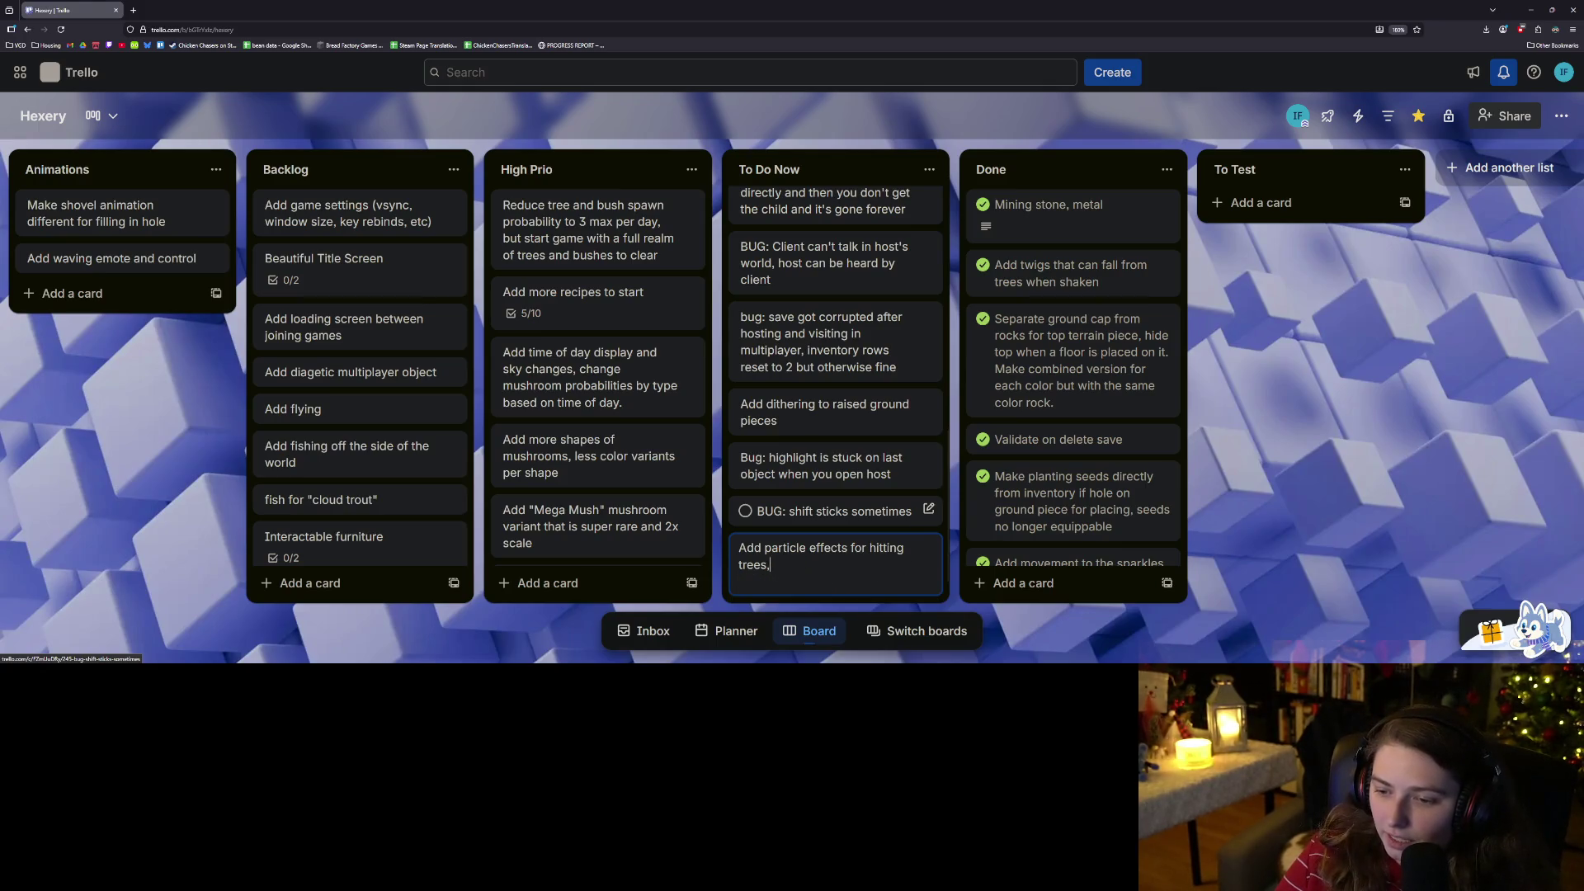
{"action": "key", "text": "ctrl+BackSpace"}
{"action": "type", "text": "shaking"}
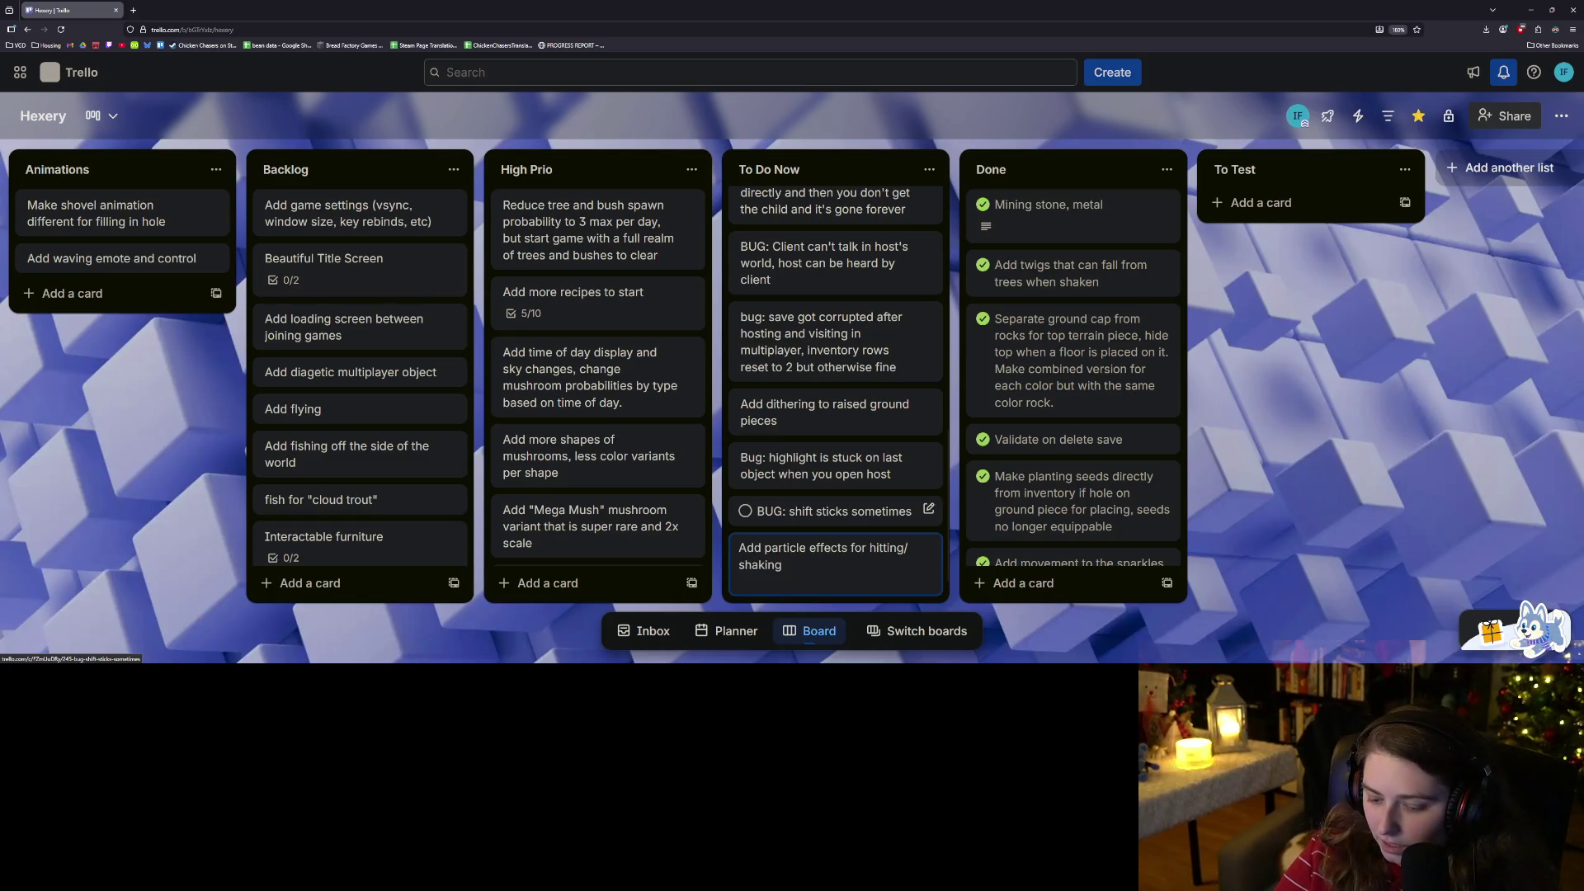
{"action": "type", "text": " trees, bushes,"}
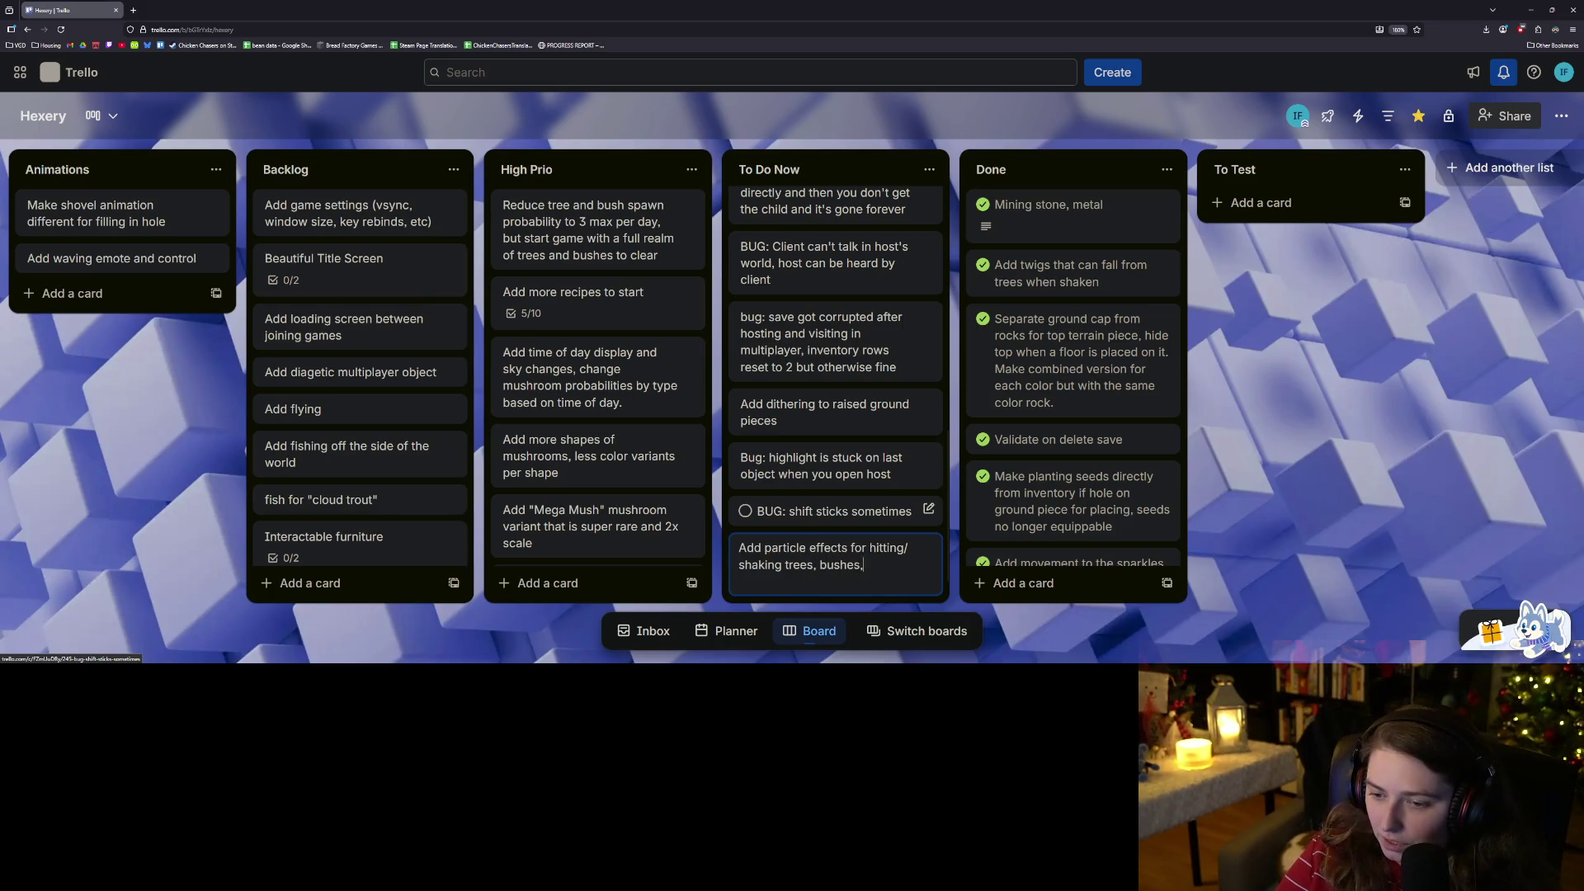
{"action": "type", "text": " rocks"}
{"action": "key", "text": "Return"}
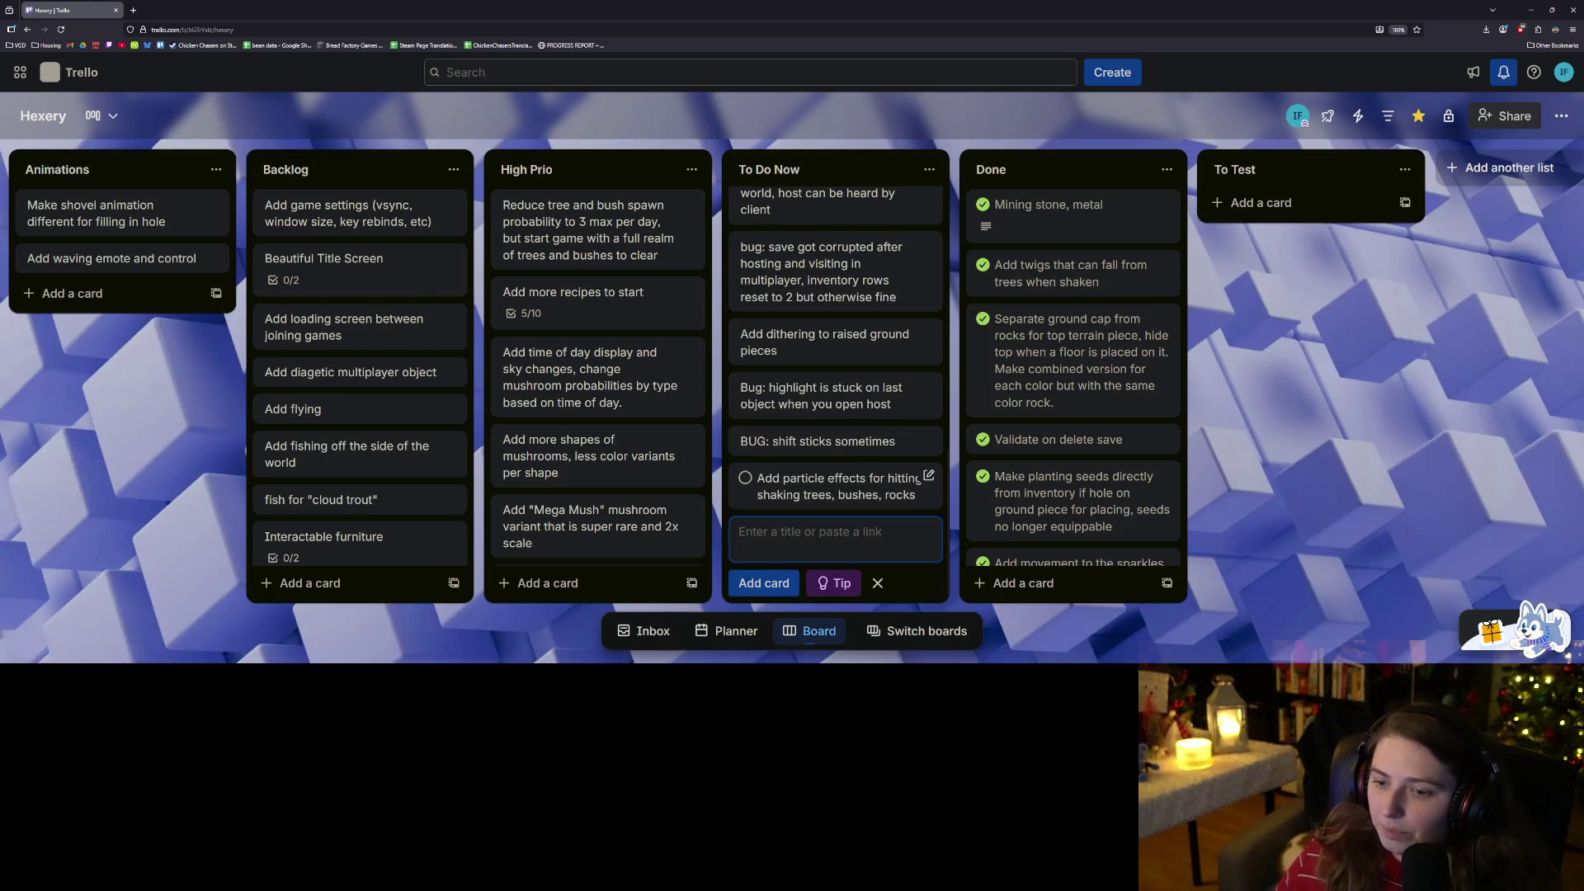
Place the particle effects card second in To Do Now, above the wood colors card.
{"action": "left_click_drag", "start_coordinate": [841, 495], "coordinate": [876, 190]}
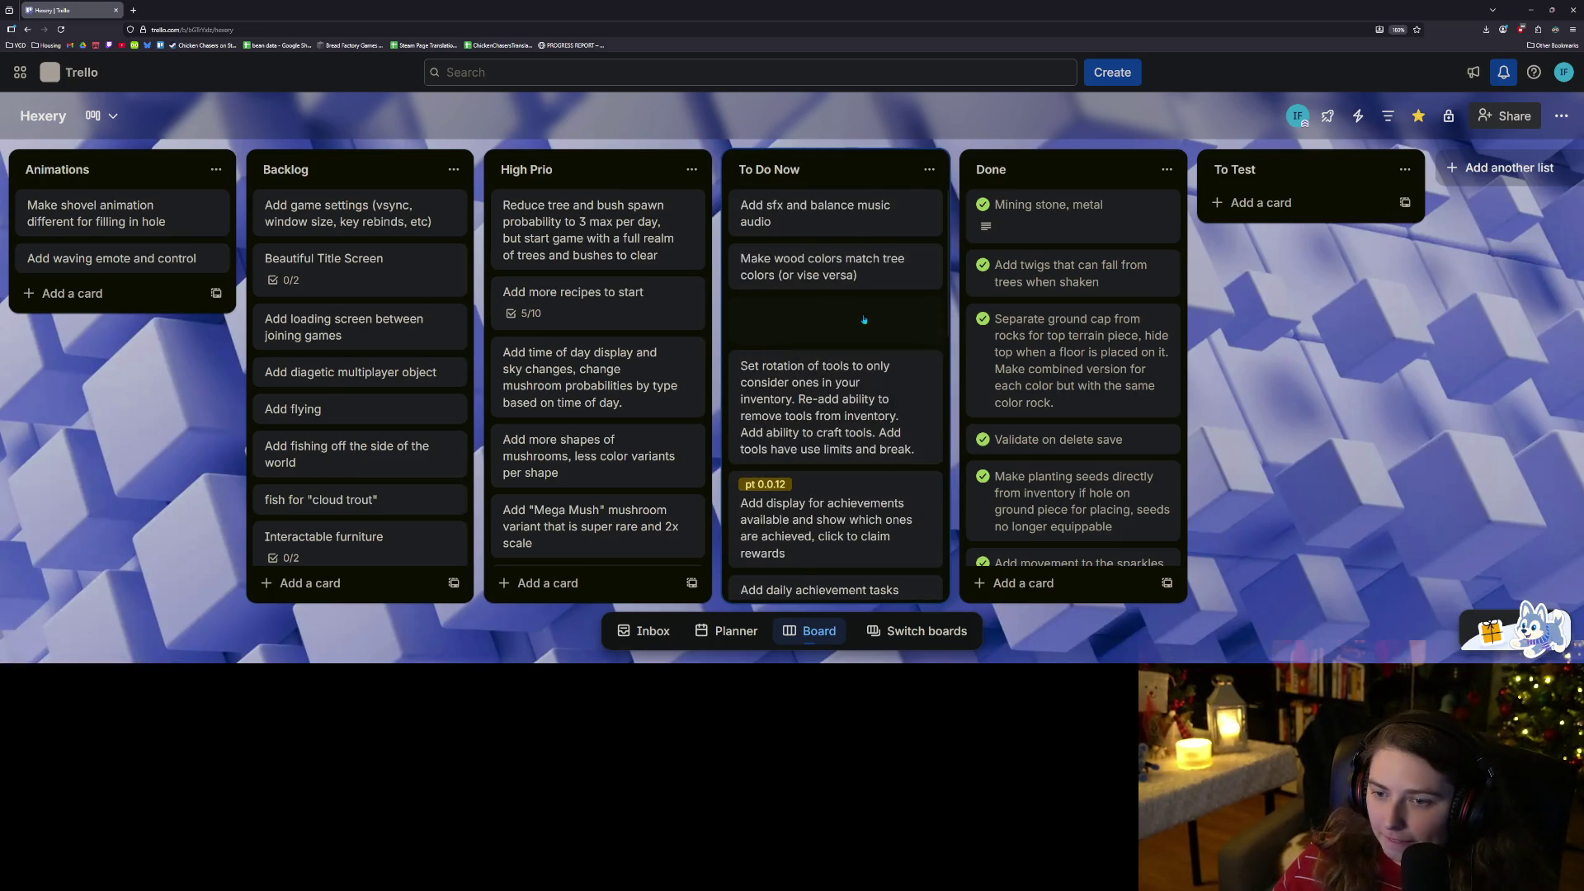
{"action": "left_click", "coordinate": [967, 353]}
{"action": "scroll", "coordinate": [785, 405], "scroll_direction": "up", "scroll_amount": 5}
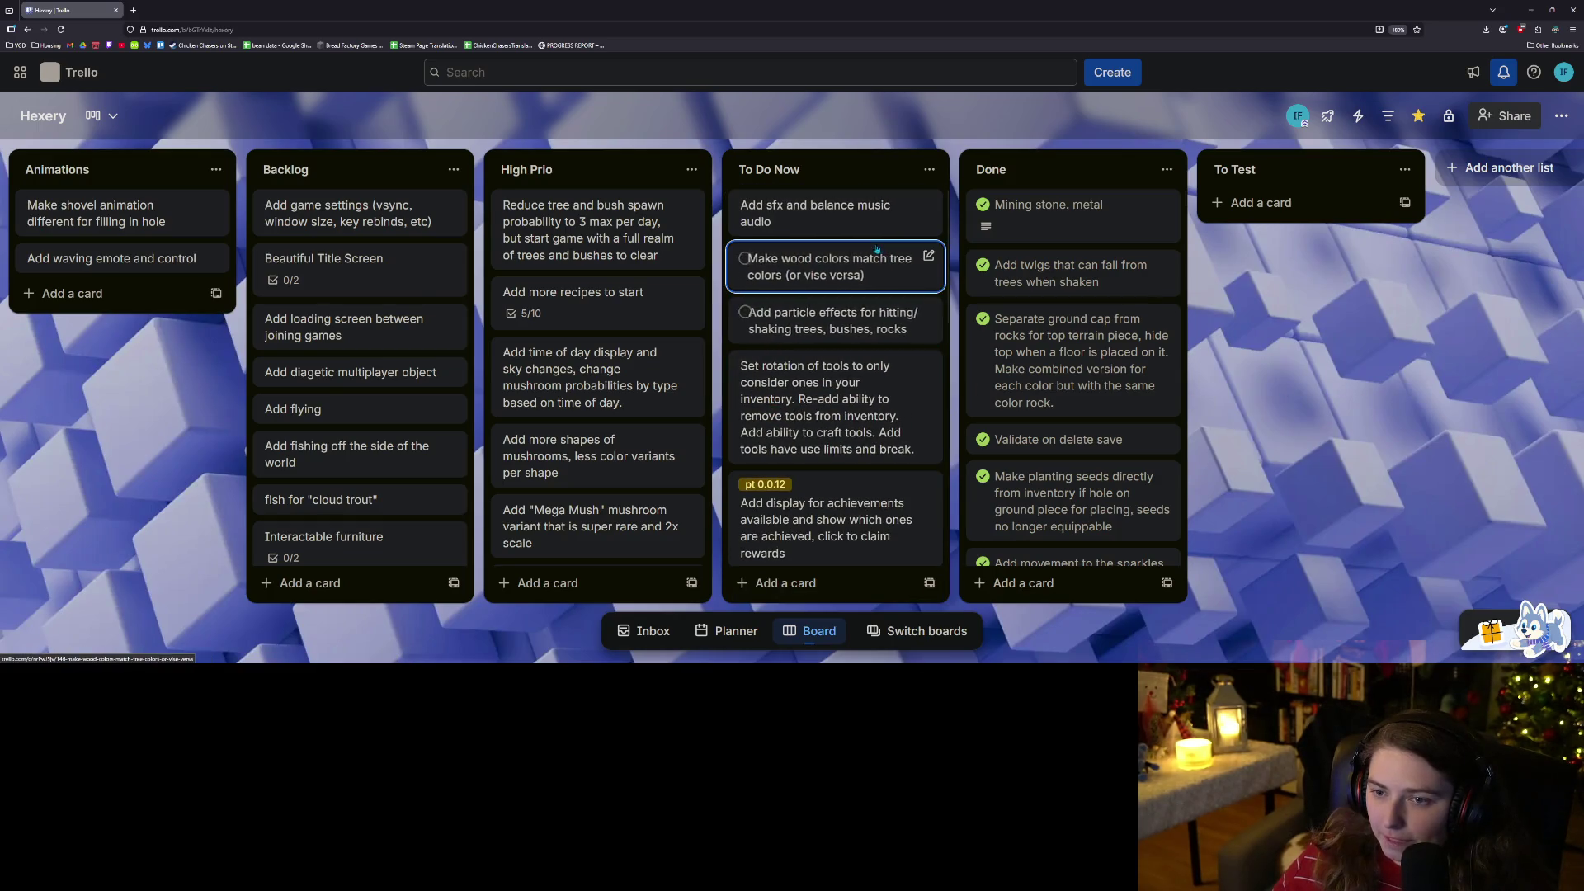
{"action": "left_click_drag", "start_coordinate": [876, 311], "coordinate": [876, 263]}
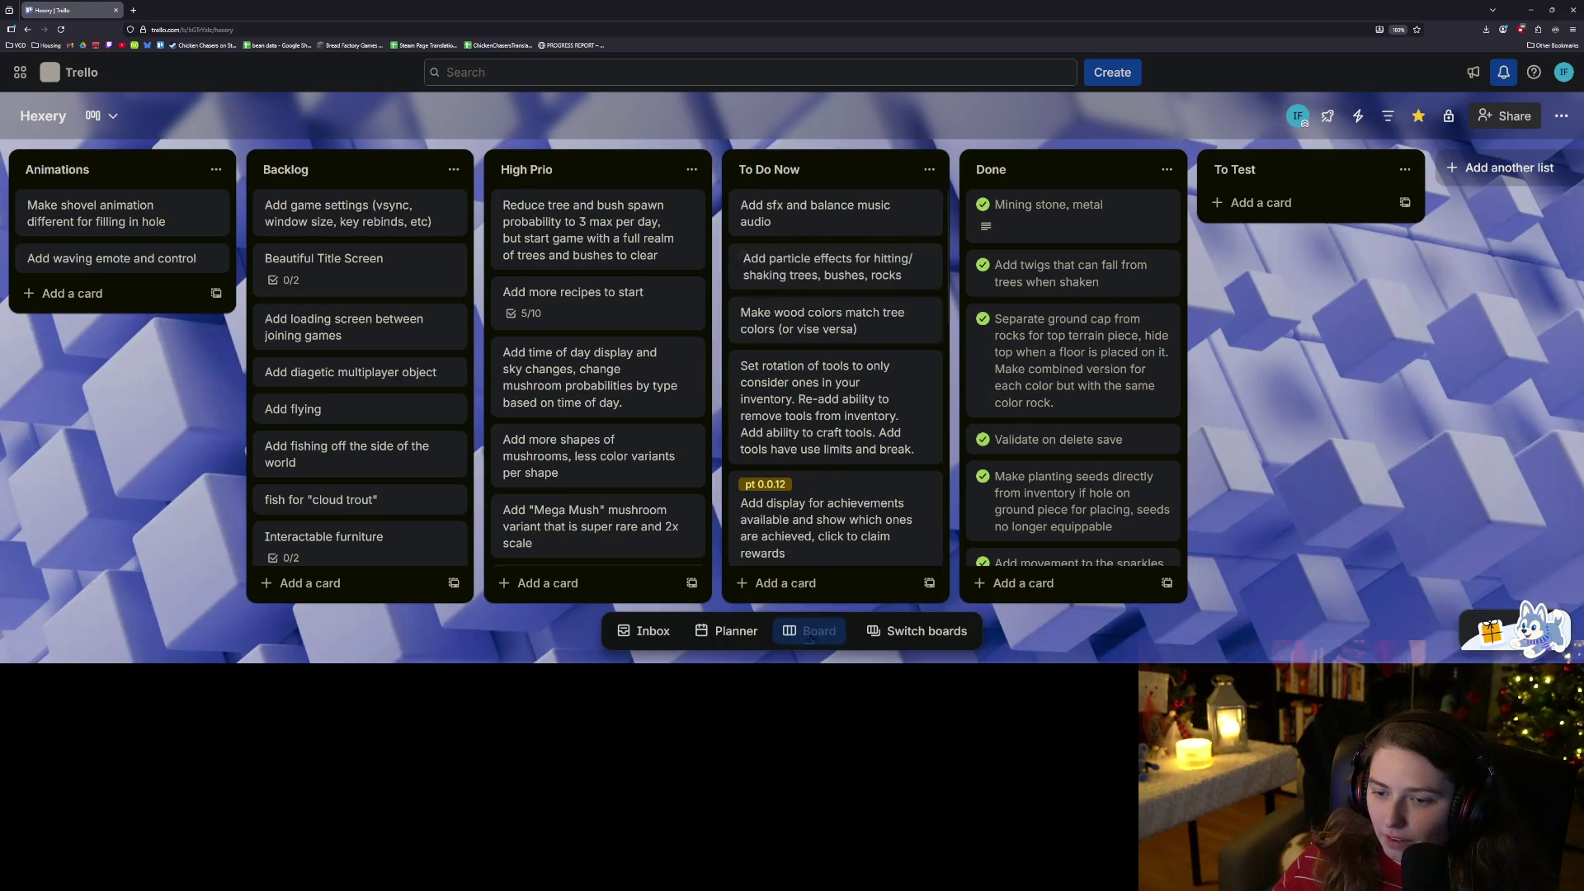
{"action": "left_click", "coordinate": [814, 583]}
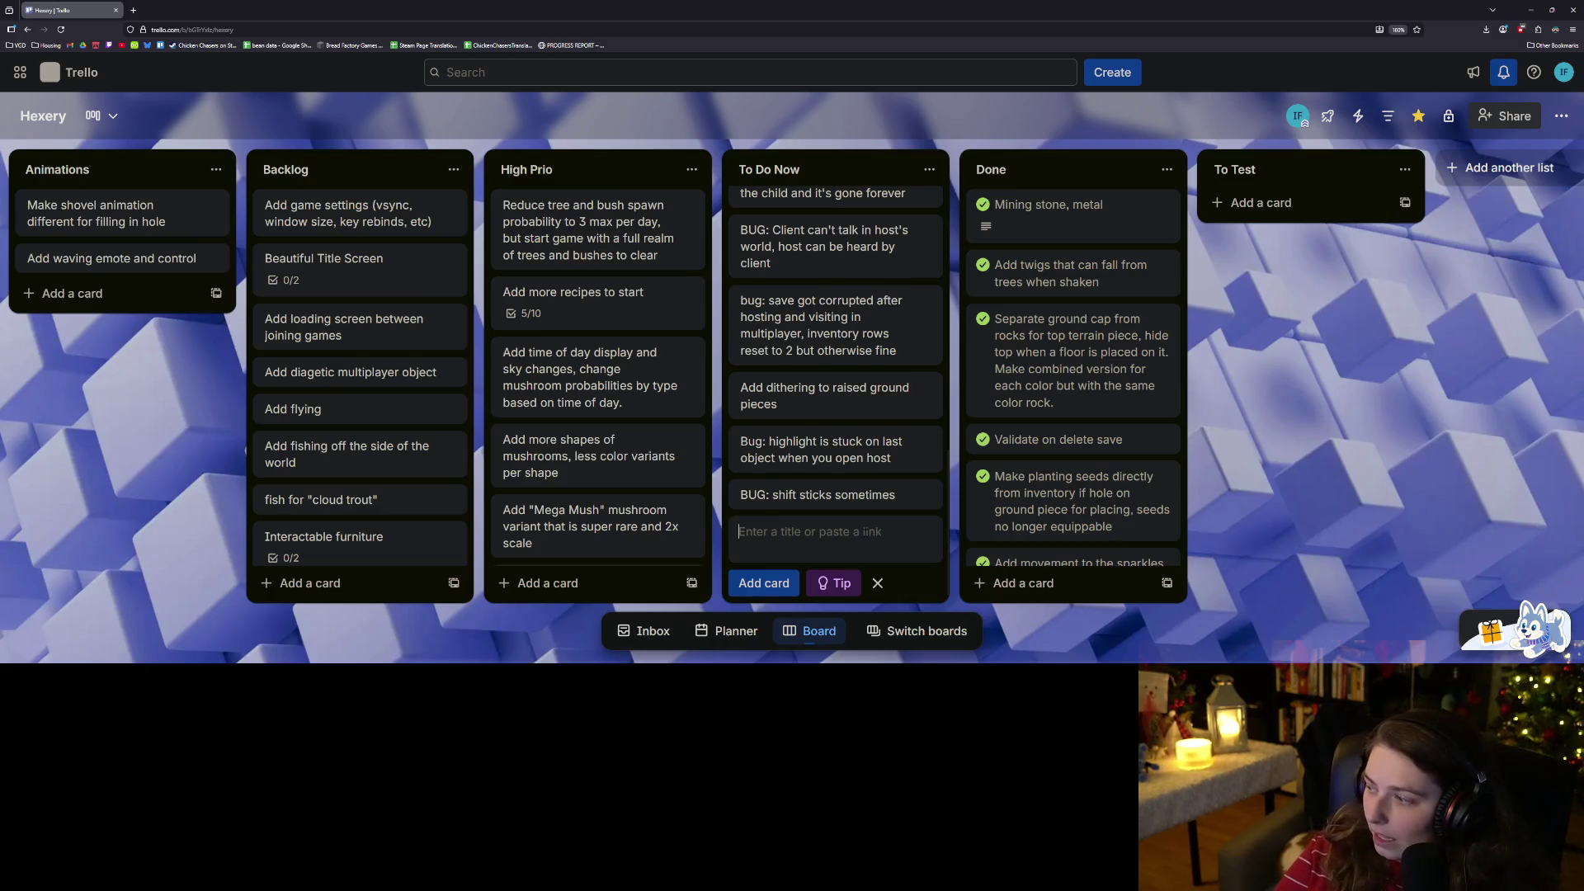
Add a To Do Now card 'Add motion effect when trees are hit'.
{"action": "type", "text": "Add motion effect"}
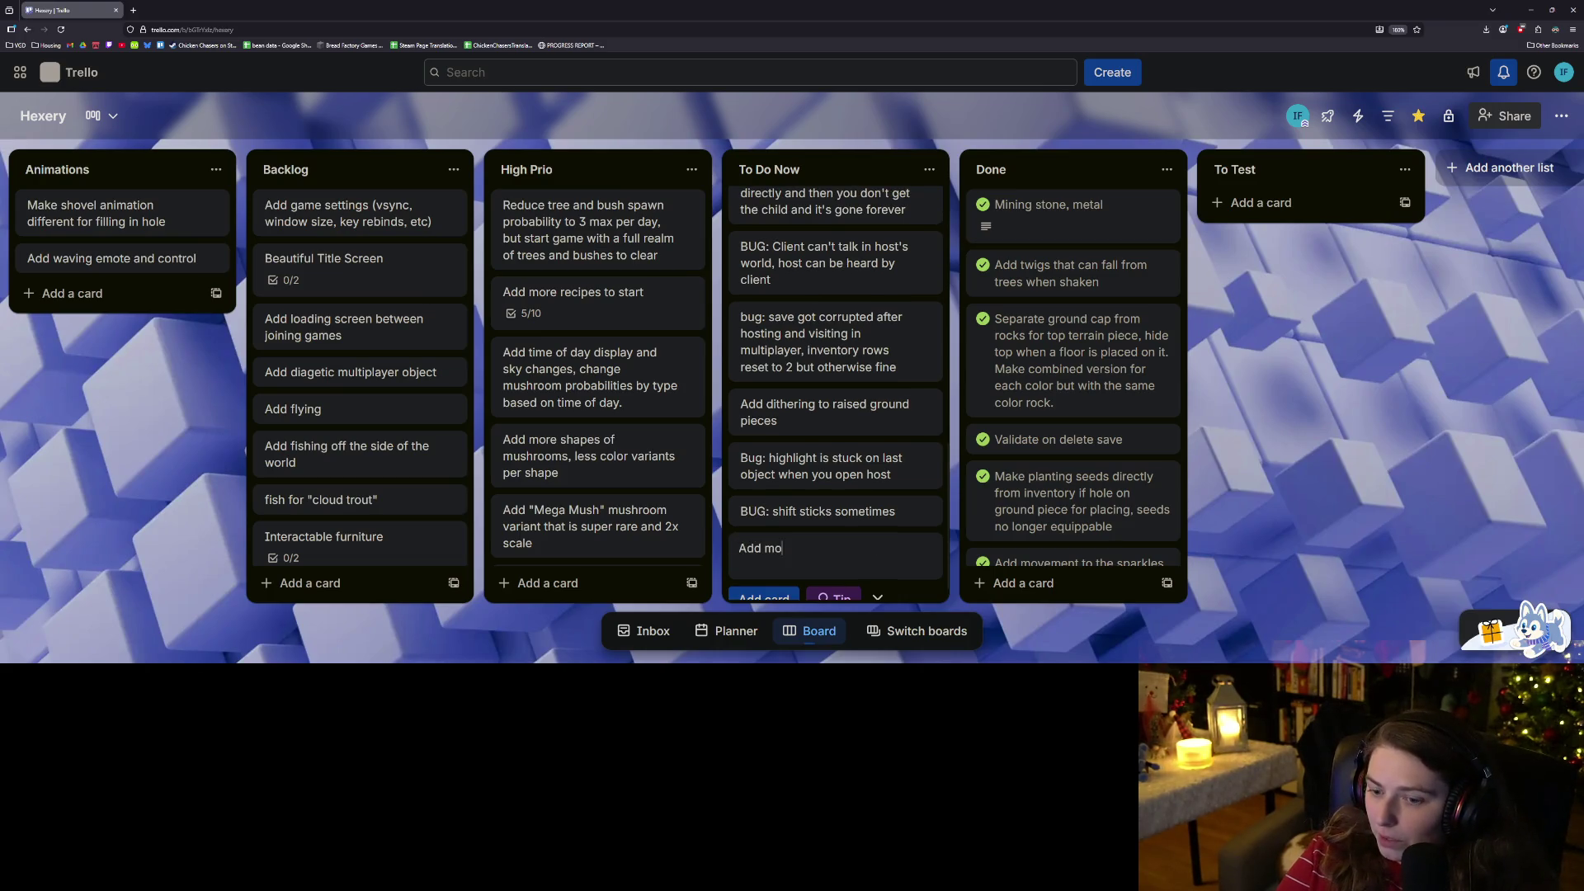
{"action": "type", "text": " when trees are ri"}
{"action": "key", "text": "BackSpace"}
{"action": "key", "text": "BackSpace"}
{"action": "type", "text": "hi"}
{"action": "key", "text": "Return"}
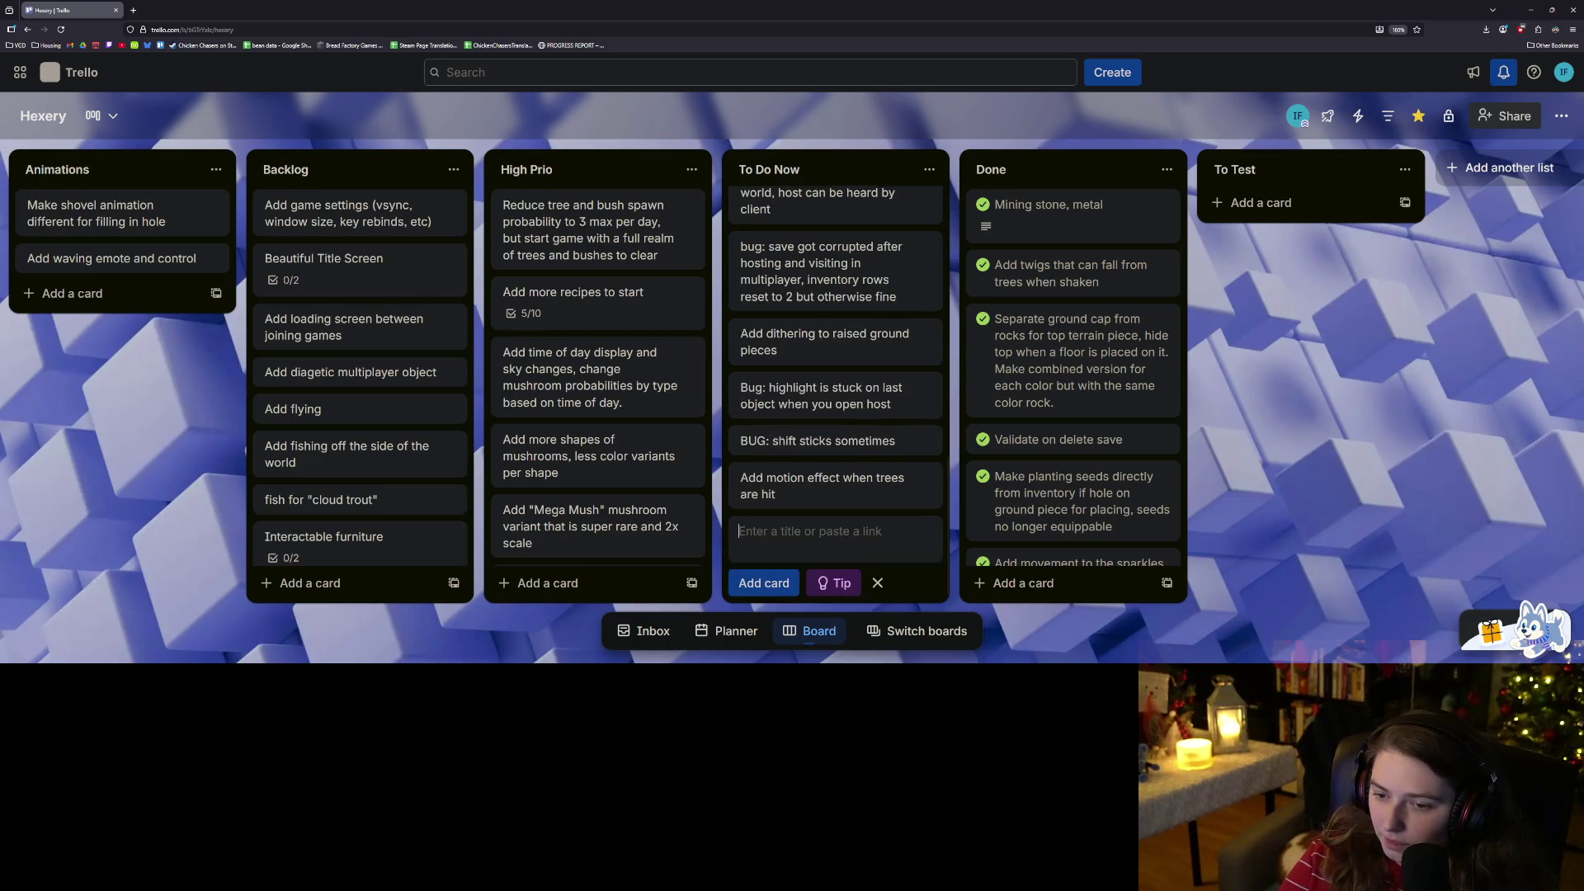
Add a 'Make better rock destroy animation' card and move it near the top of To Do Now.
{"action": "type", "text": "Make better rock destroy animation"}
{"action": "key", "text": "Return"}
{"action": "mouse_move", "coordinate": [813, 485]}
{"action": "left_mouse_down"}
{"action": "mouse_move", "coordinate": [888, 217]}
{"action": "mouse_move", "coordinate": [886, 239]}
{"action": "left_mouse_up"}
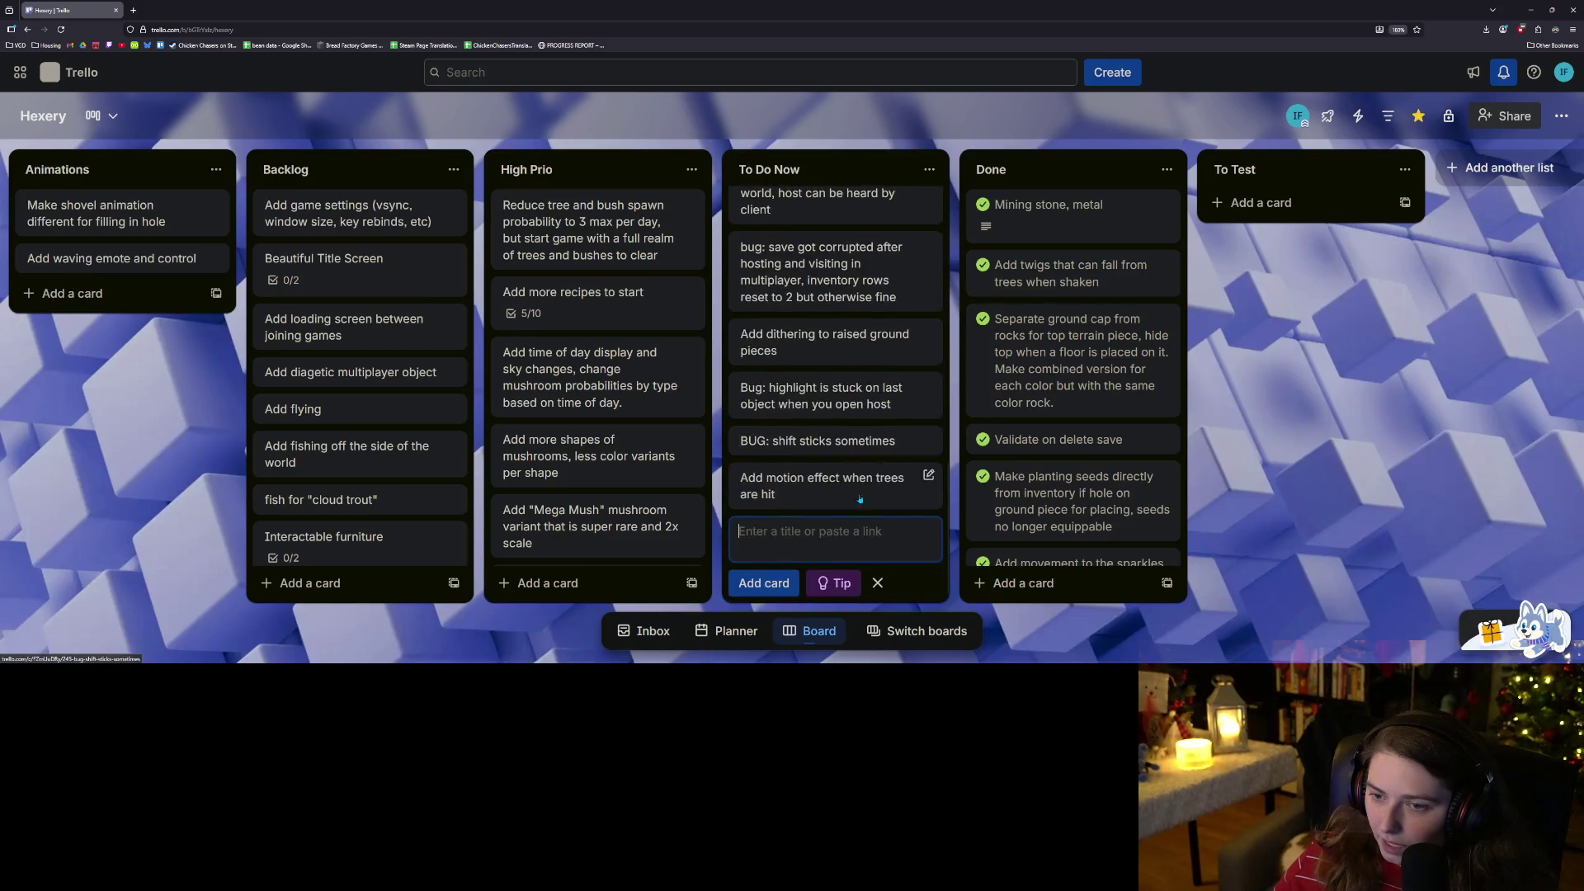
Add an 'Add walking sfx with different for on floor piece' card and place it below particle effects.
{"action": "type", "text": "Add walking sfx"}
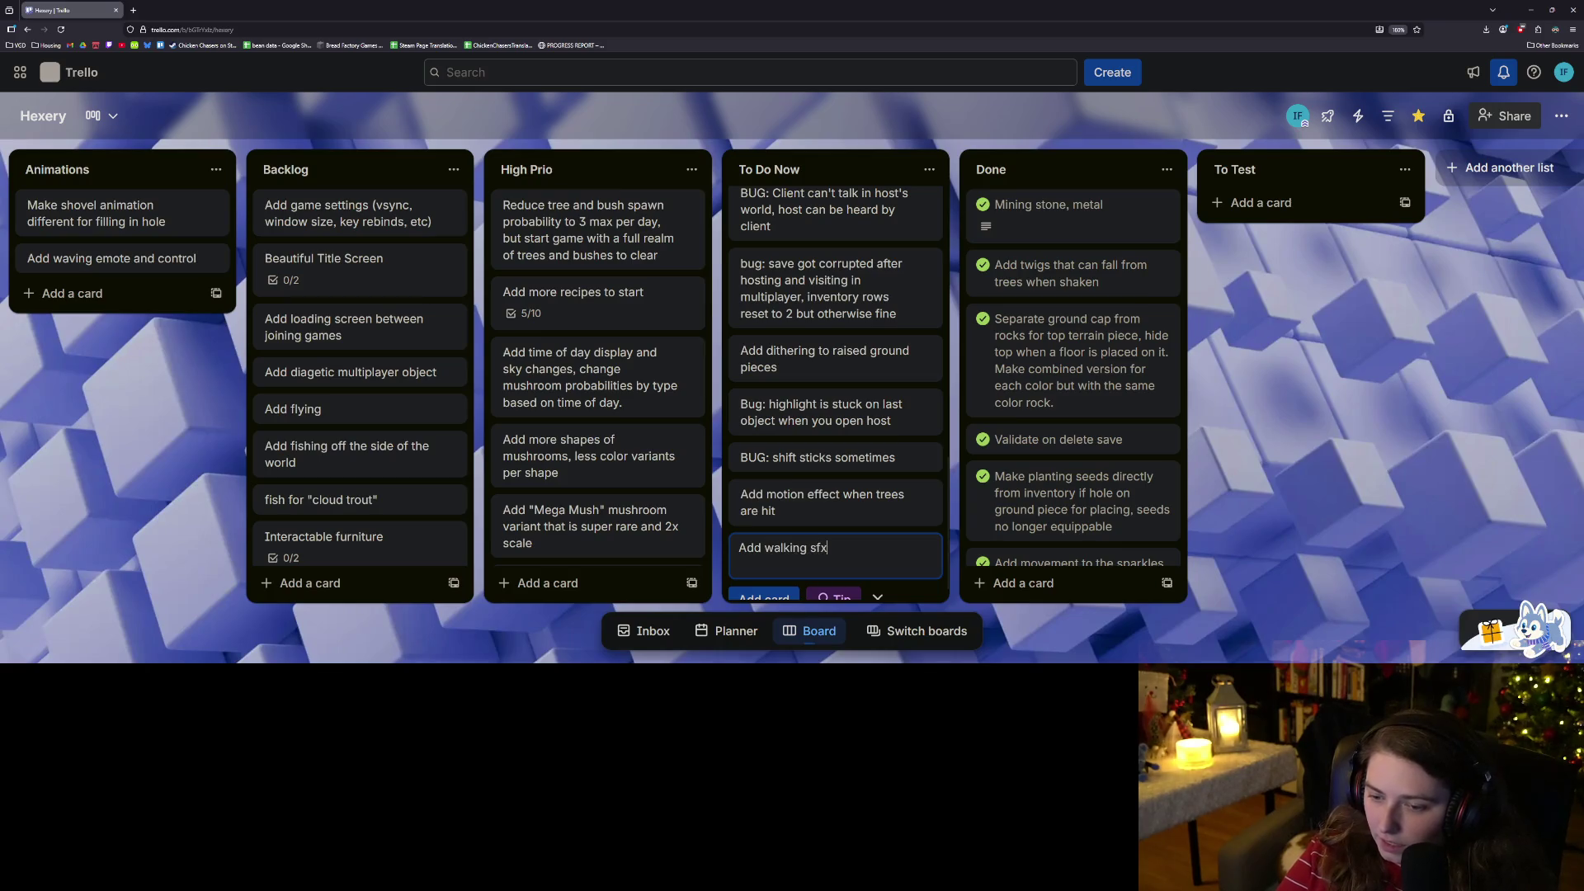
{"action": "type", "text": " with different for on glo"}
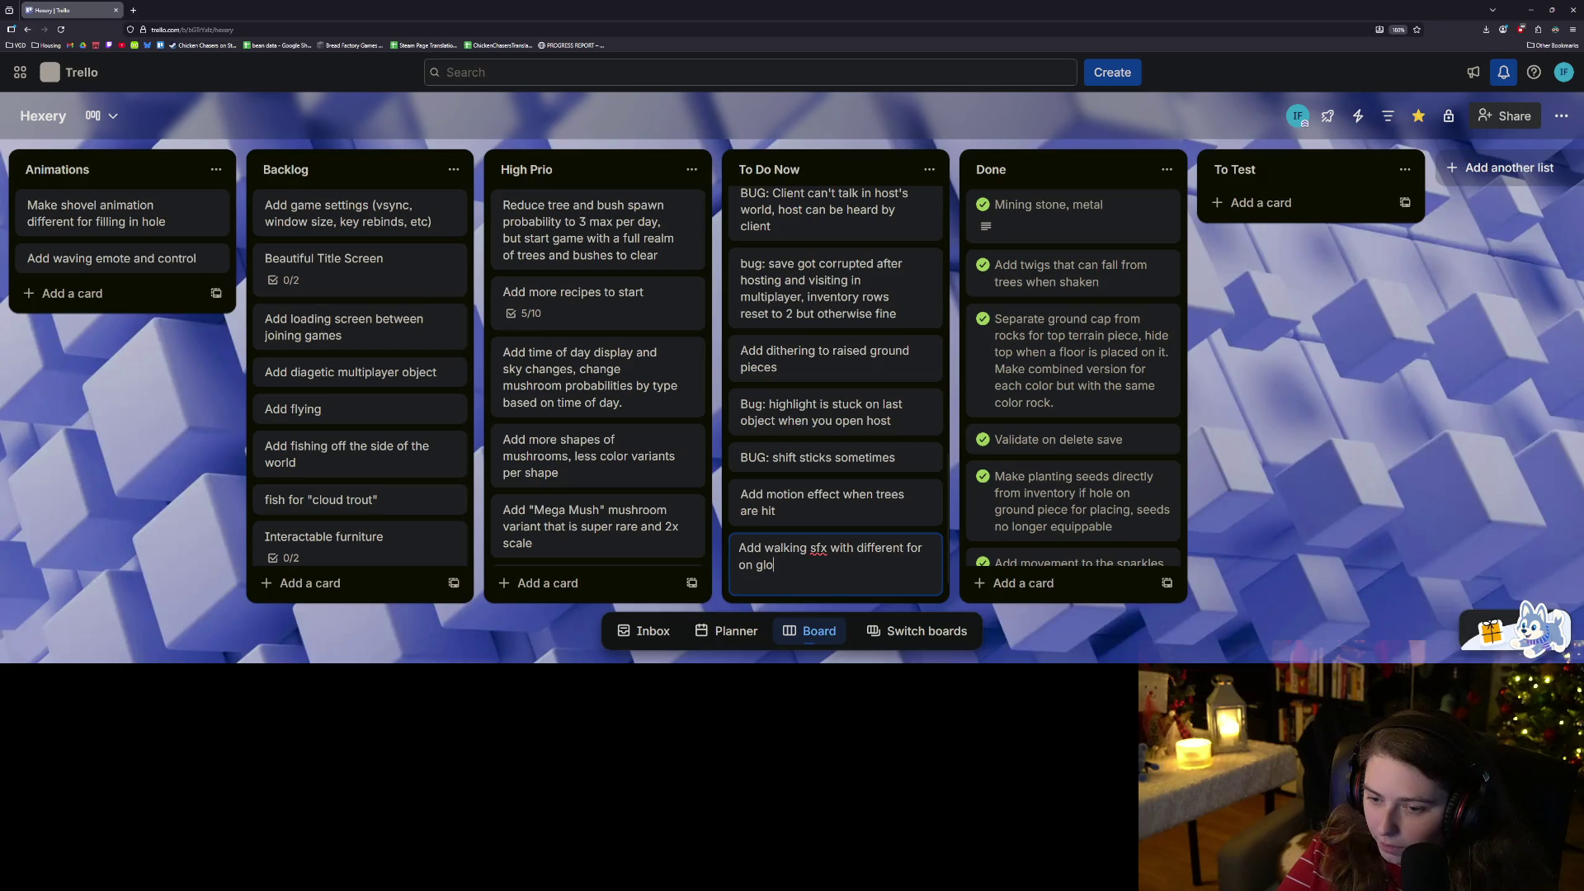
{"action": "key", "text": "BackSpace"}
{"action": "type", "text": "floo"}
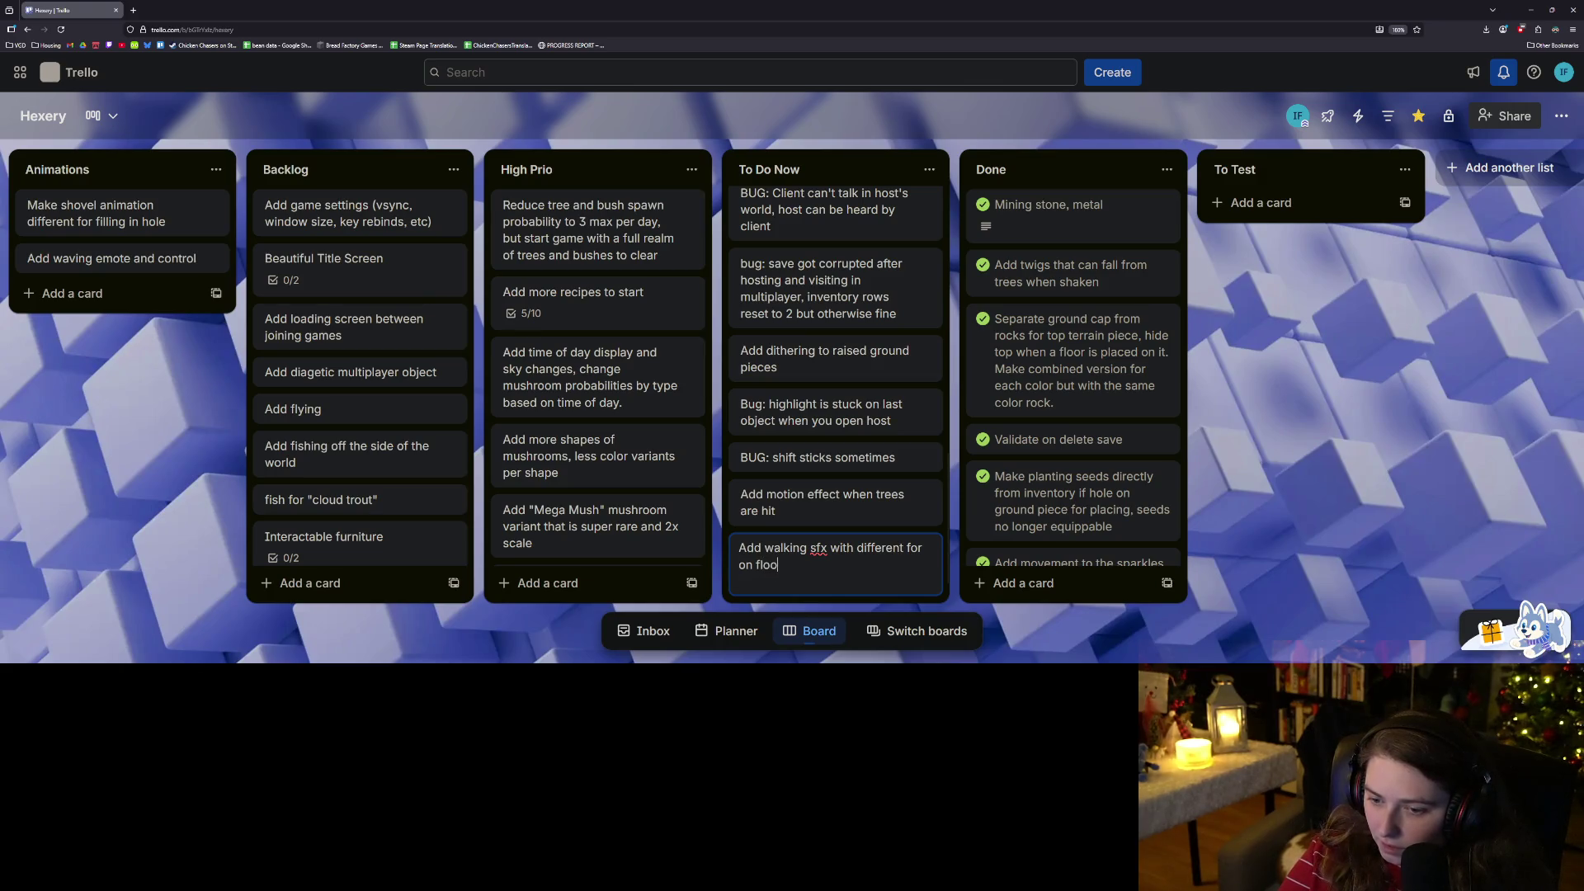
{"action": "type", "text": "iece"}
{"action": "key", "text": "Return"}
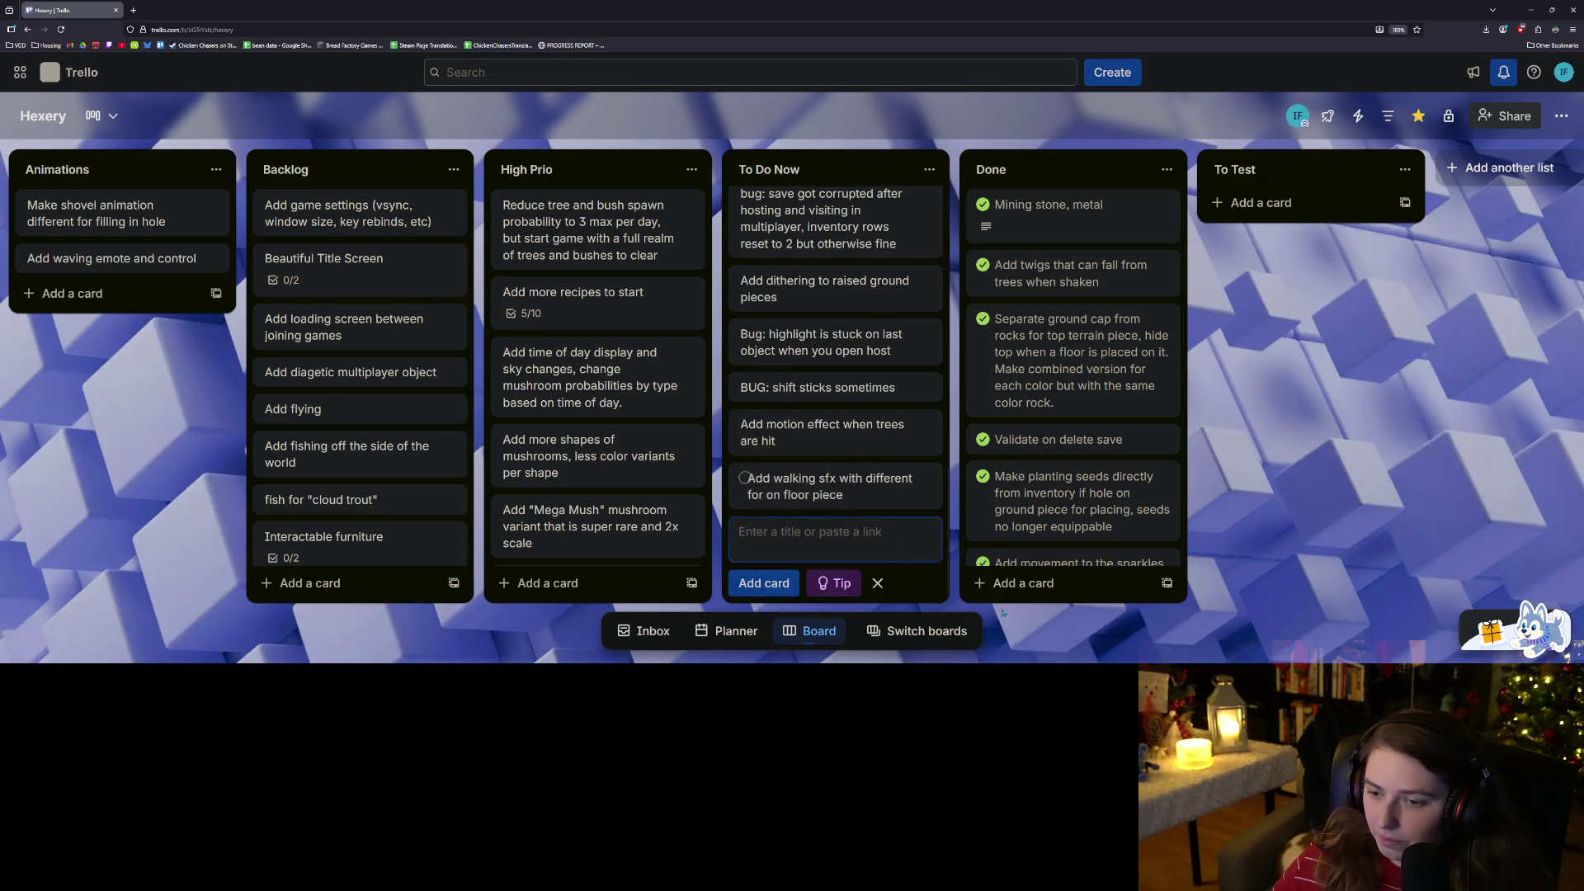
{"action": "left_click", "coordinate": [1402, 497]}
{"action": "mouse_move", "coordinate": [792, 536]}
{"action": "left_mouse_down"}
{"action": "mouse_move", "coordinate": [816, 227]}
{"action": "mouse_move", "coordinate": [815, 320]}
{"action": "left_mouse_up"}
{"action": "scroll", "coordinate": [885, 521], "scroll_direction": "down", "scroll_amount": 1}
{"action": "scroll", "coordinate": [885, 521], "scroll_direction": "down", "scroll_amount": 2}
{"action": "scroll", "coordinate": [899, 528], "scroll_direction": "up", "scroll_amount": 3}
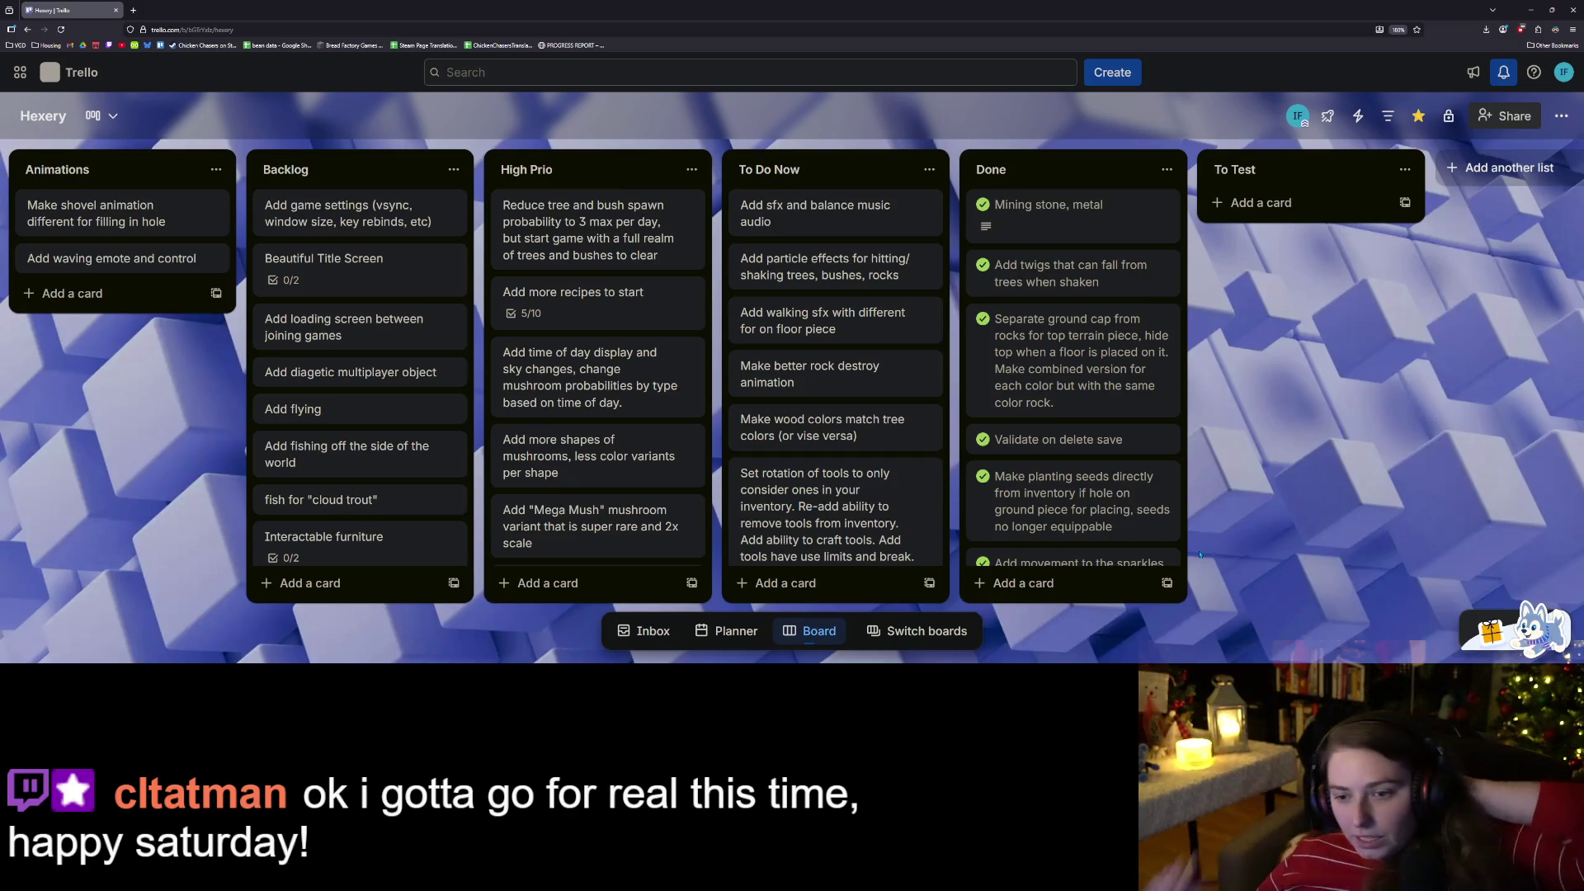
Add an 'Add more craftables' card and move it up in To Do Now.
{"action": "left_click", "coordinate": [800, 583]}
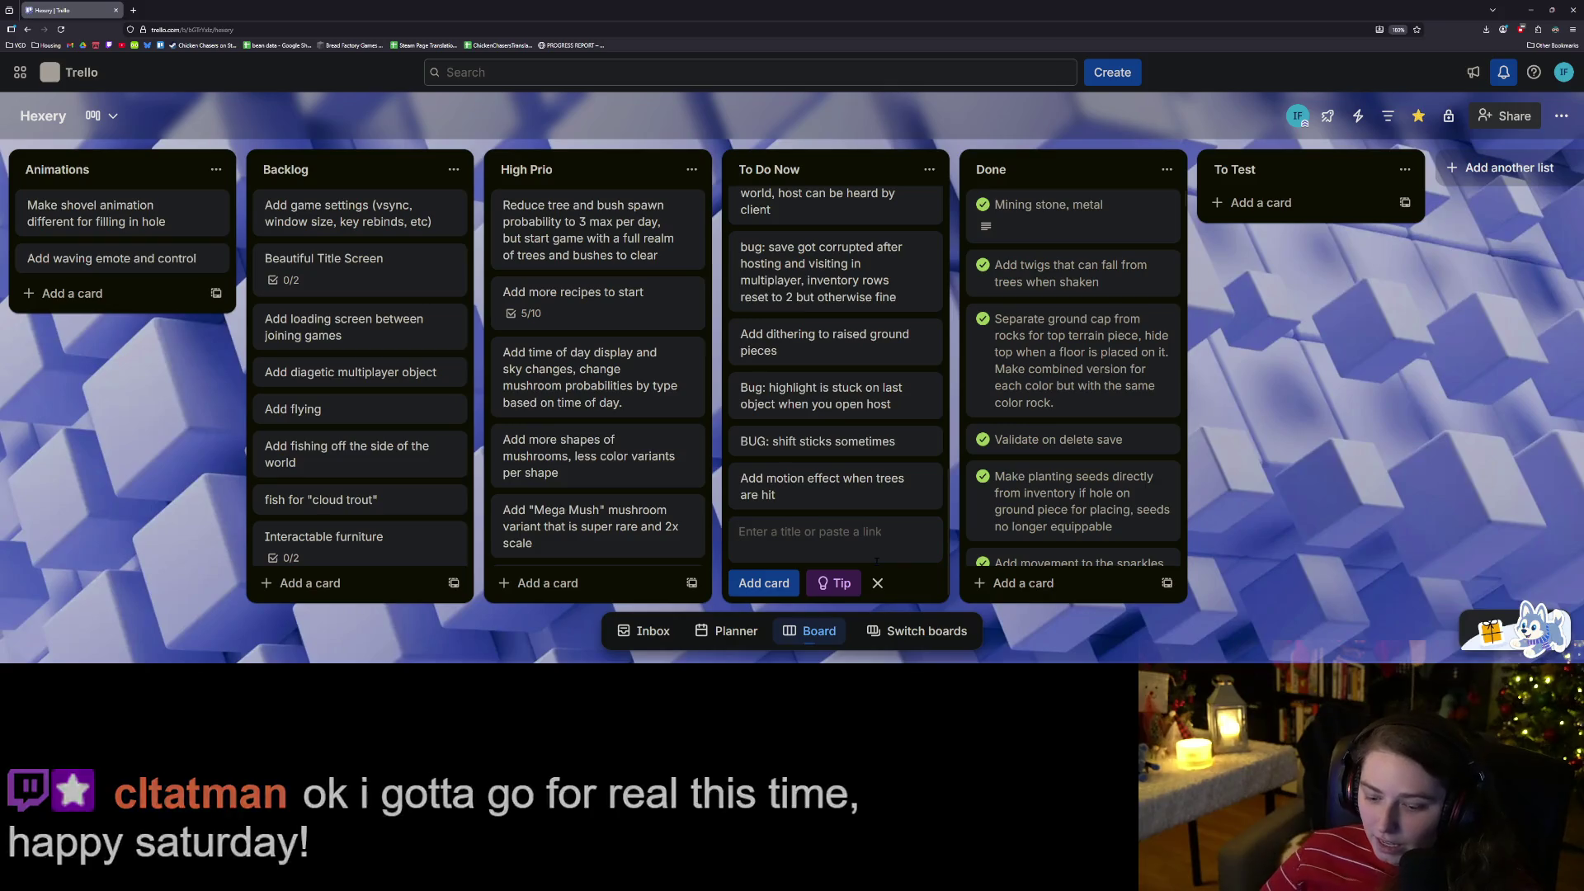
{"action": "type", "text": "Add more"}
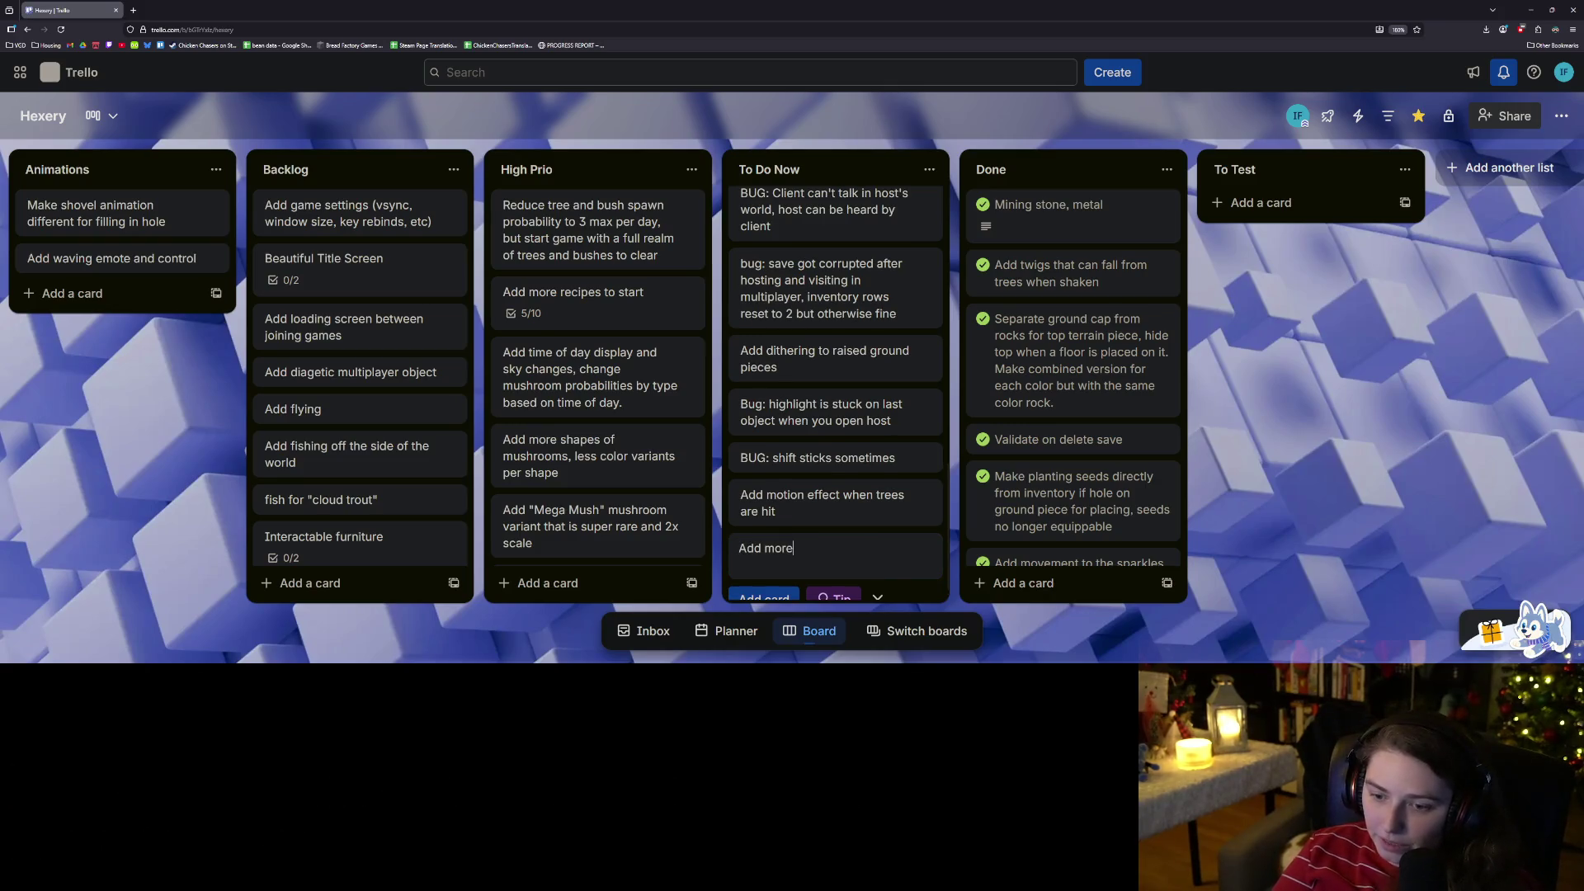
{"action": "type", "text": "les"}
{"action": "key", "text": "Return"}
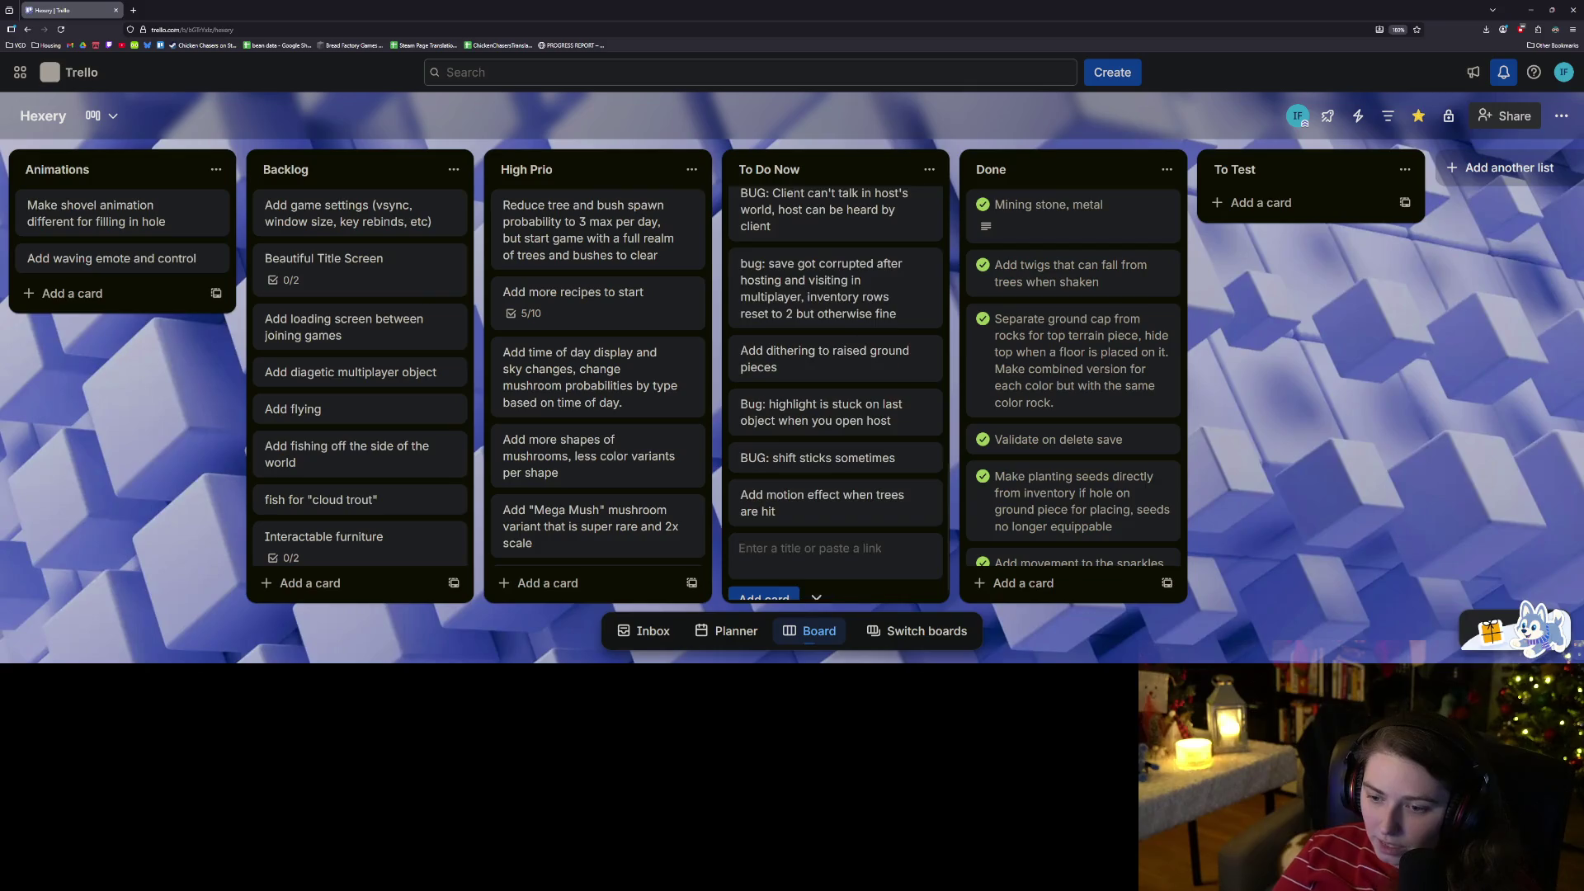
{"action": "mouse_move", "coordinate": [870, 507]}
{"action": "left_mouse_down"}
{"action": "mouse_move", "coordinate": [877, 219]}
{"action": "mouse_move", "coordinate": [870, 470]}
{"action": "left_mouse_up"}
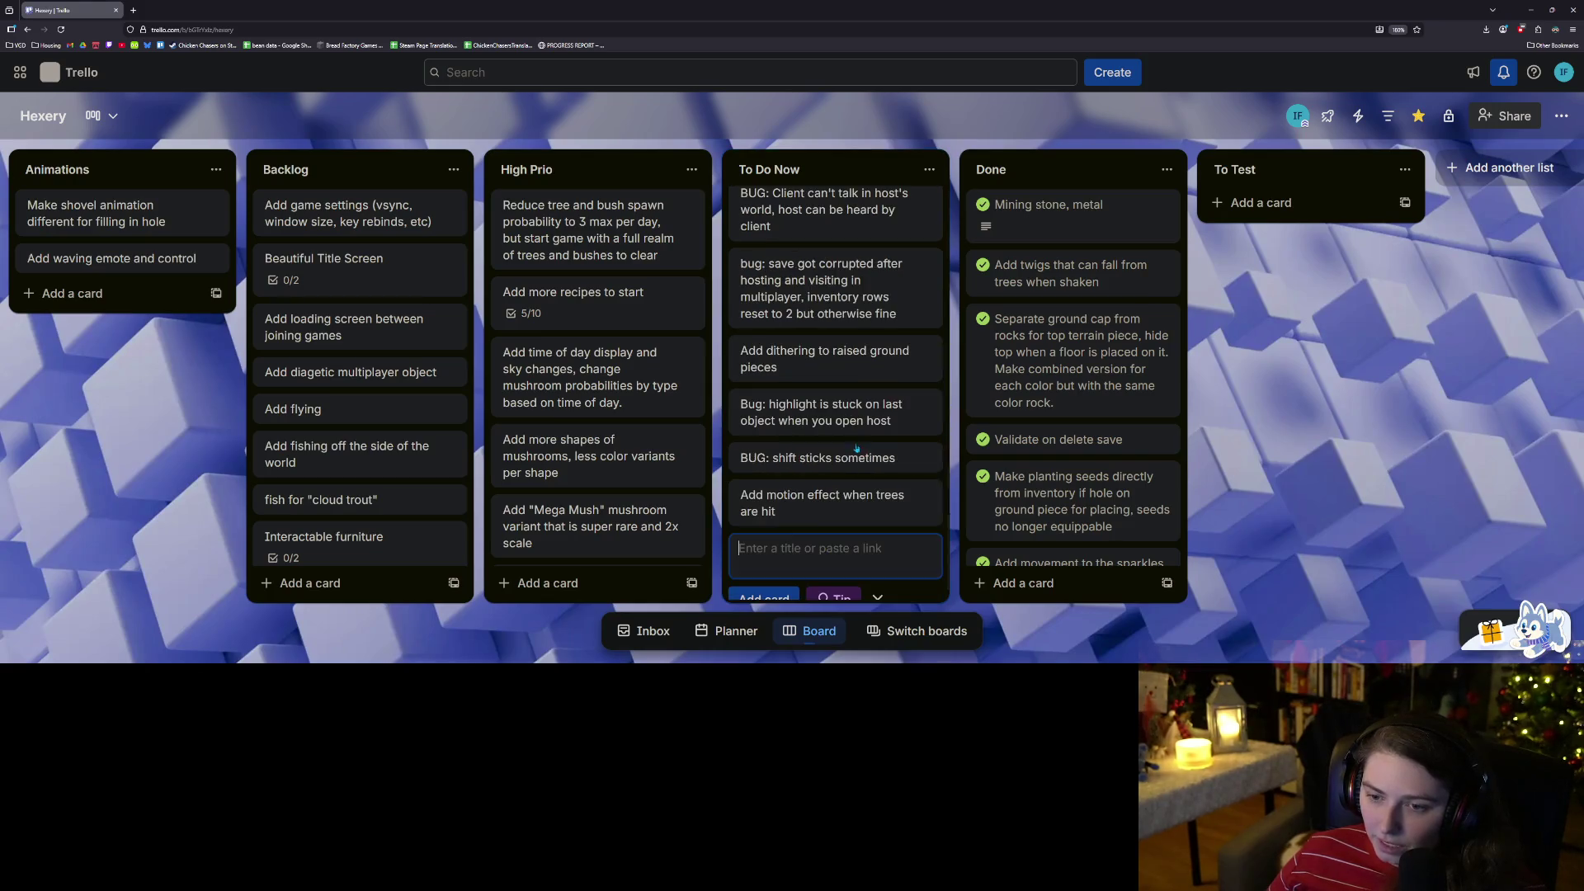
{"action": "left_click", "coordinate": [1183, 586]}
{"action": "scroll", "coordinate": [865, 487], "scroll_direction": "up", "scroll_amount": 10}
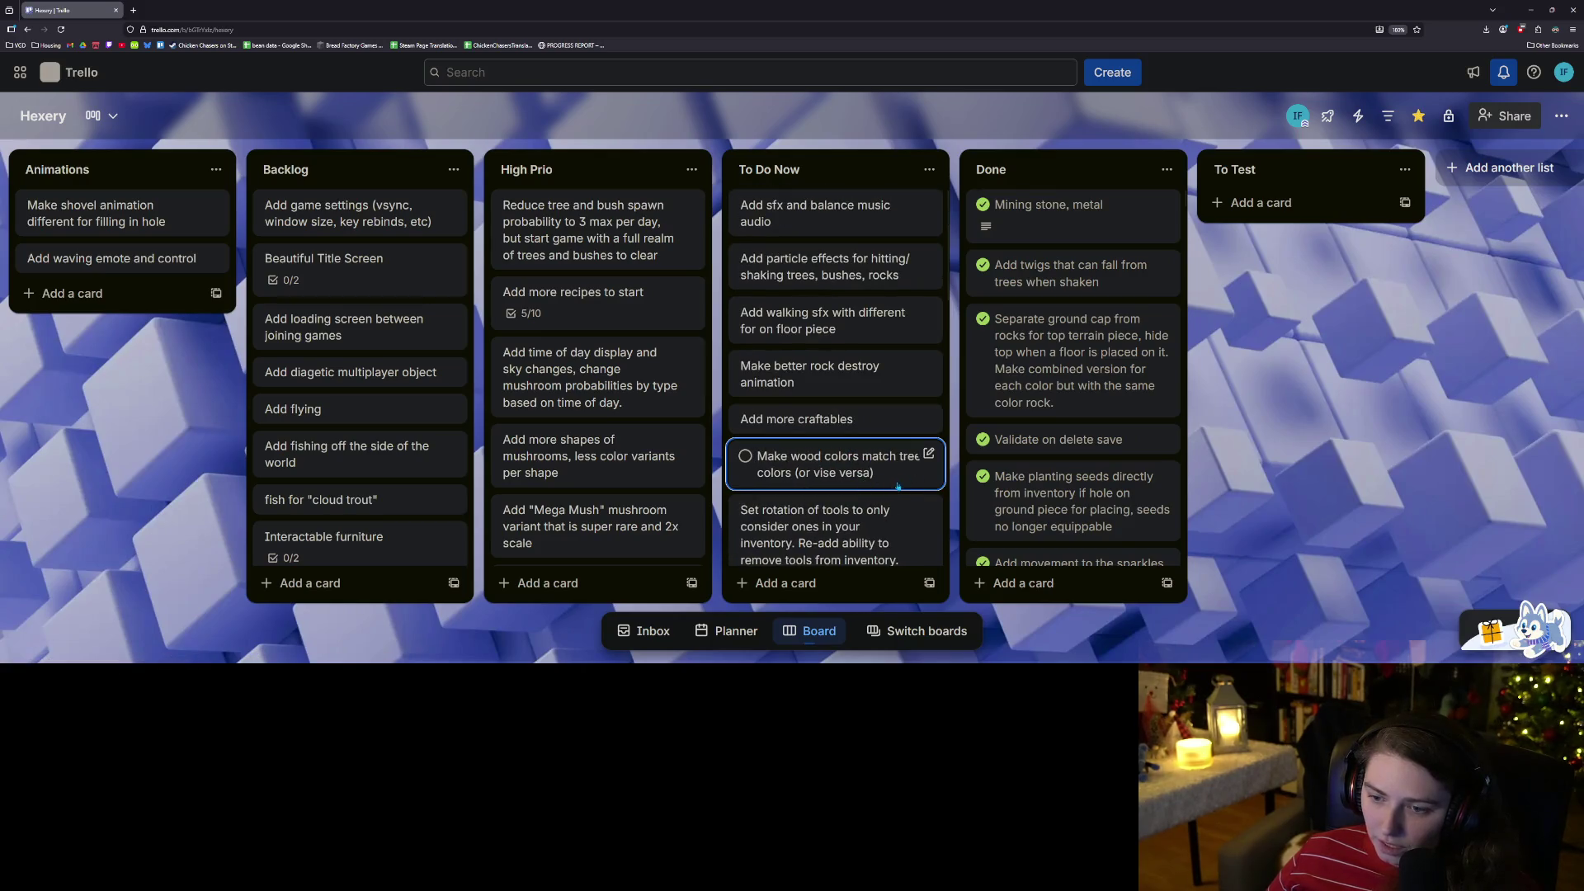
{"action": "scroll", "coordinate": [902, 487], "scroll_direction": "down", "scroll_amount": 5}
Add a card 'Make achieve reward to unlock more terrain colors, limit initial terrain color options' and move it up.
{"action": "key", "text": "n"}
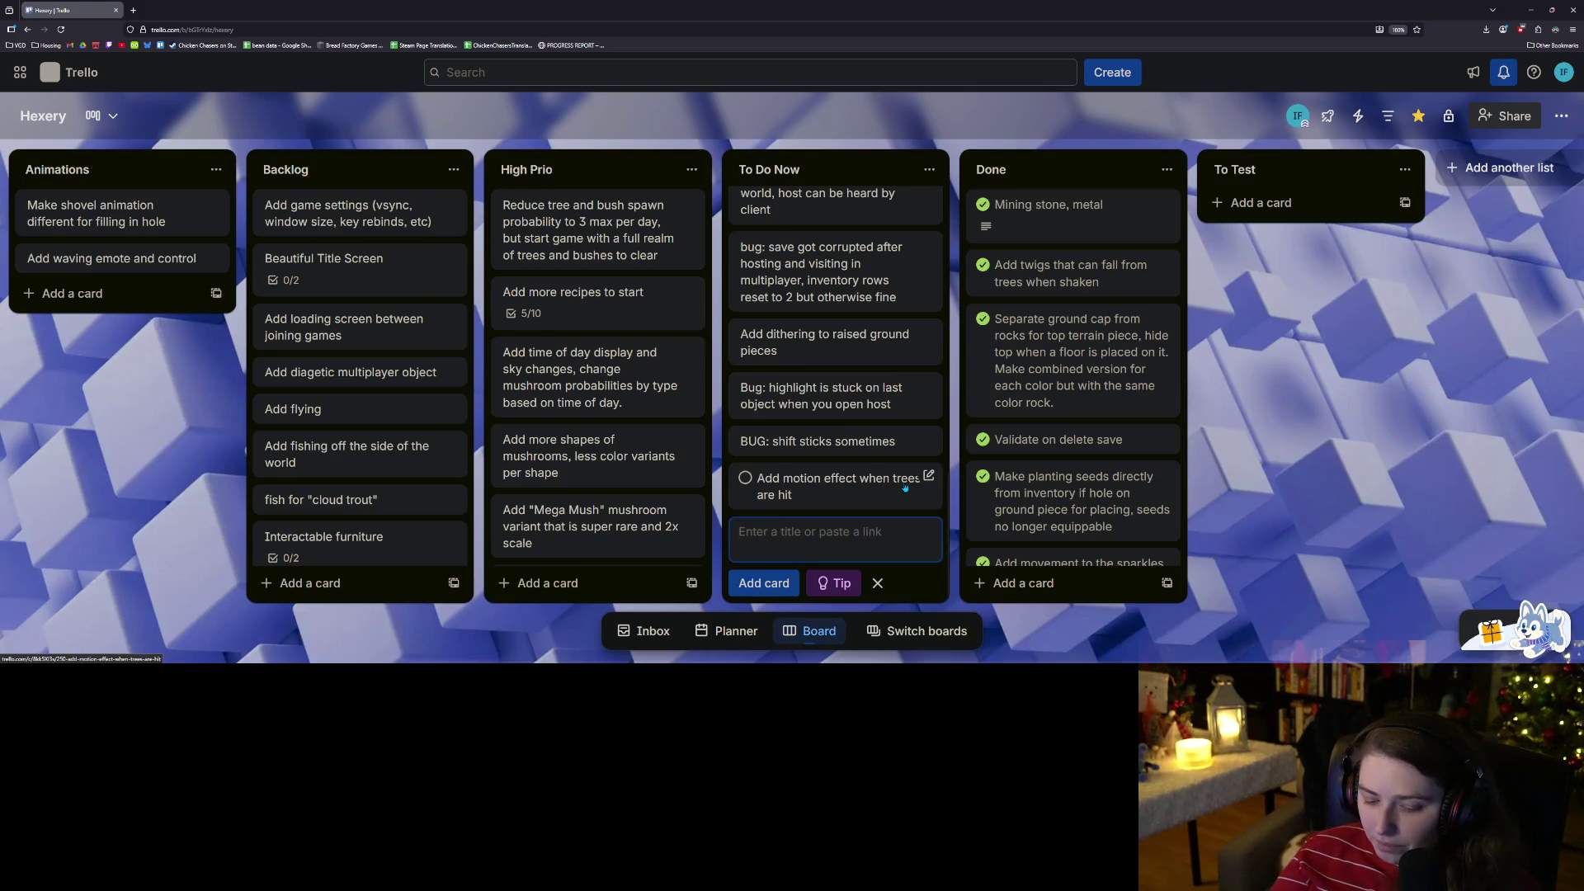
{"action": "type", "text": "Make"}
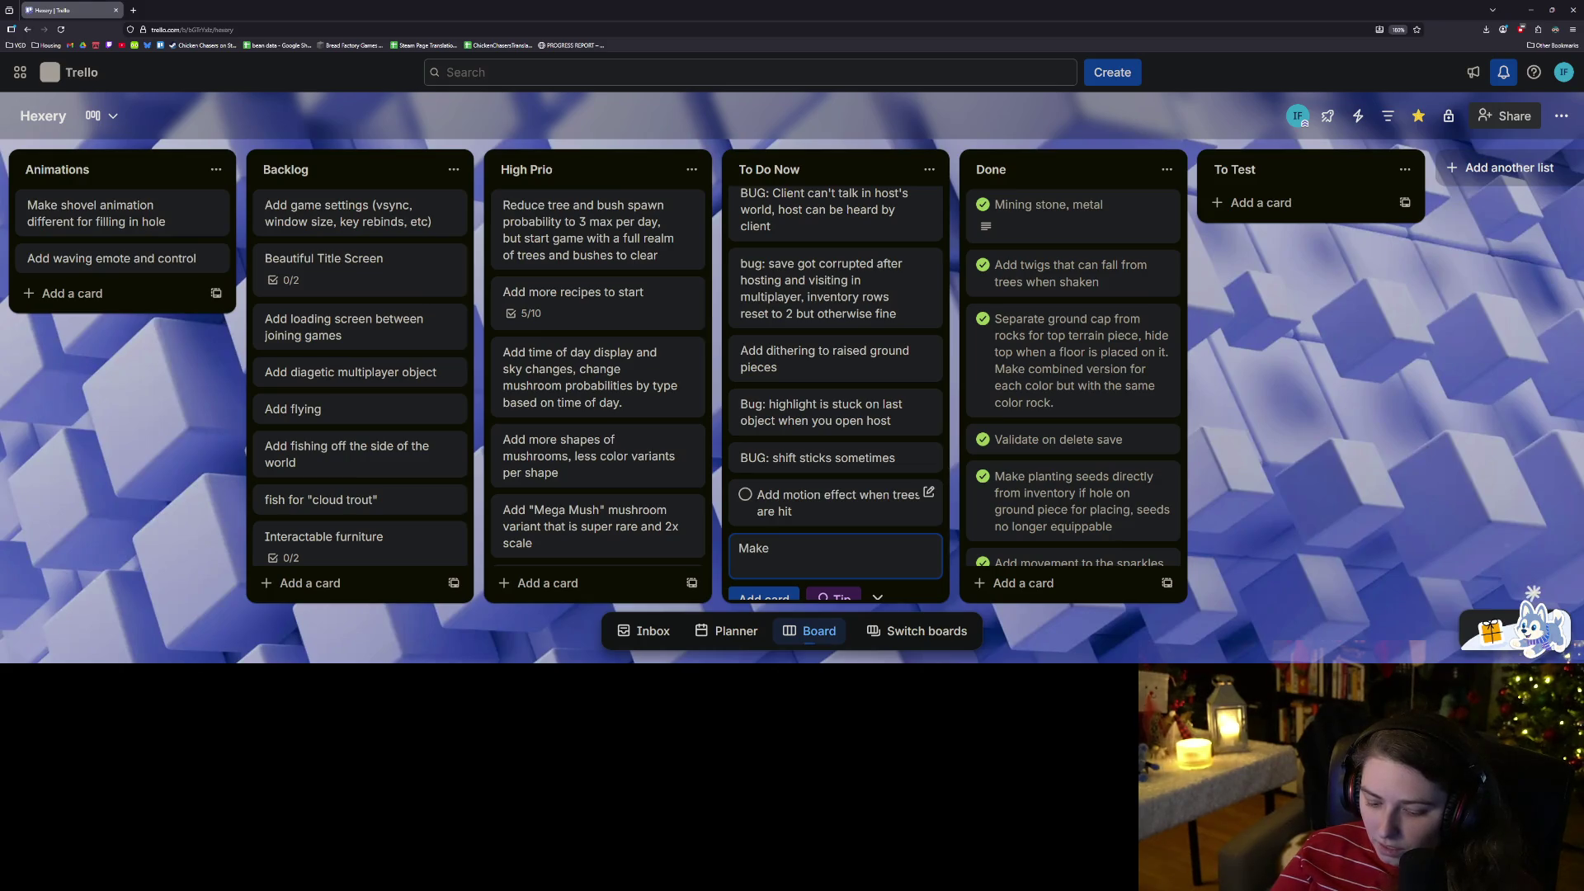
{"action": "type", "text": " achieve "}
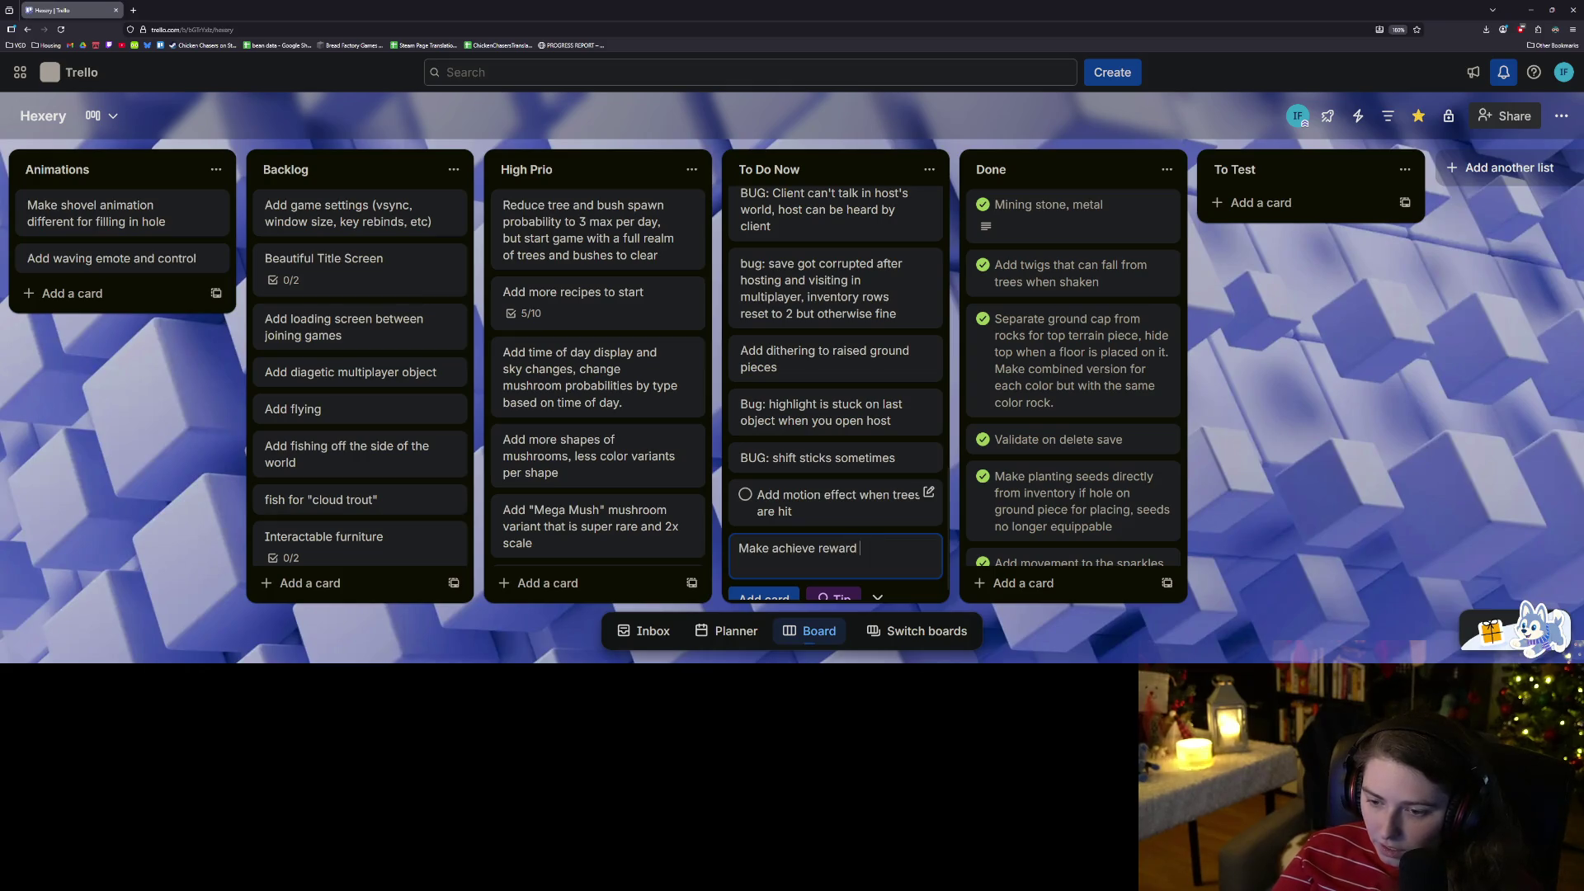
{"action": "type", "text": "reward"}
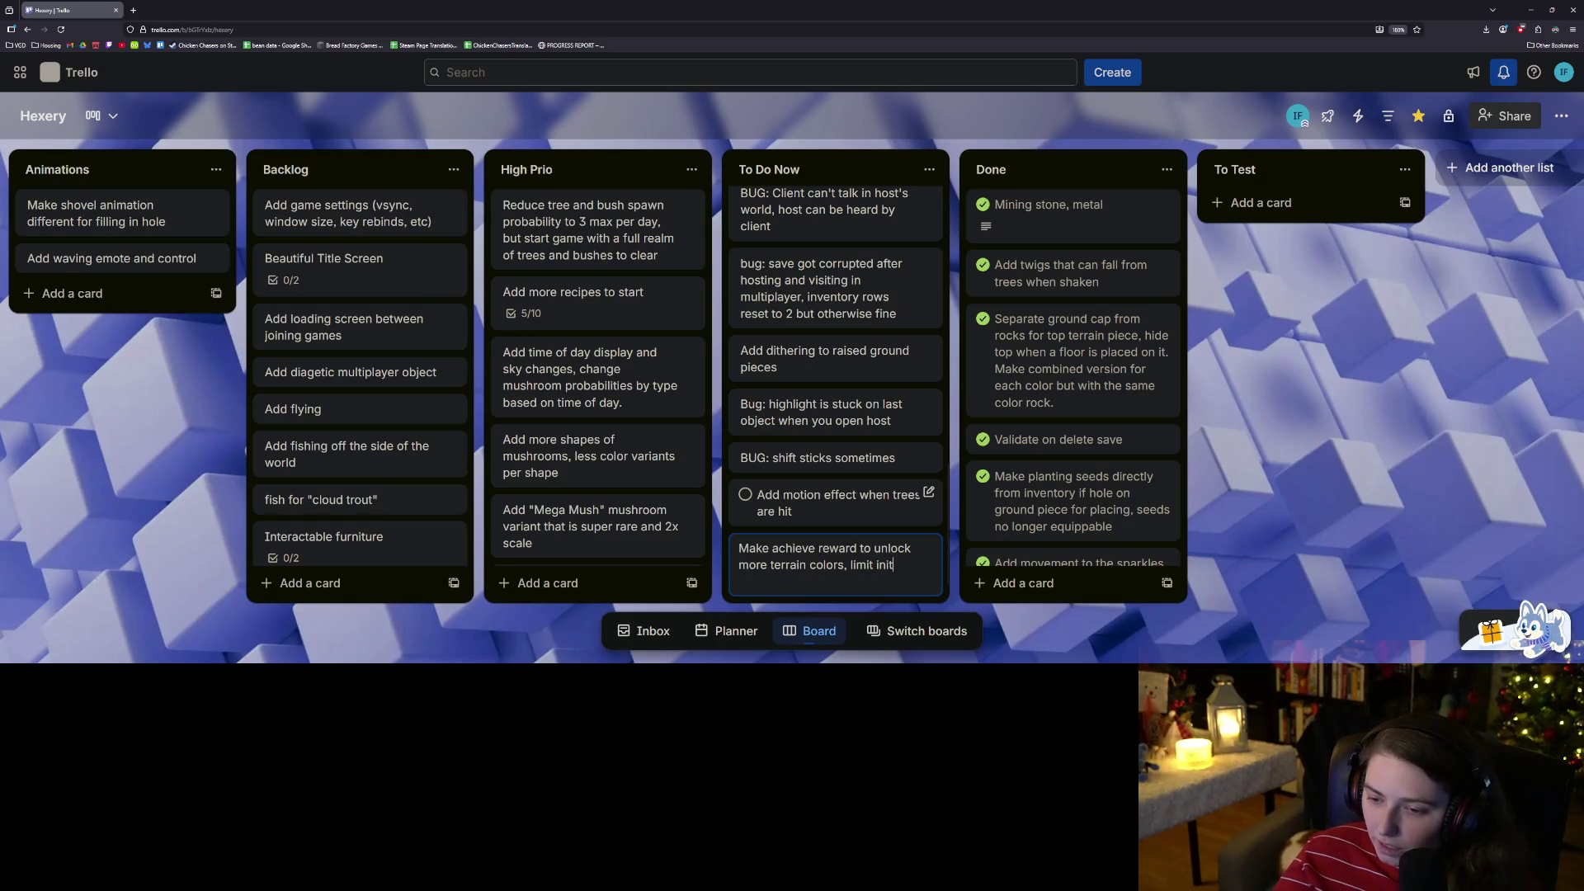
{"action": "type", "text": "rain col"}
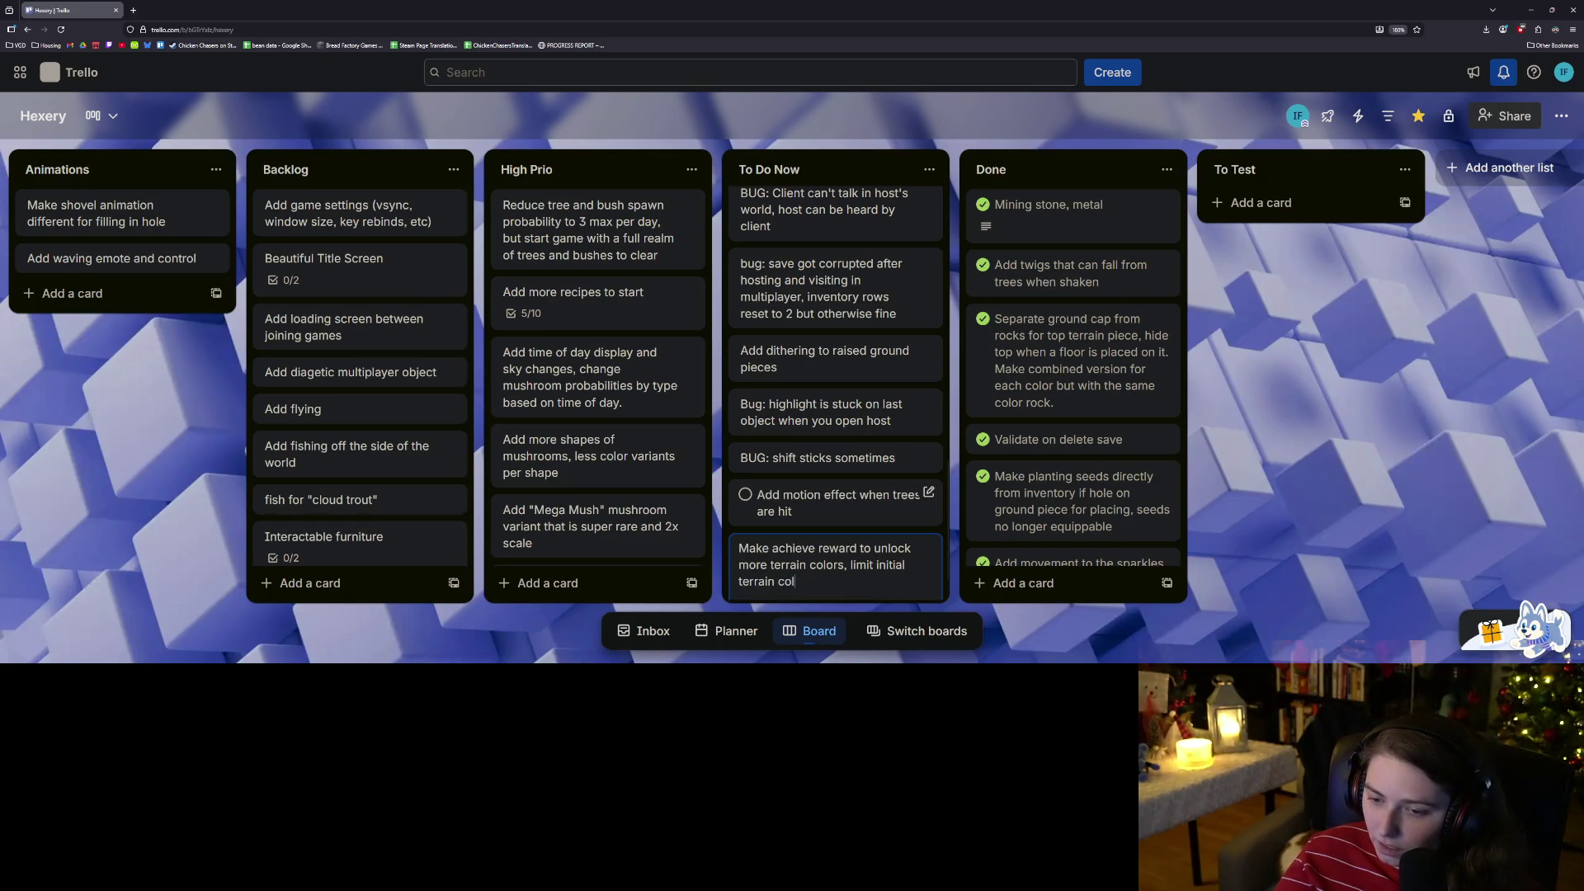
{"action": "type", "text": "ons"}
{"action": "key", "text": "Return"}
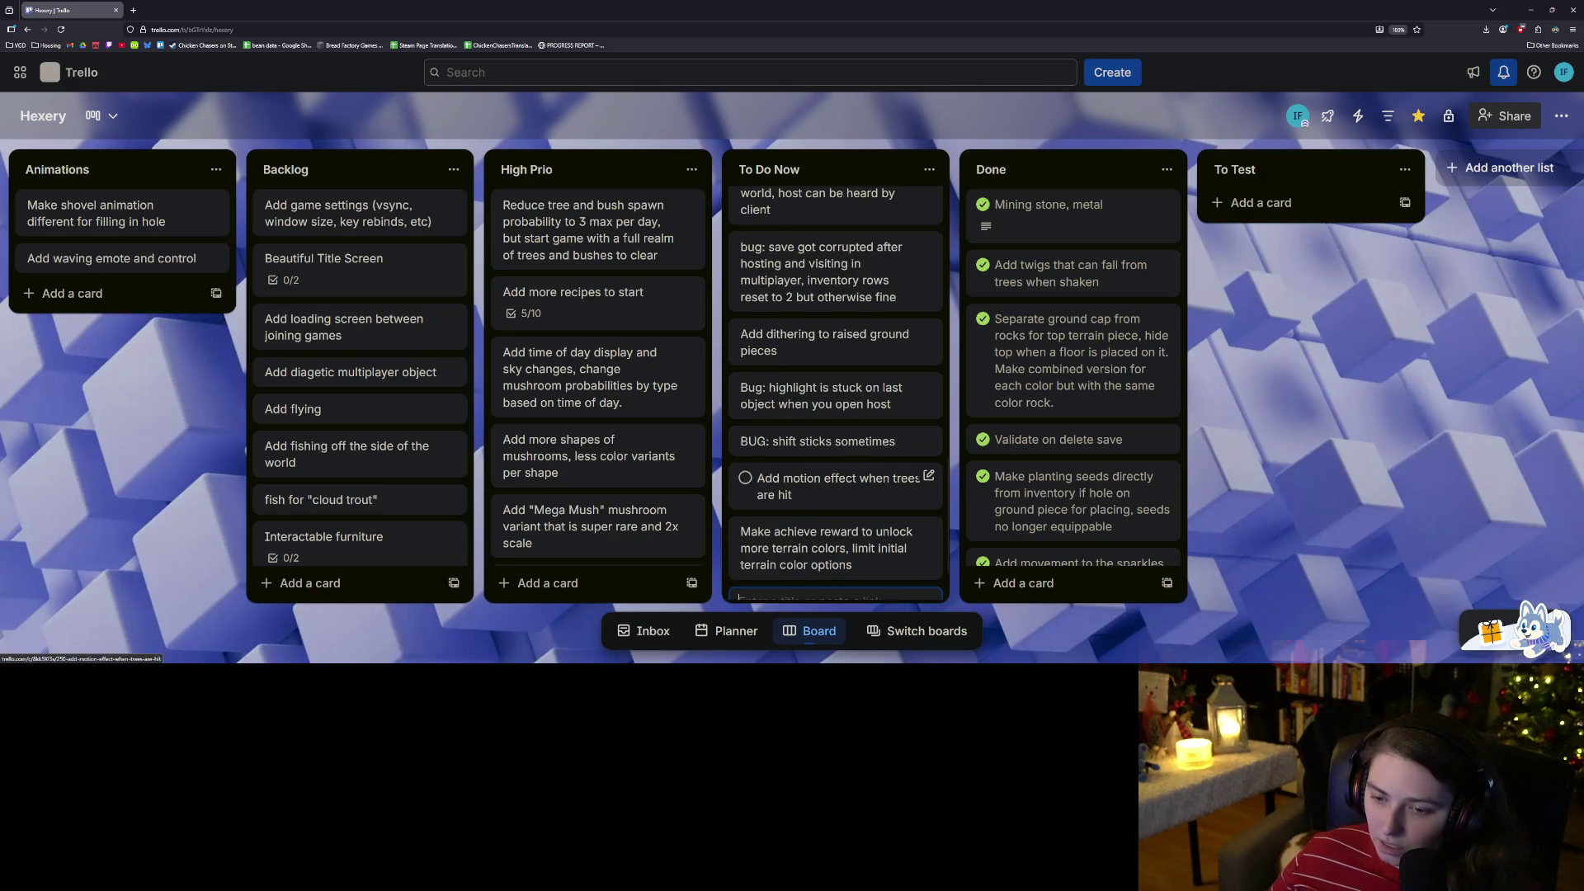
{"action": "mouse_move", "coordinate": [833, 548]}
{"action": "left_mouse_down"}
{"action": "mouse_move", "coordinate": [892, 318]}
{"action": "mouse_move", "coordinate": [889, 263]}
{"action": "mouse_move", "coordinate": [899, 357]}
{"action": "mouse_move", "coordinate": [874, 313]}
{"action": "left_mouse_up"}
{"action": "scroll", "coordinate": [839, 462], "scroll_direction": "down", "scroll_amount": 5}
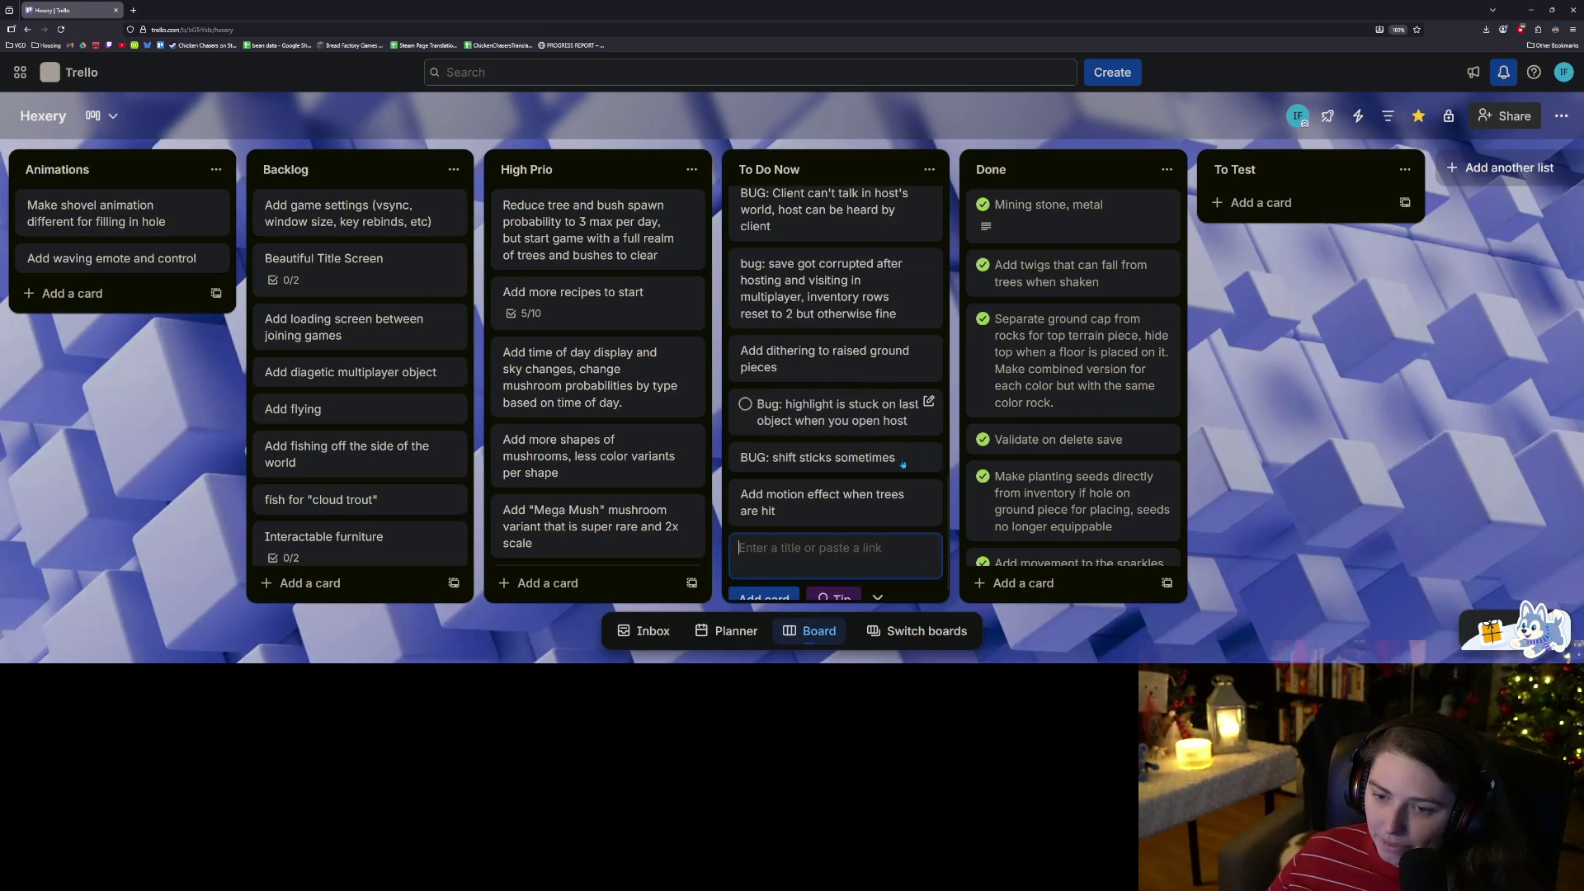
{"action": "scroll", "coordinate": [839, 467], "scroll_direction": "up", "scroll_amount": 1}
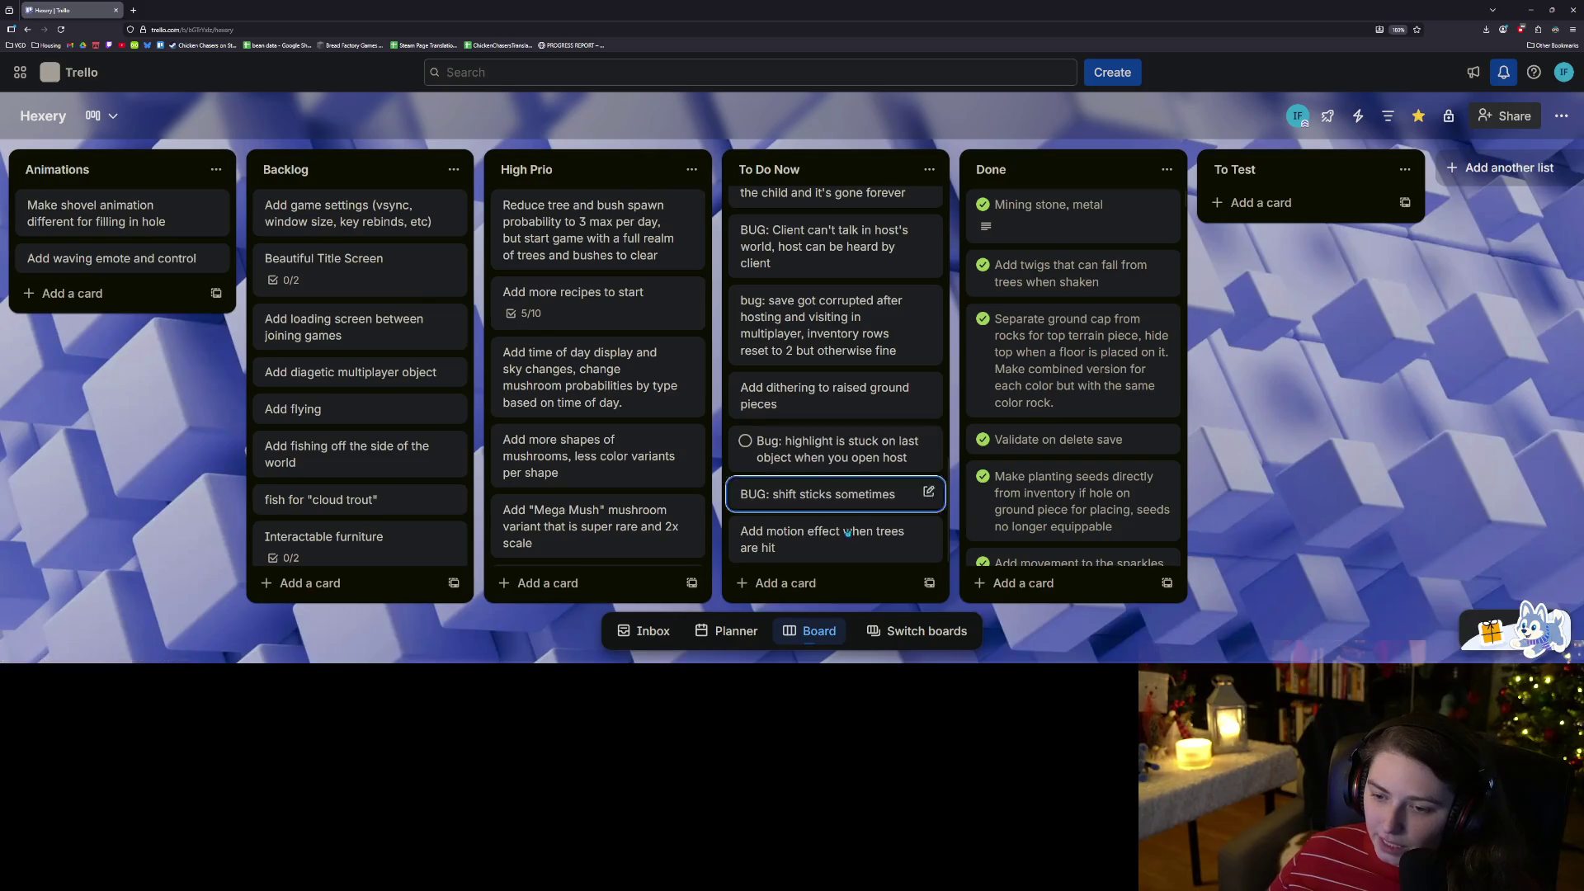
{"action": "mouse_move", "coordinate": [849, 541]}
{"action": "left_mouse_down"}
{"action": "mouse_move", "coordinate": [843, 216]}
{"action": "mouse_move", "coordinate": [850, 386]}
{"action": "left_mouse_up"}
{"action": "scroll", "coordinate": [820, 513], "scroll_direction": "down", "scroll_amount": 5}
{"action": "scroll", "coordinate": [821, 512], "scroll_direction": "down", "scroll_amount": 5}
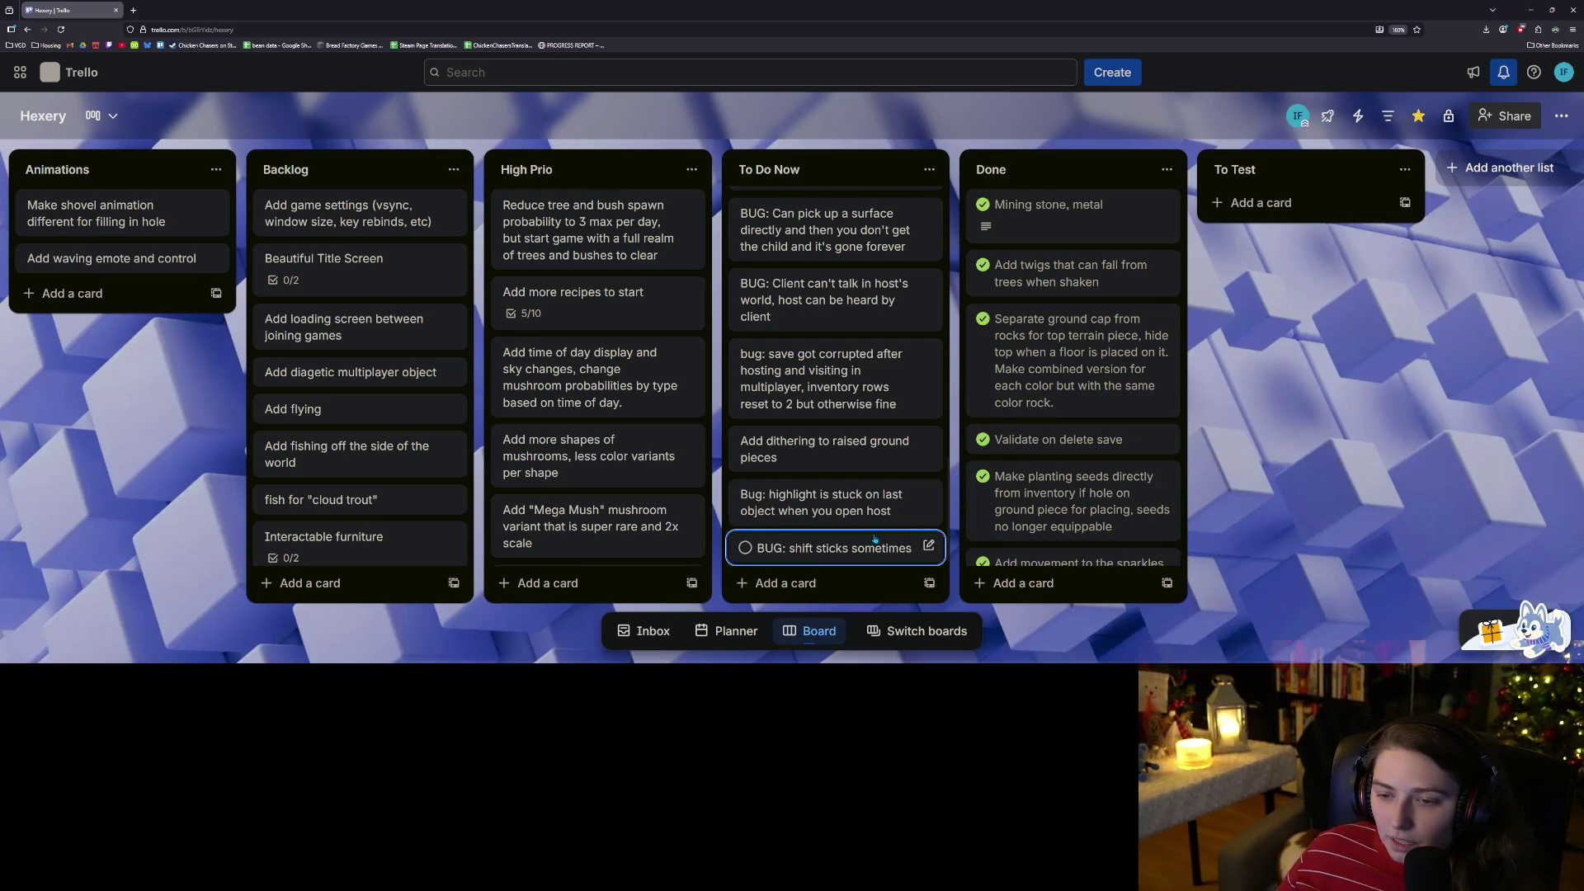
{"action": "scroll", "coordinate": [867, 534], "scroll_direction": "up", "scroll_amount": 1}
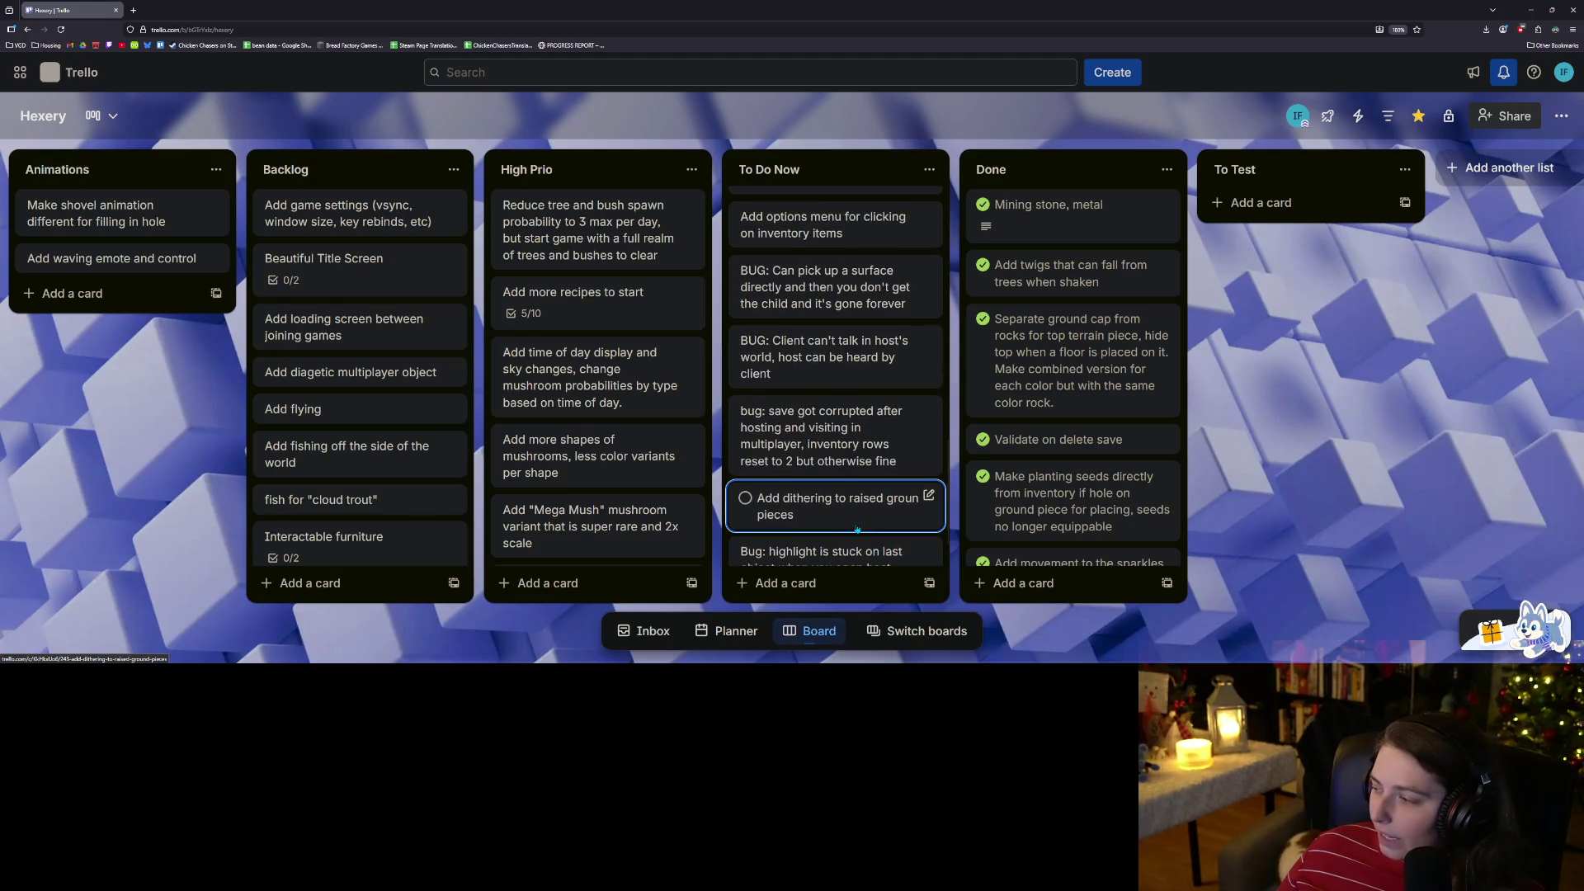
{"action": "scroll", "coordinate": [857, 526], "scroll_direction": "up", "scroll_amount": 1}
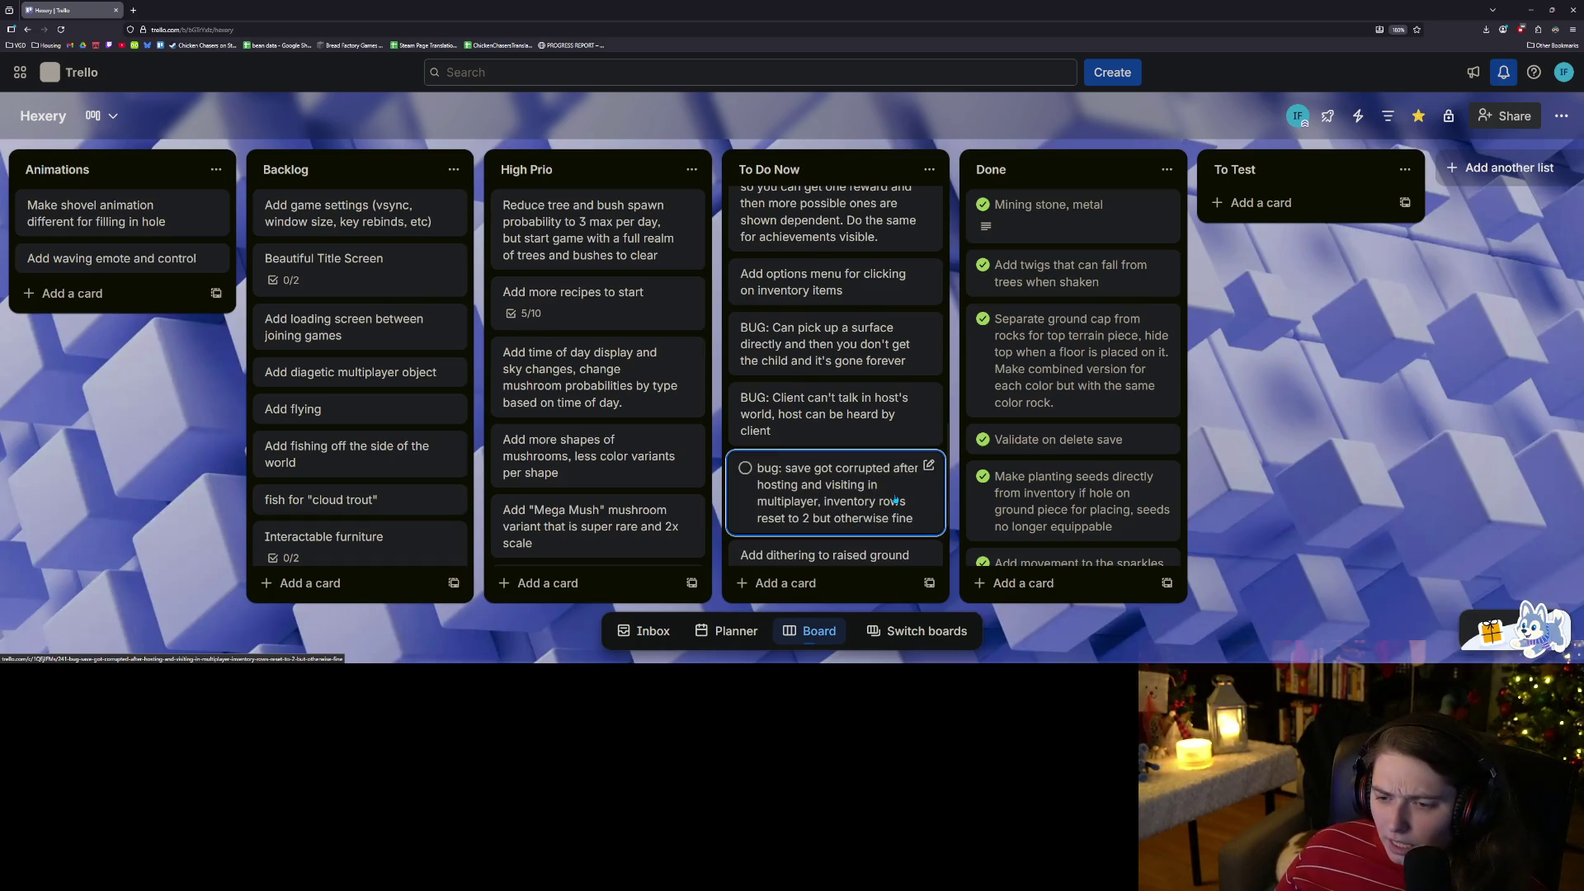
{"action": "scroll", "coordinate": [895, 504], "scroll_direction": "down", "scroll_amount": 2}
{"action": "scroll", "coordinate": [896, 522], "scroll_direction": "up", "scroll_amount": 2}
{"action": "scroll", "coordinate": [896, 522], "scroll_direction": "up", "scroll_amount": 2}
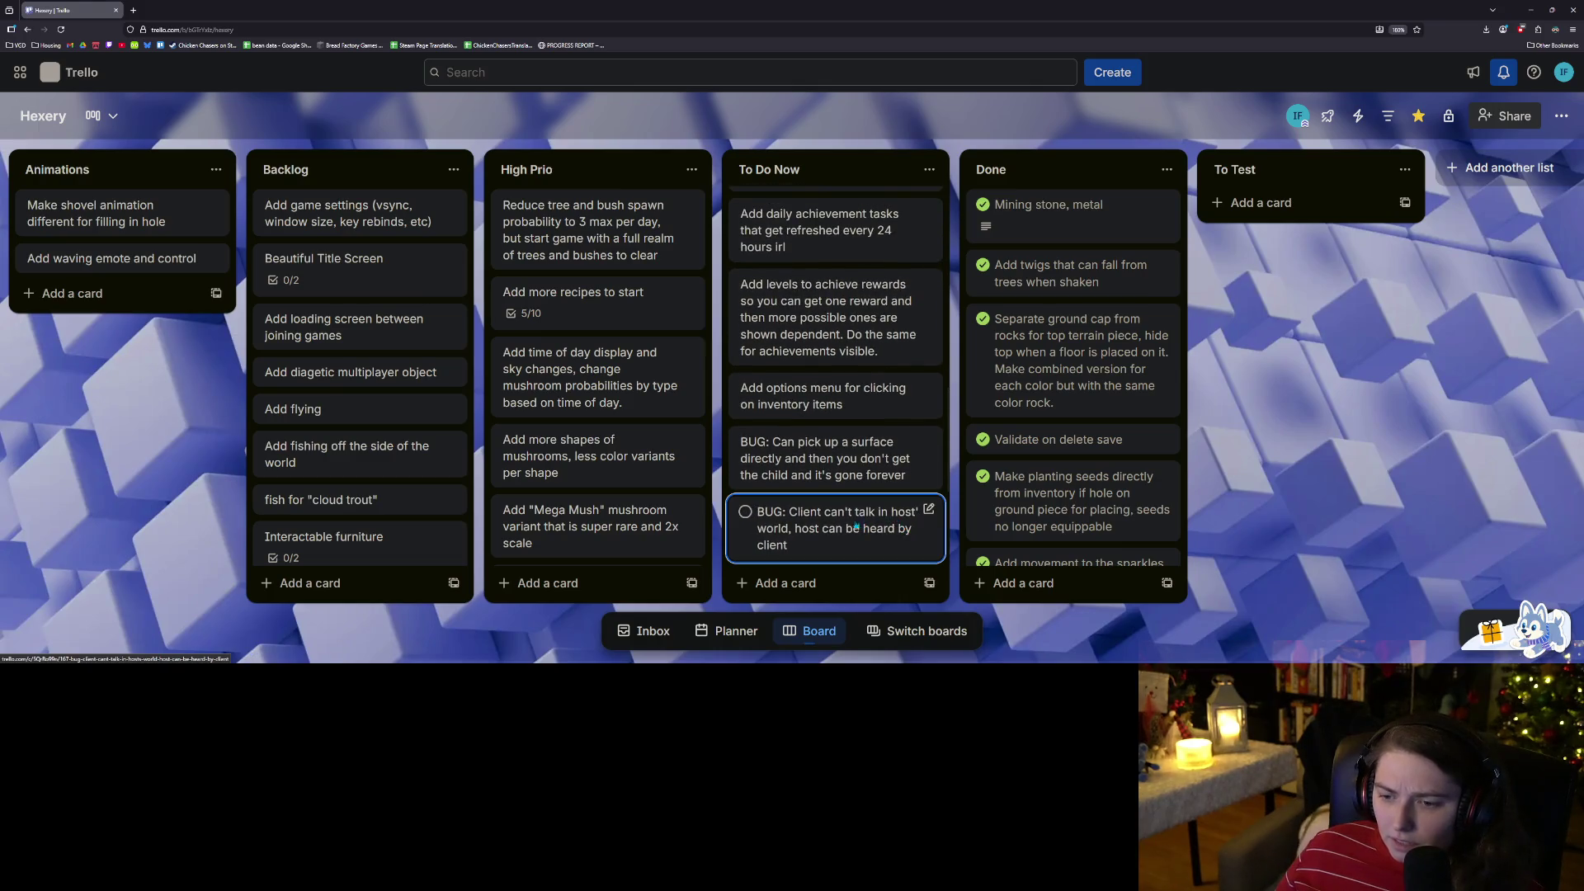
{"action": "scroll", "coordinate": [837, 541], "scroll_direction": "up", "scroll_amount": 1}
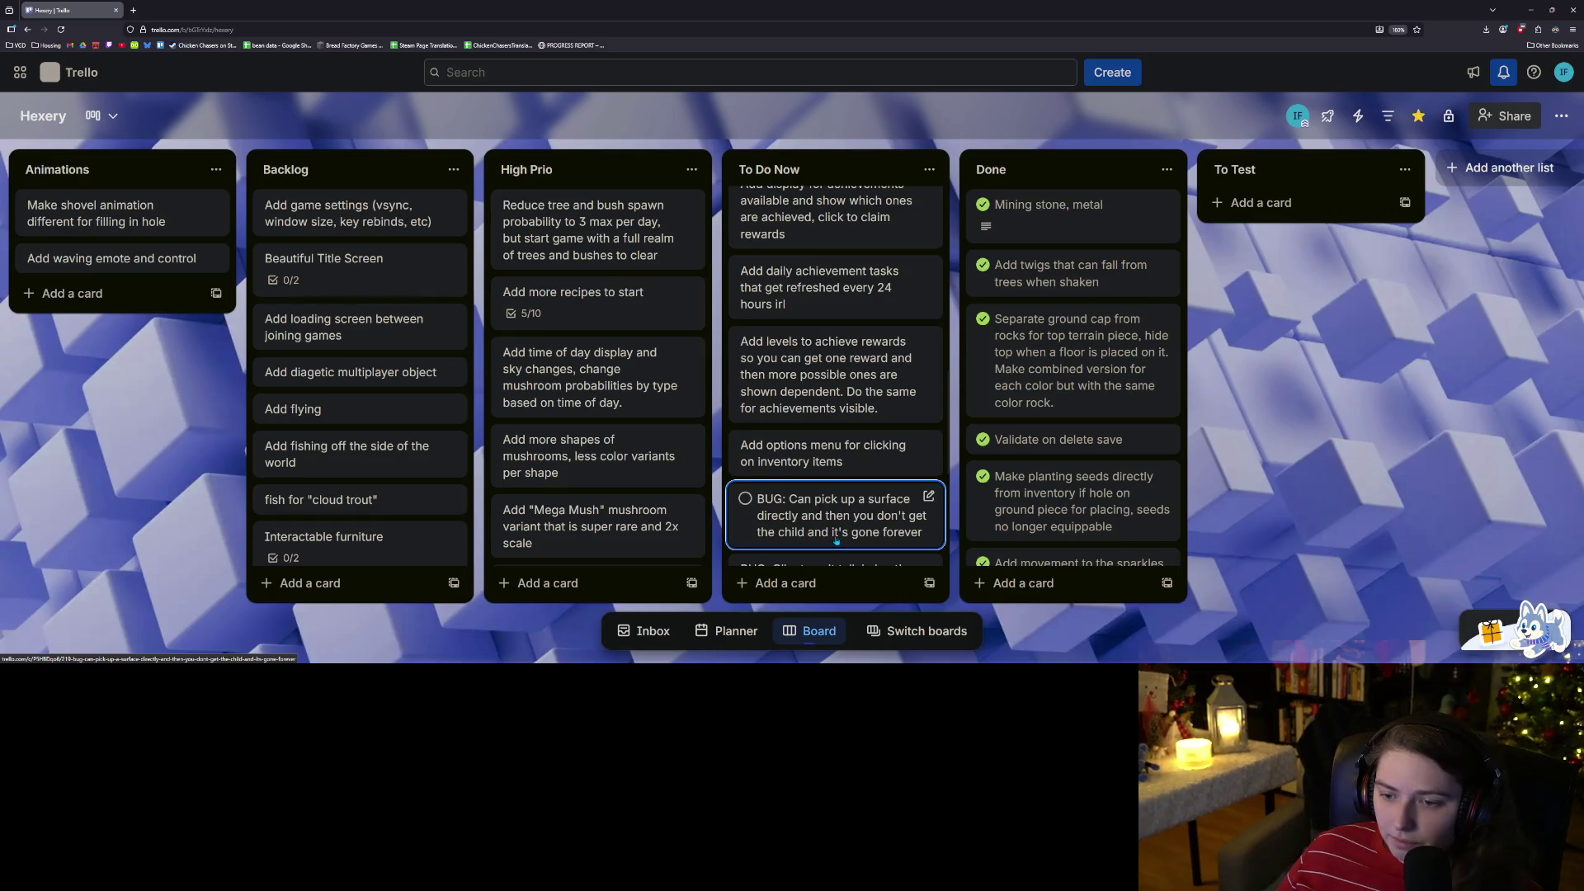
{"action": "scroll", "coordinate": [838, 541], "scroll_direction": "up", "scroll_amount": 2}
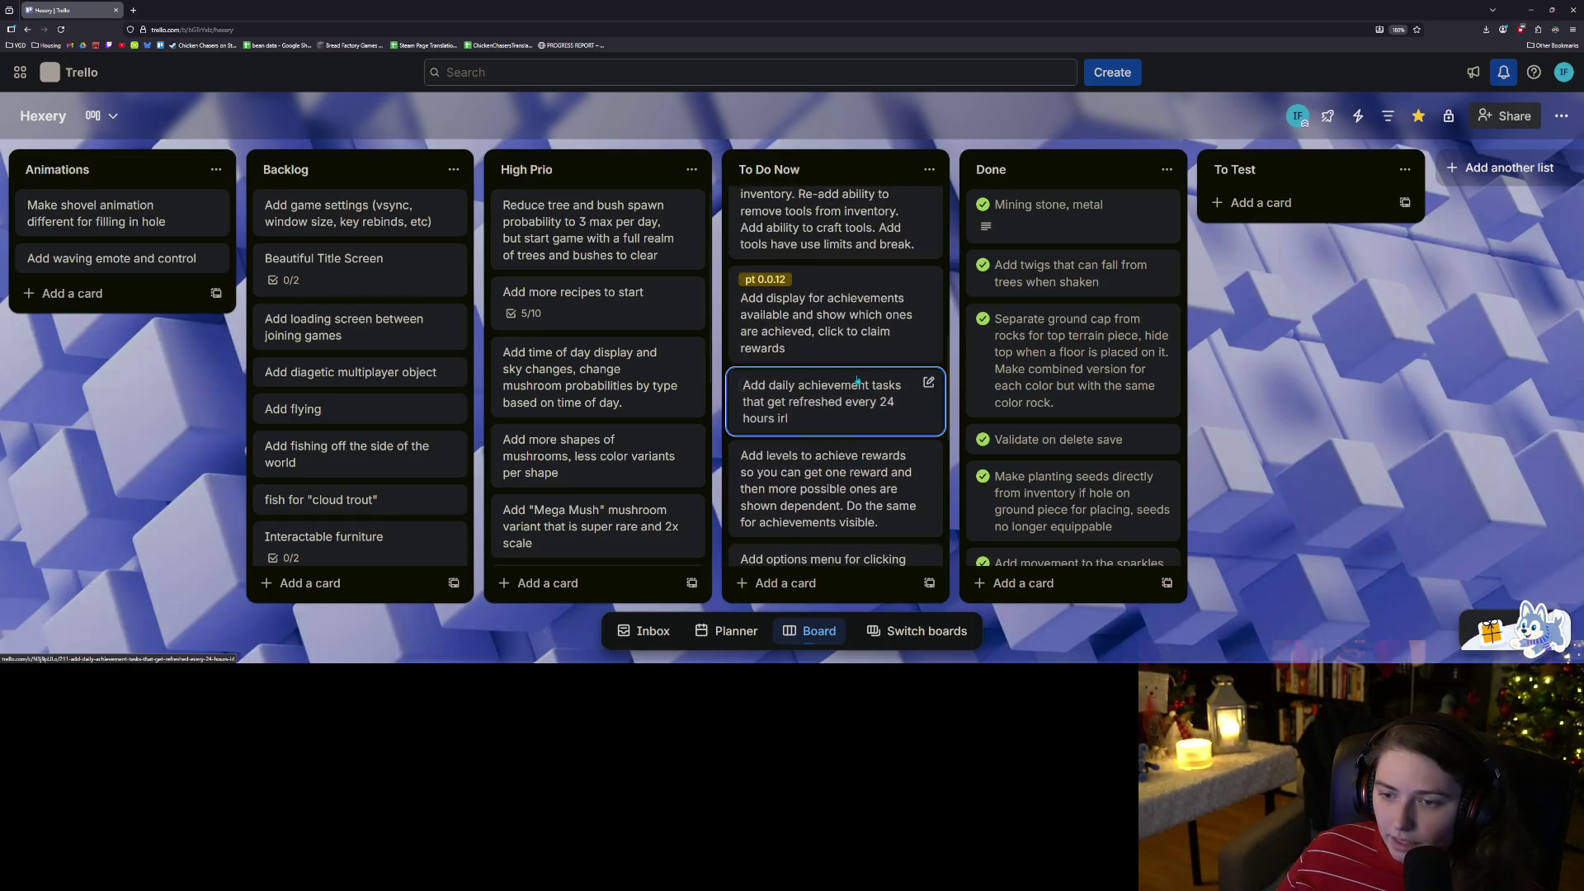
{"action": "scroll", "coordinate": [855, 402], "scroll_direction": "up", "scroll_amount": 2}
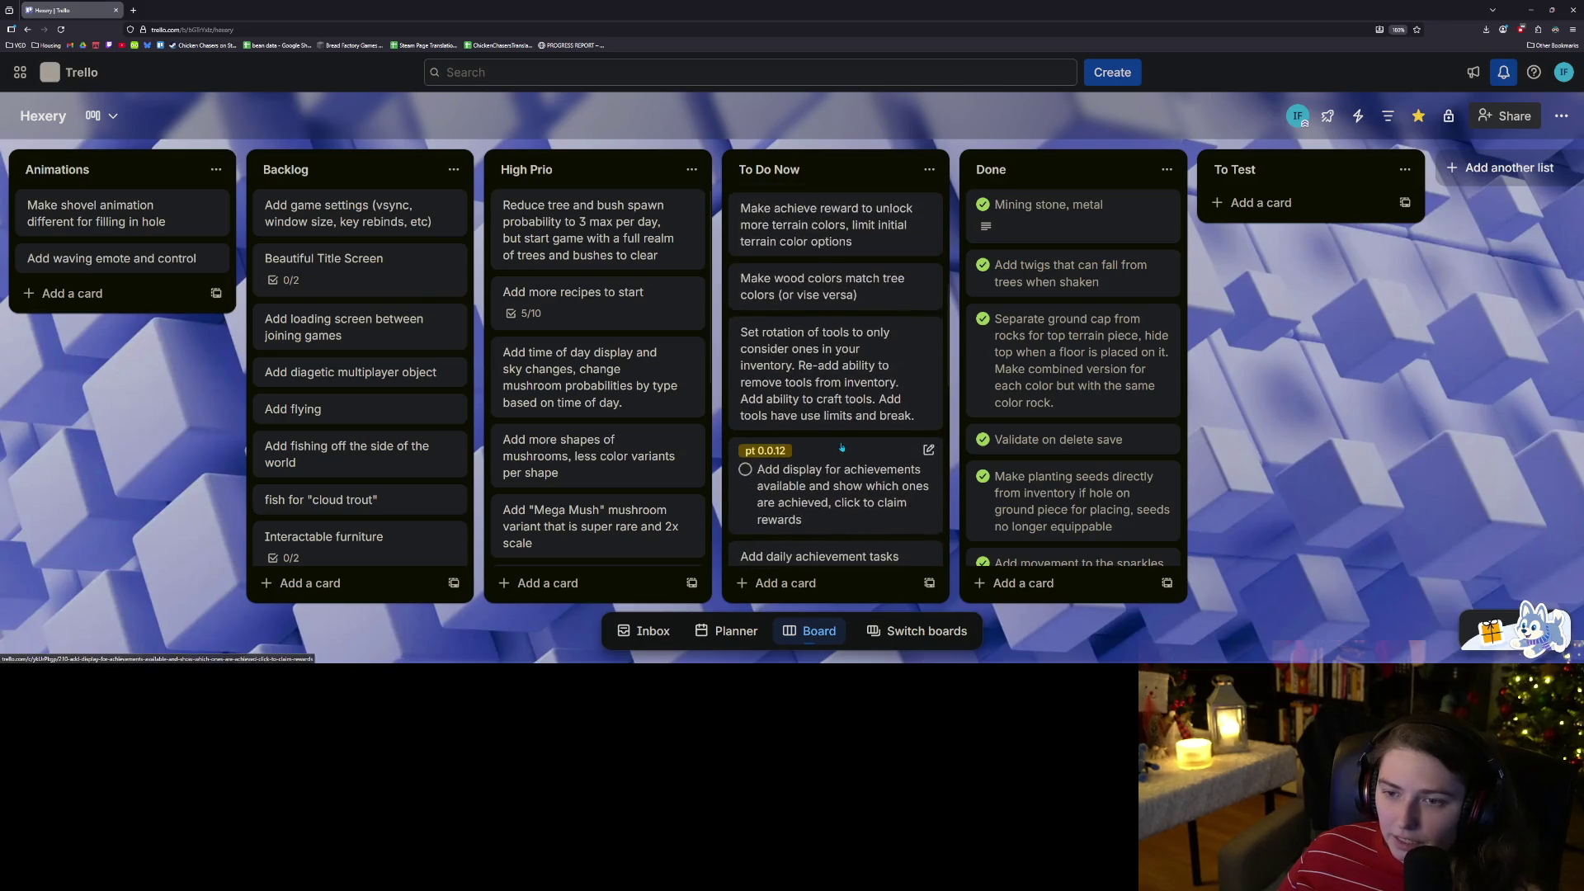
{"action": "scroll", "coordinate": [841, 447], "scroll_direction": "down", "scroll_amount": 4}
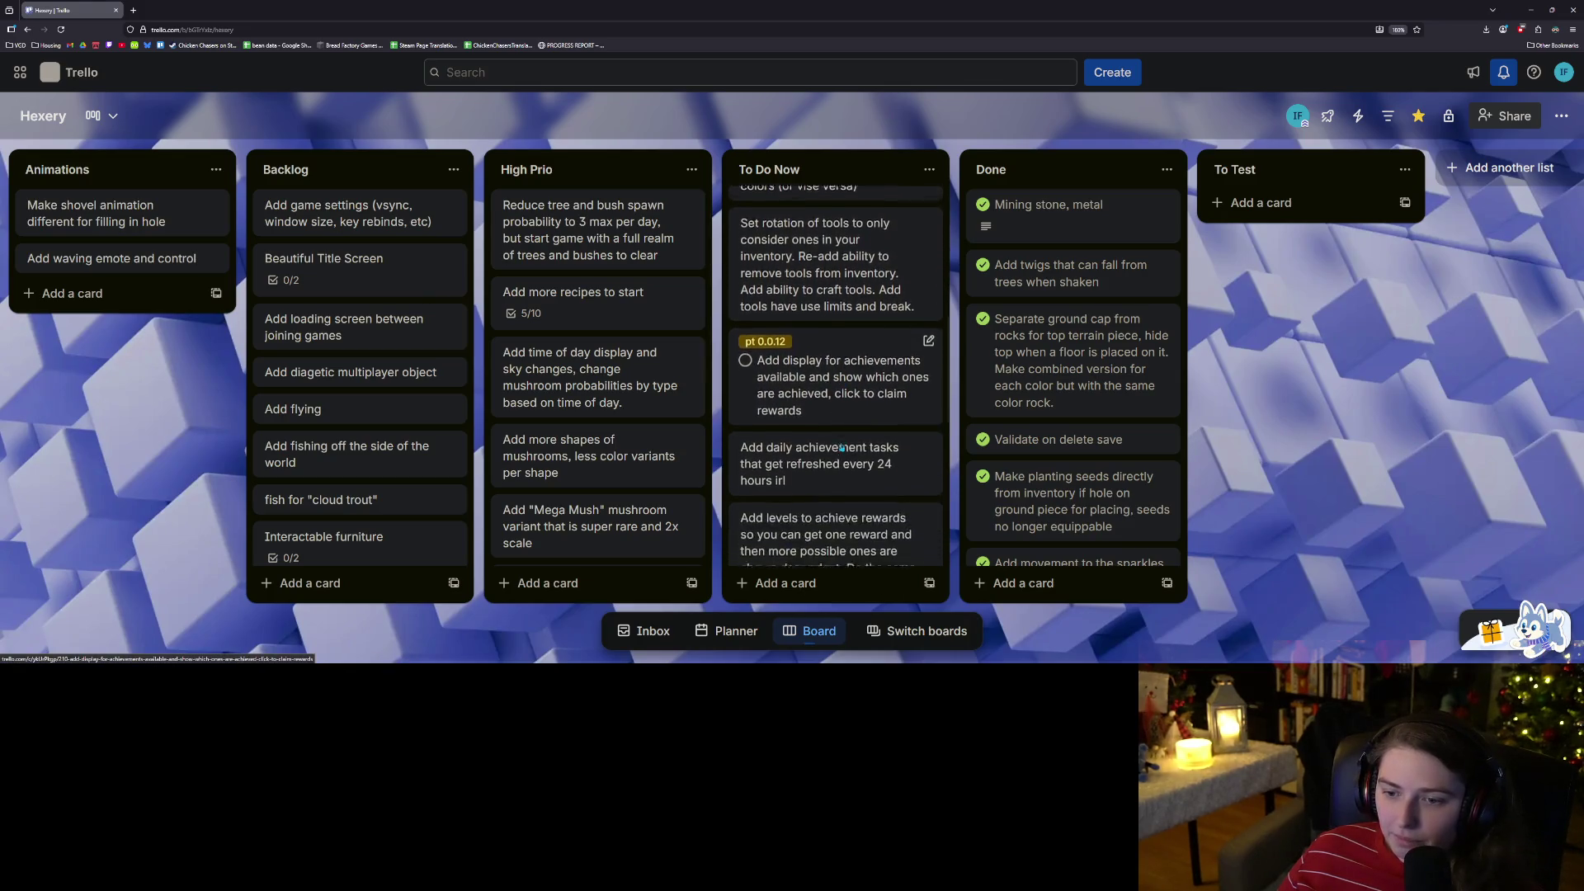
{"action": "scroll", "coordinate": [842, 448], "scroll_direction": "down", "scroll_amount": 2}
{"action": "scroll", "coordinate": [841, 447], "scroll_direction": "up", "scroll_amount": 3}
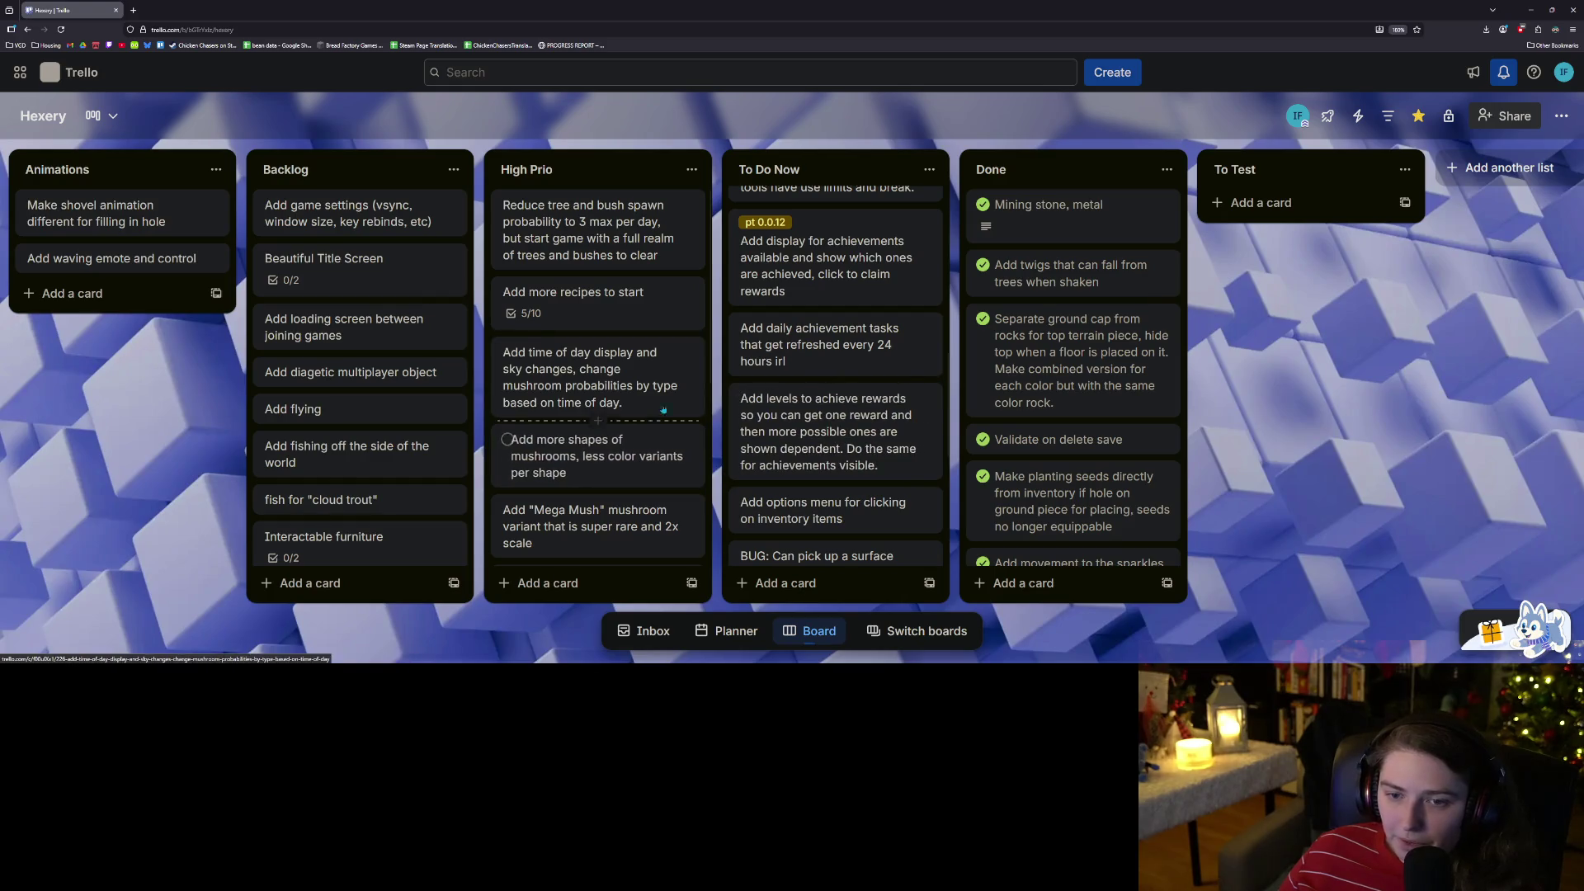
Drag the 'Add fruit that can grow on bushes…' card from Backlog into To Do Now.
{"action": "scroll", "coordinate": [642, 454], "scroll_direction": "down", "scroll_amount": 5}
{"action": "scroll", "coordinate": [643, 455], "scroll_direction": "up", "scroll_amount": 2}
{"action": "scroll", "coordinate": [642, 452], "scroll_direction": "down", "scroll_amount": 3}
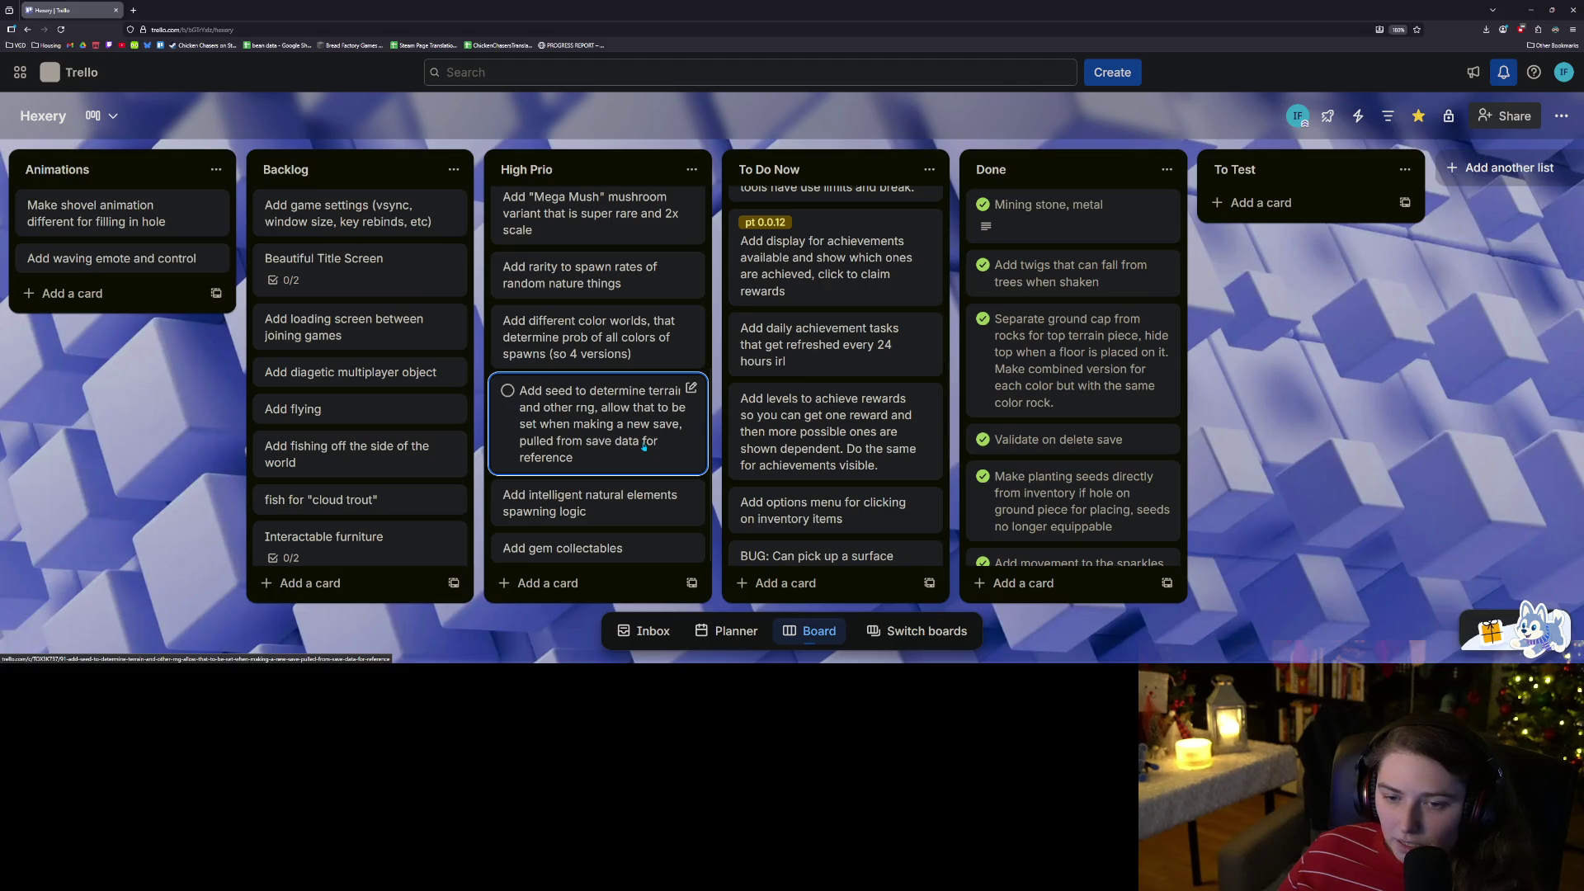
{"action": "scroll", "coordinate": [647, 443], "scroll_direction": "up", "scroll_amount": 6}
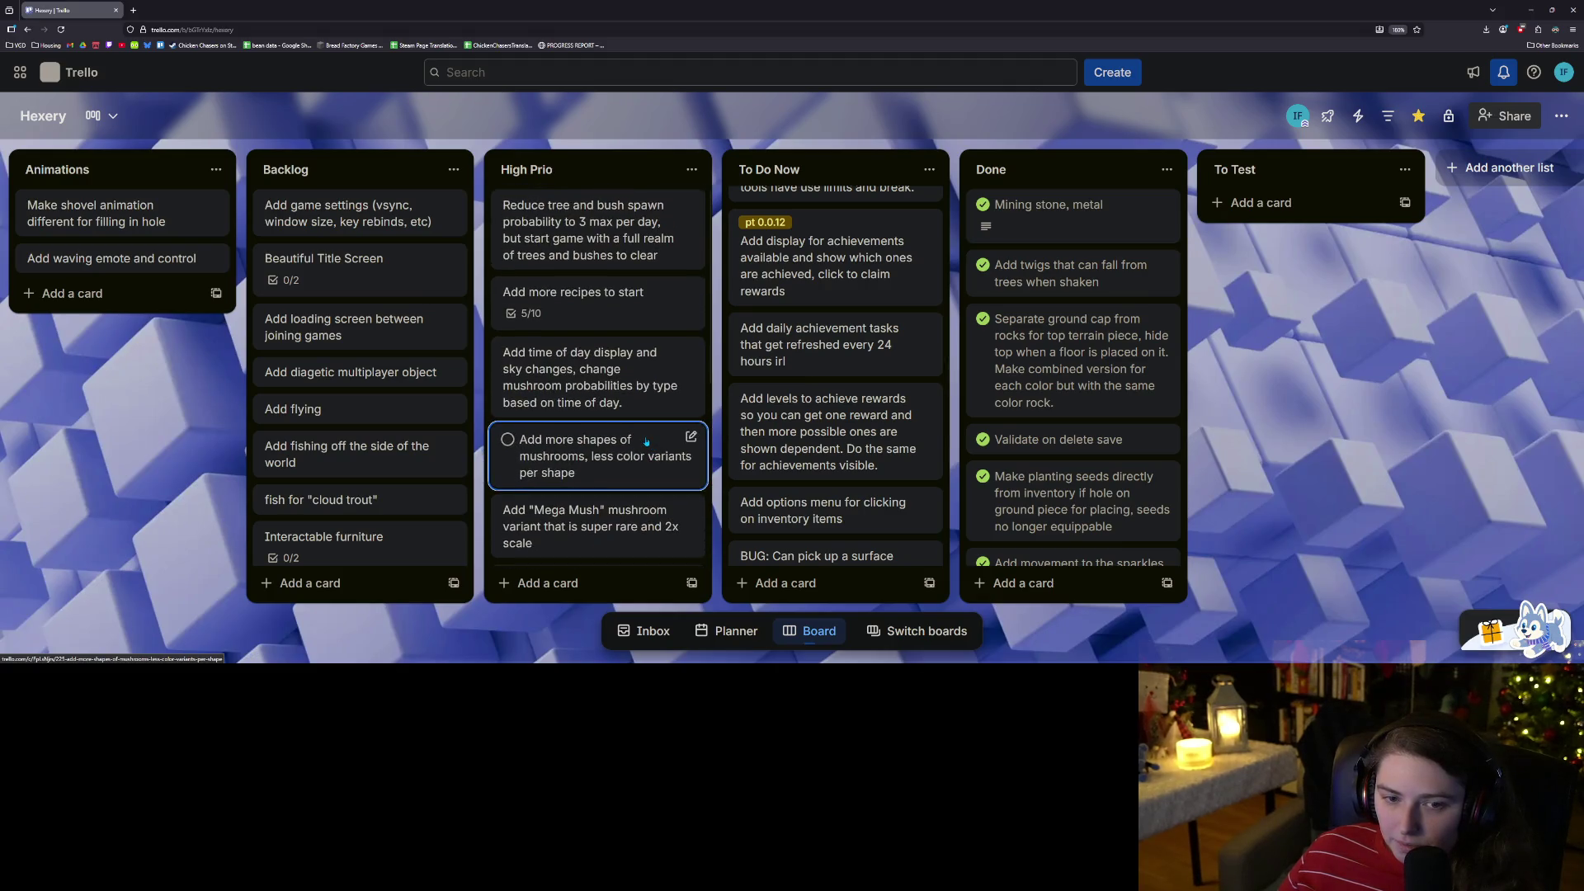
{"action": "scroll", "coordinate": [423, 407], "scroll_direction": "down", "scroll_amount": 4}
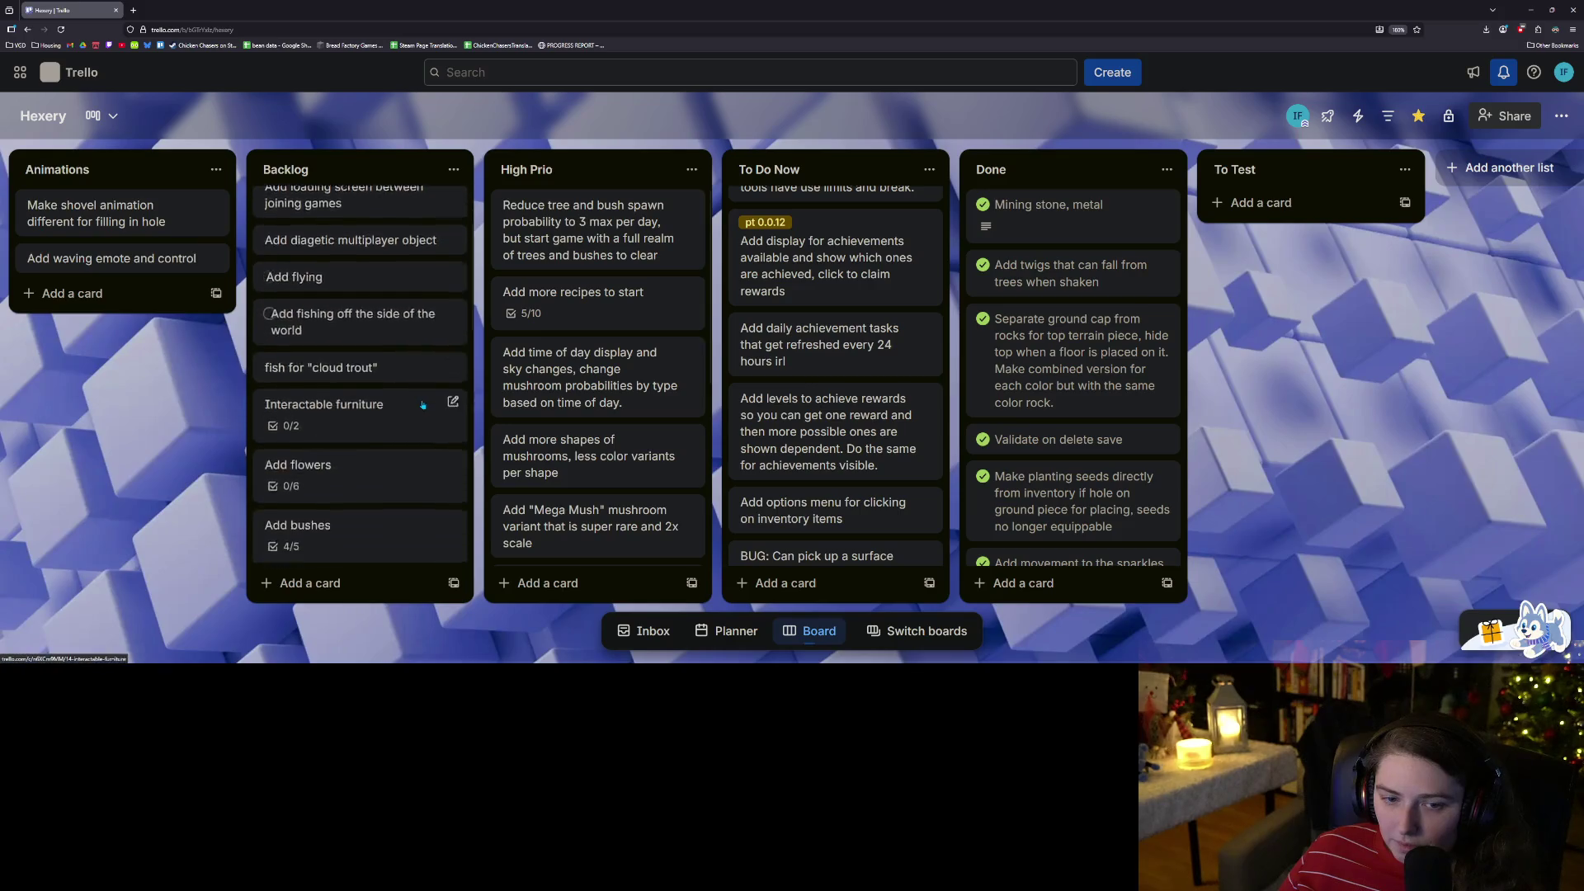
{"action": "scroll", "coordinate": [424, 404], "scroll_direction": "down", "scroll_amount": 3}
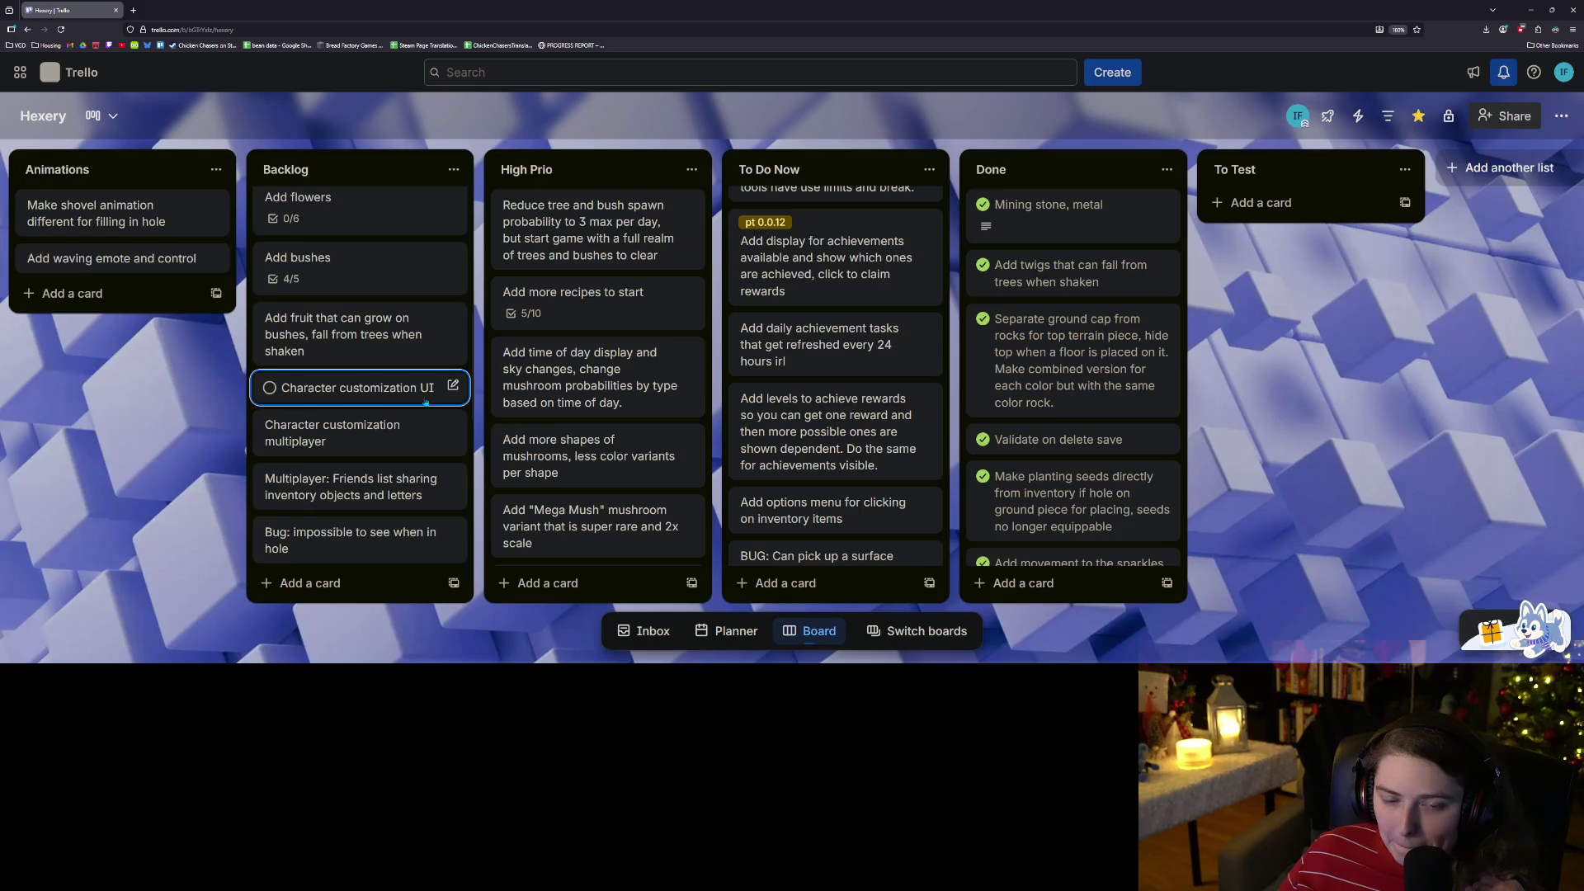
{"action": "scroll", "coordinate": [426, 402], "scroll_direction": "down", "scroll_amount": 1}
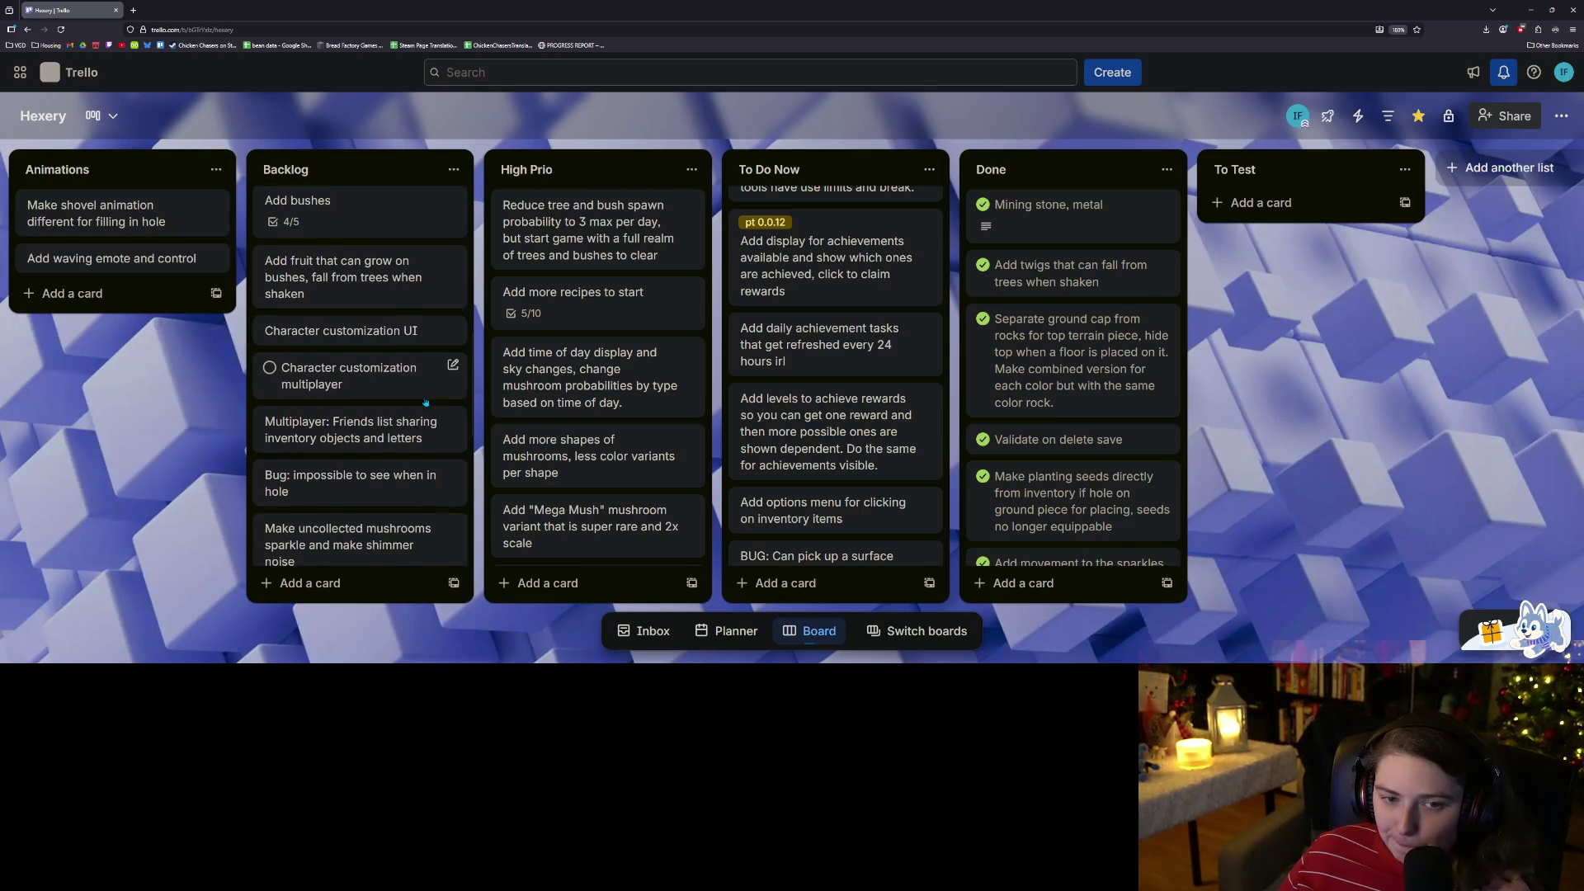
{"action": "scroll", "coordinate": [426, 403], "scroll_direction": "up", "scroll_amount": 2}
{"action": "scroll", "coordinate": [385, 397], "scroll_direction": "down", "scroll_amount": 3}
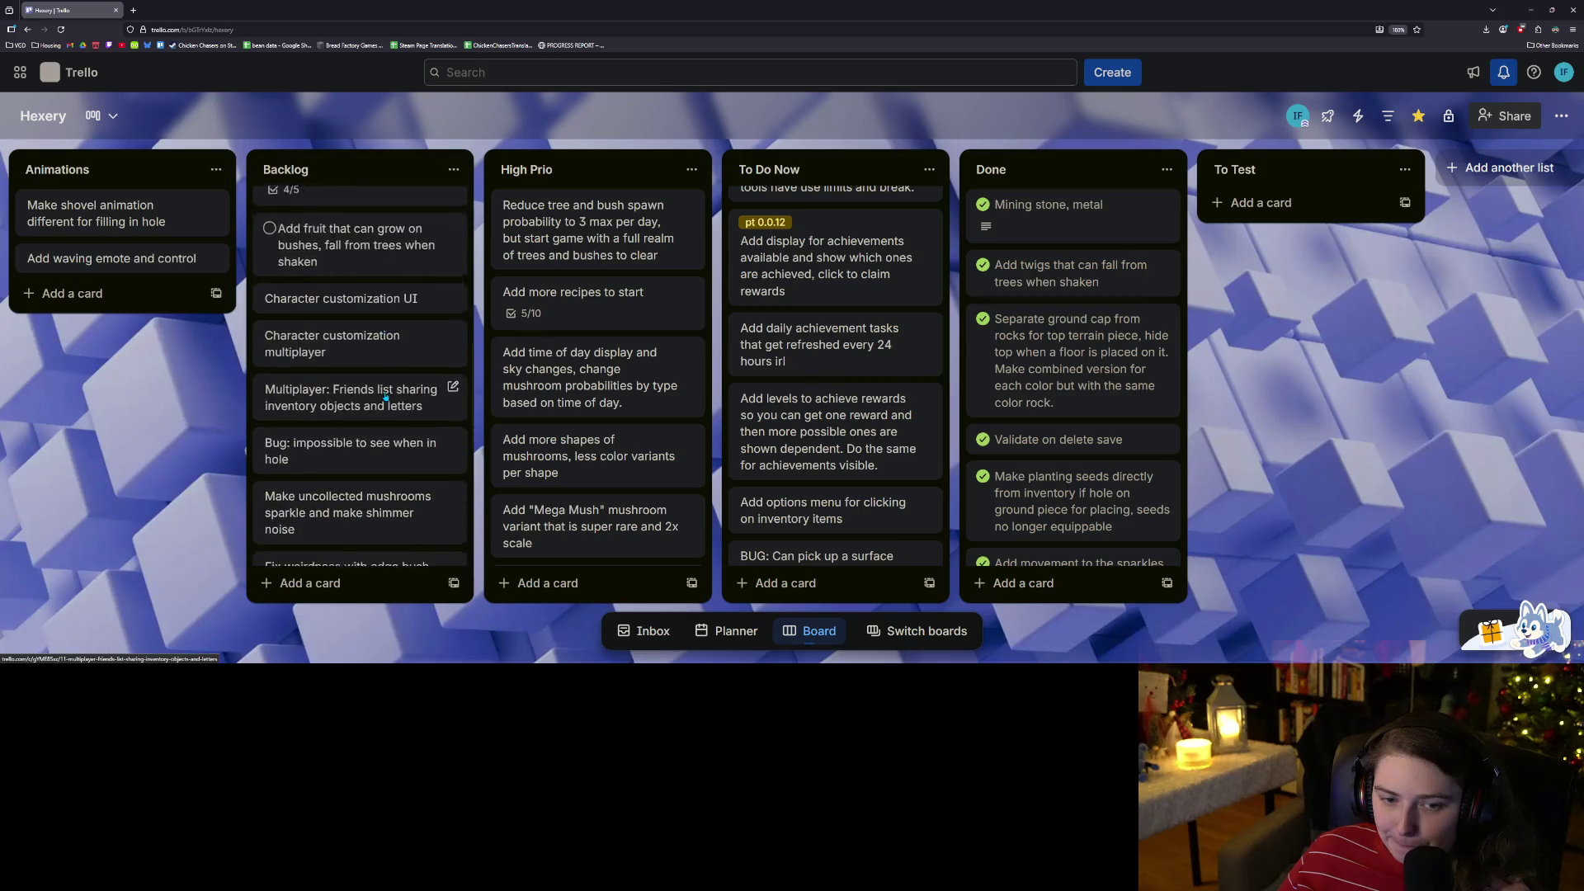
{"action": "scroll", "coordinate": [411, 367], "scroll_direction": "up", "scroll_amount": 2}
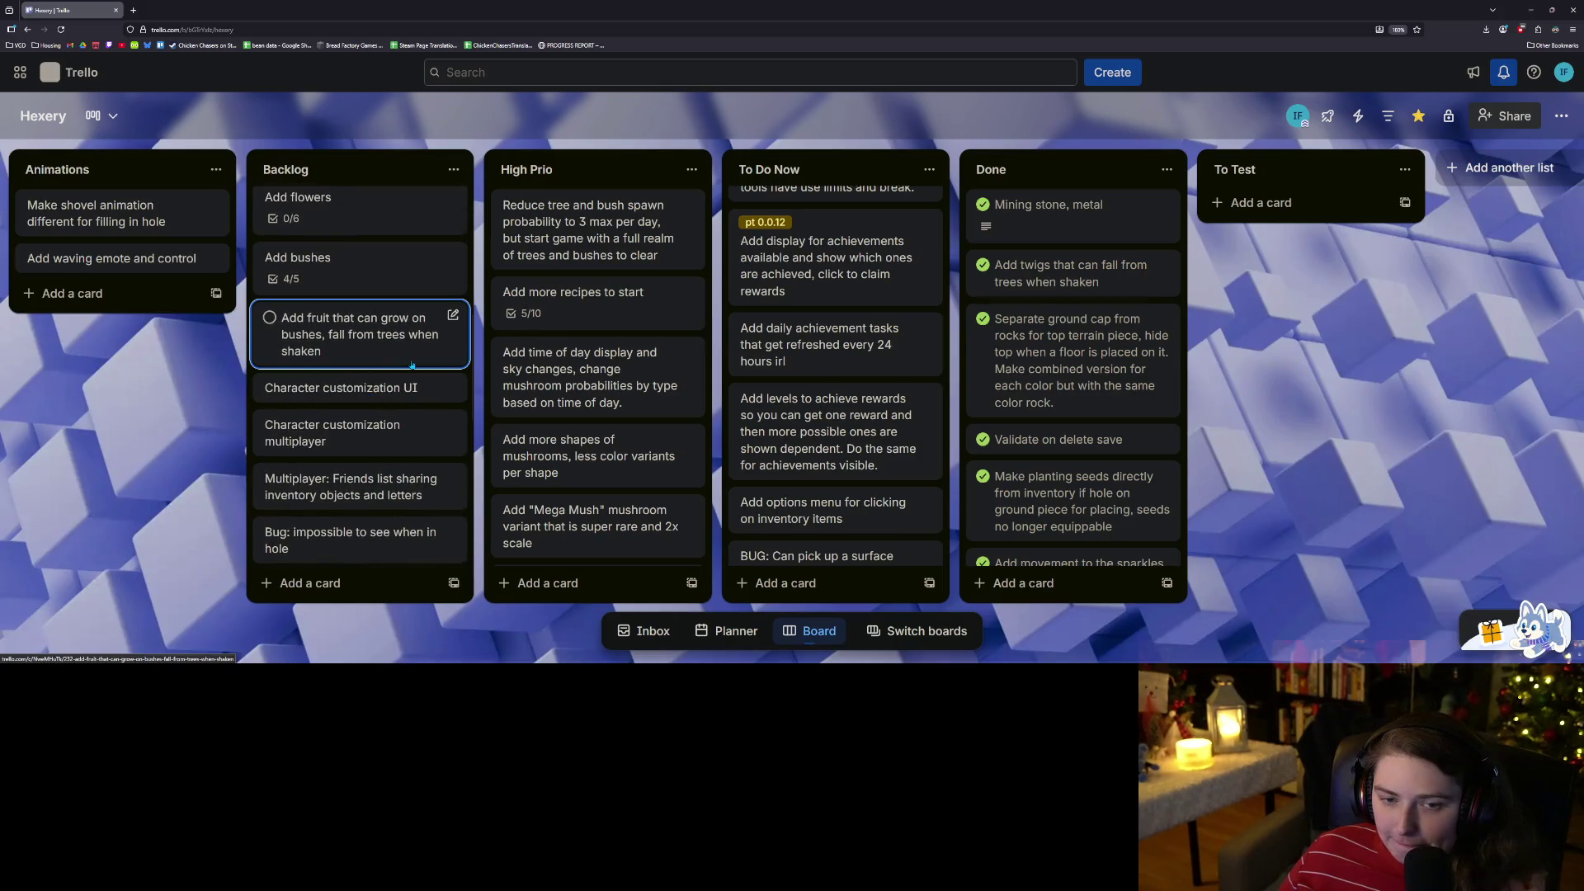
{"action": "mouse_move", "coordinate": [397, 357]}
{"action": "left_mouse_down"}
{"action": "mouse_move", "coordinate": [874, 355]}
{"action": "mouse_move", "coordinate": [898, 429]}
{"action": "mouse_move", "coordinate": [895, 355]}
{"action": "left_mouse_up"}
{"action": "scroll", "coordinate": [411, 421], "scroll_direction": "down", "scroll_amount": 5}
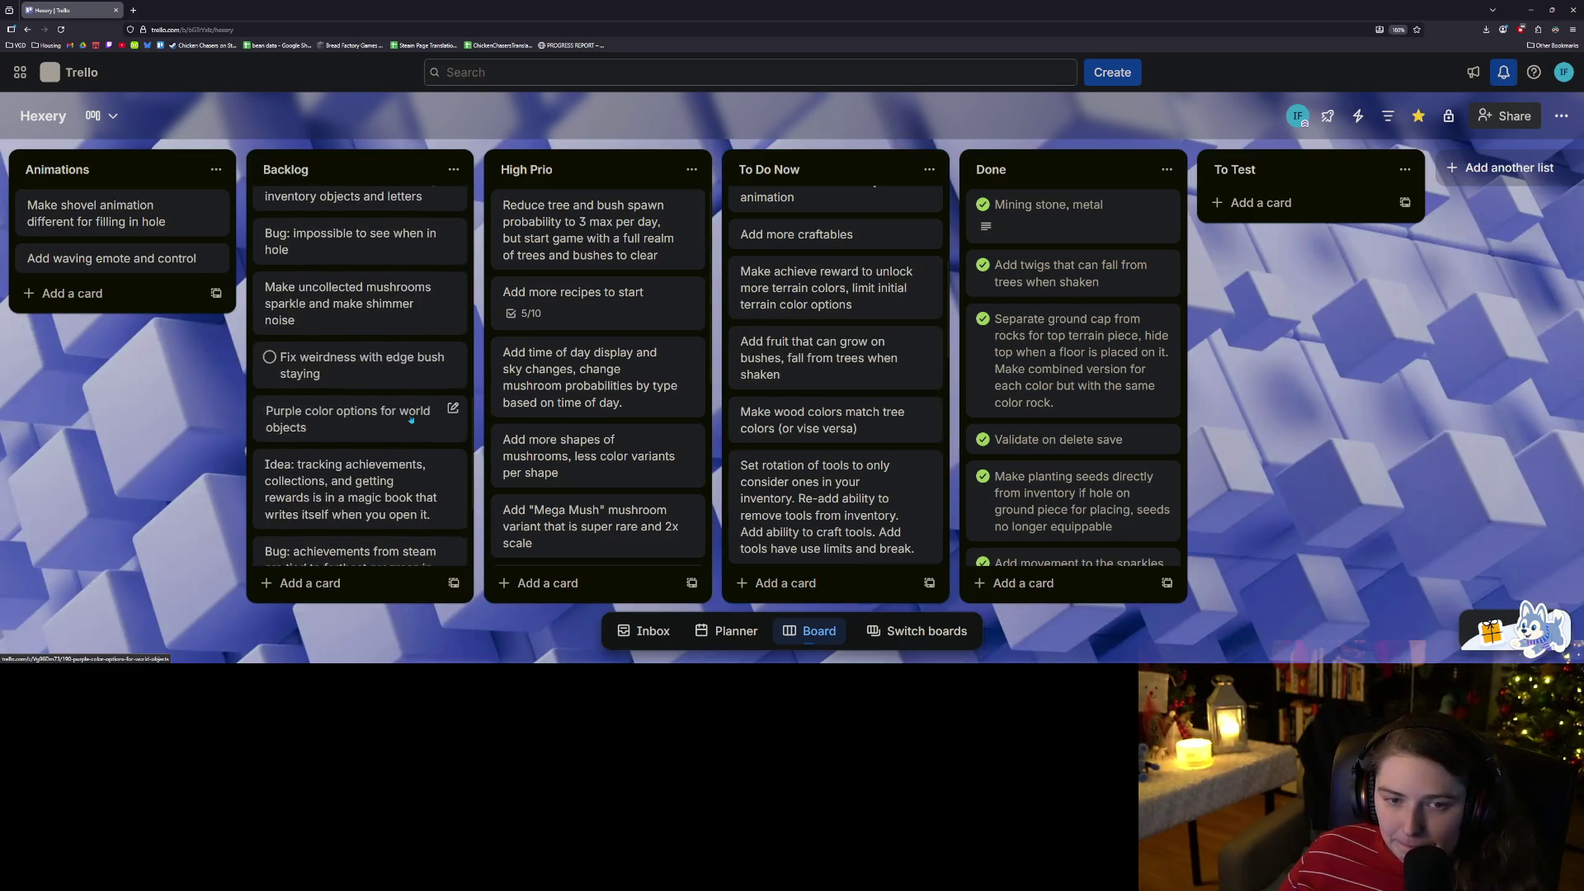
{"action": "scroll", "coordinate": [411, 421], "scroll_direction": "down", "scroll_amount": 1}
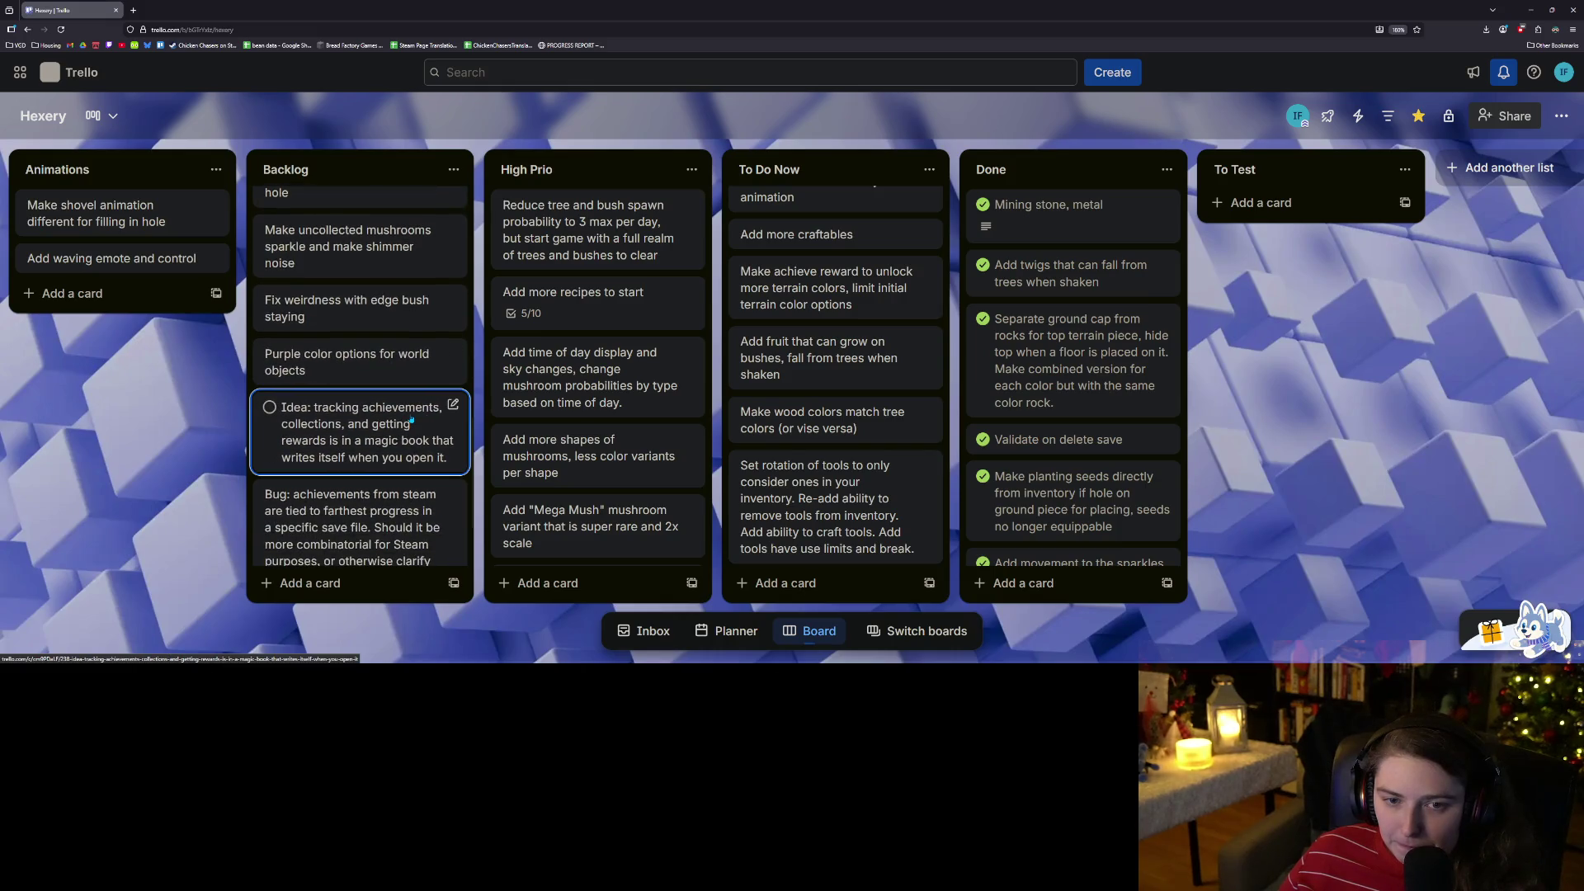
{"action": "scroll", "coordinate": [411, 420], "scroll_direction": "down", "scroll_amount": 1}
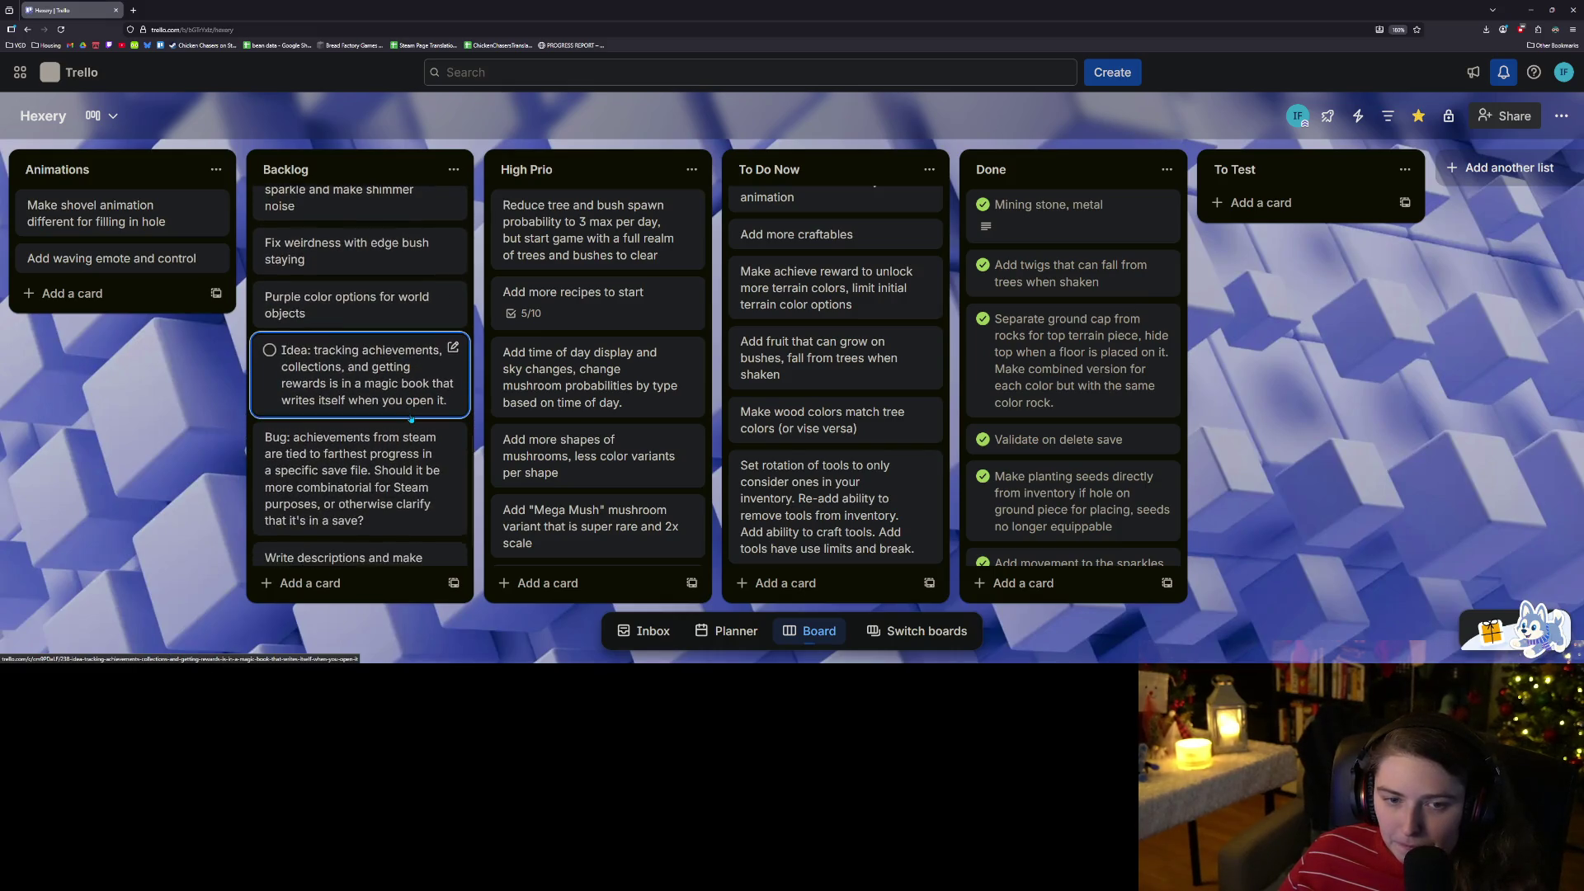
{"action": "scroll", "coordinate": [411, 419], "scroll_direction": "down", "scroll_amount": 1}
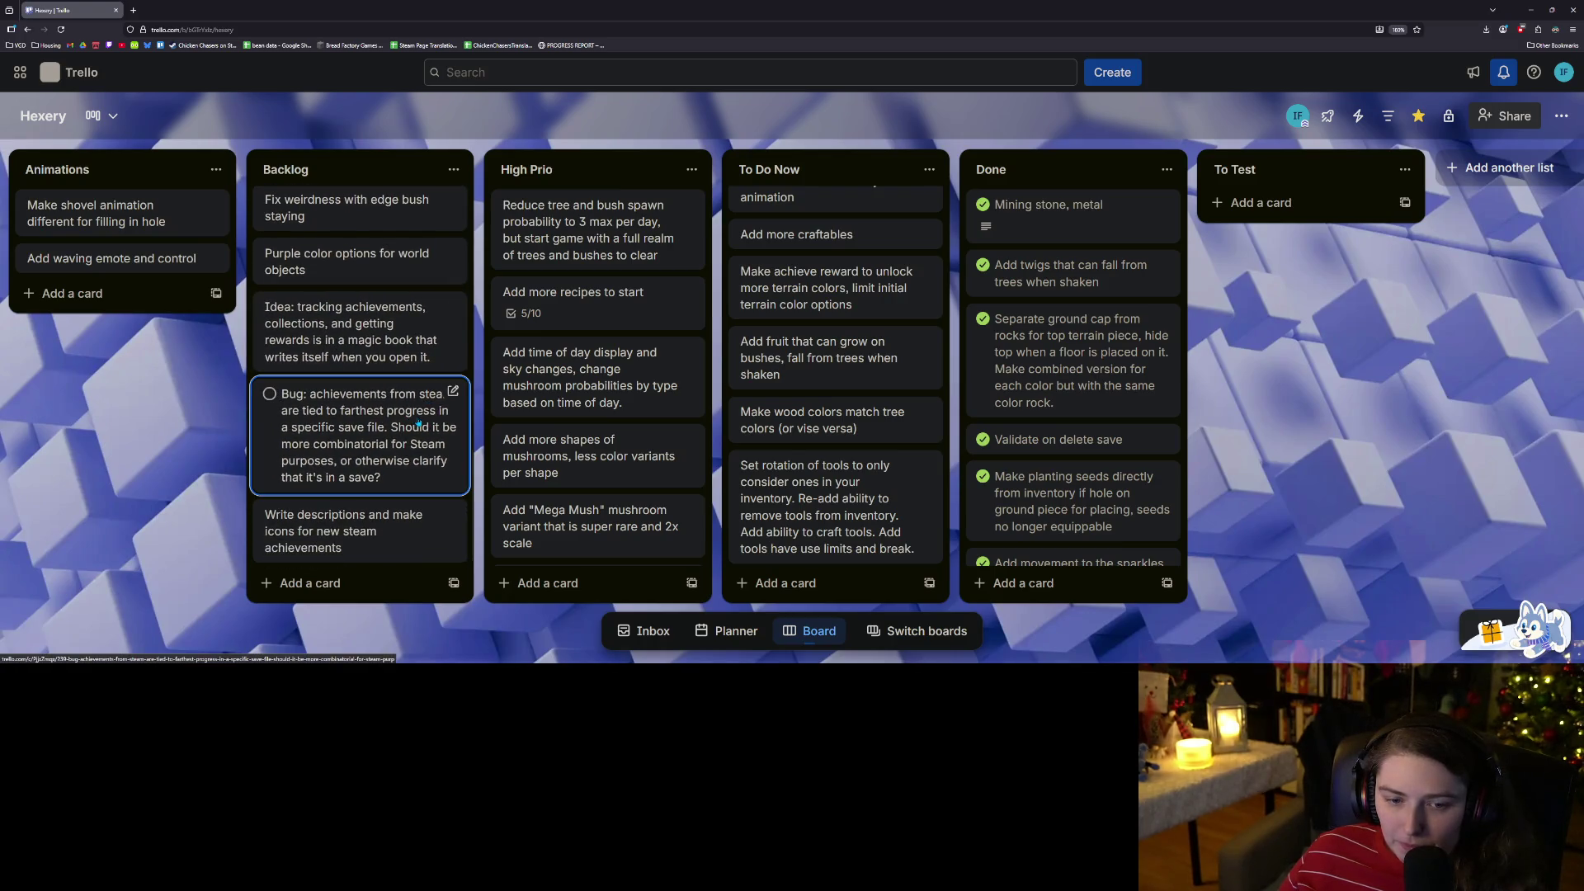
{"action": "scroll", "coordinate": [419, 425], "scroll_direction": "up", "scroll_amount": 10}
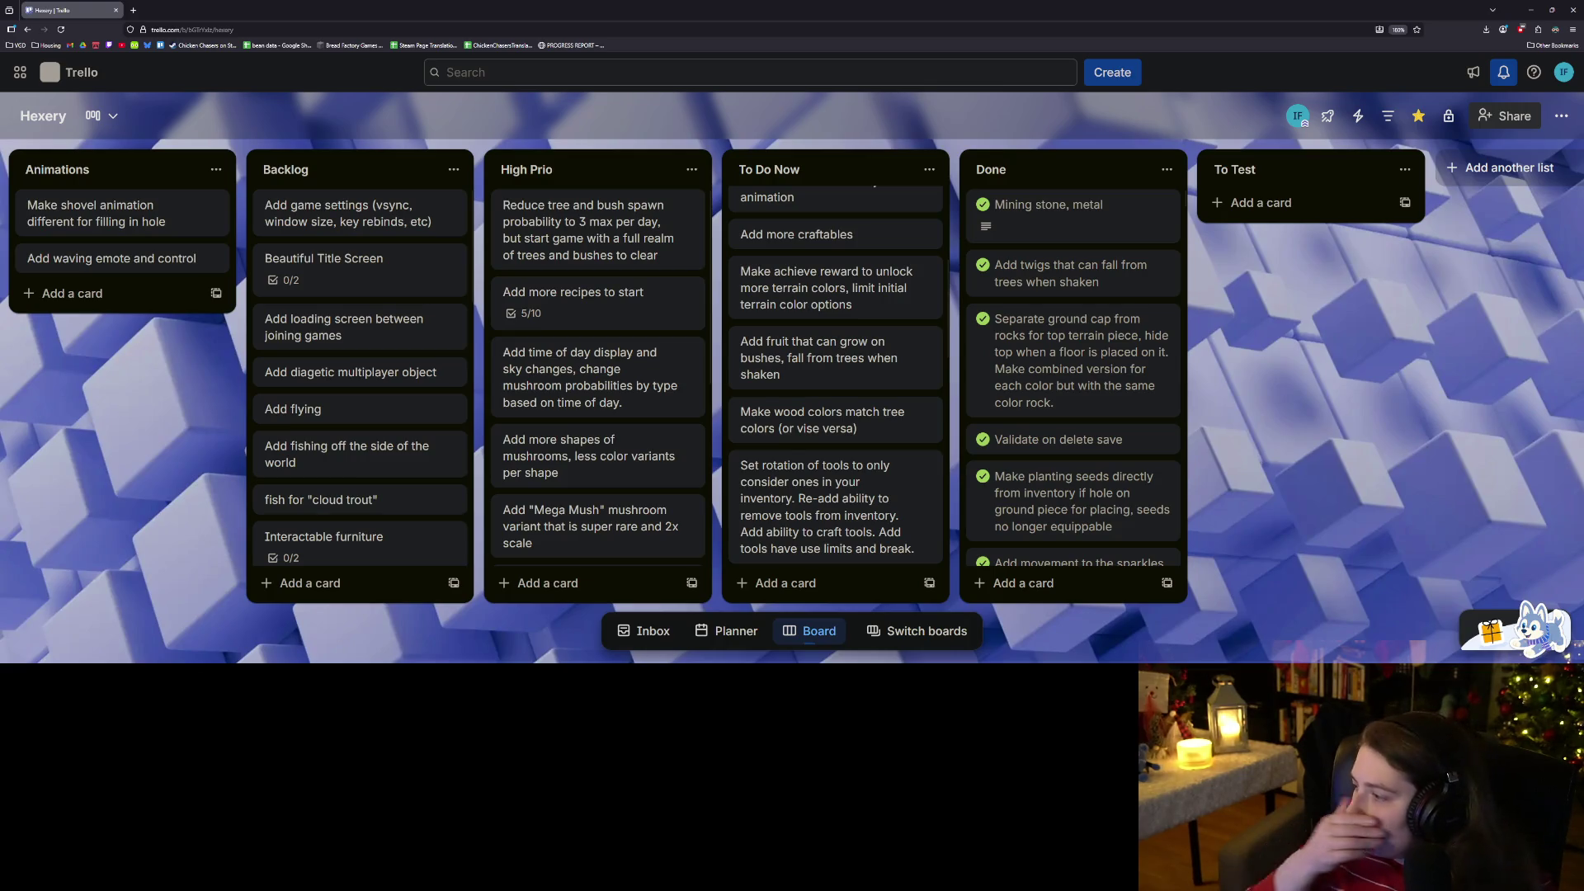
Create an 'Update steam achievements plan' card and move it to the end of Backlog.
{"action": "left_click", "coordinate": [783, 582]}
{"action": "type", "text": "Add ro"}
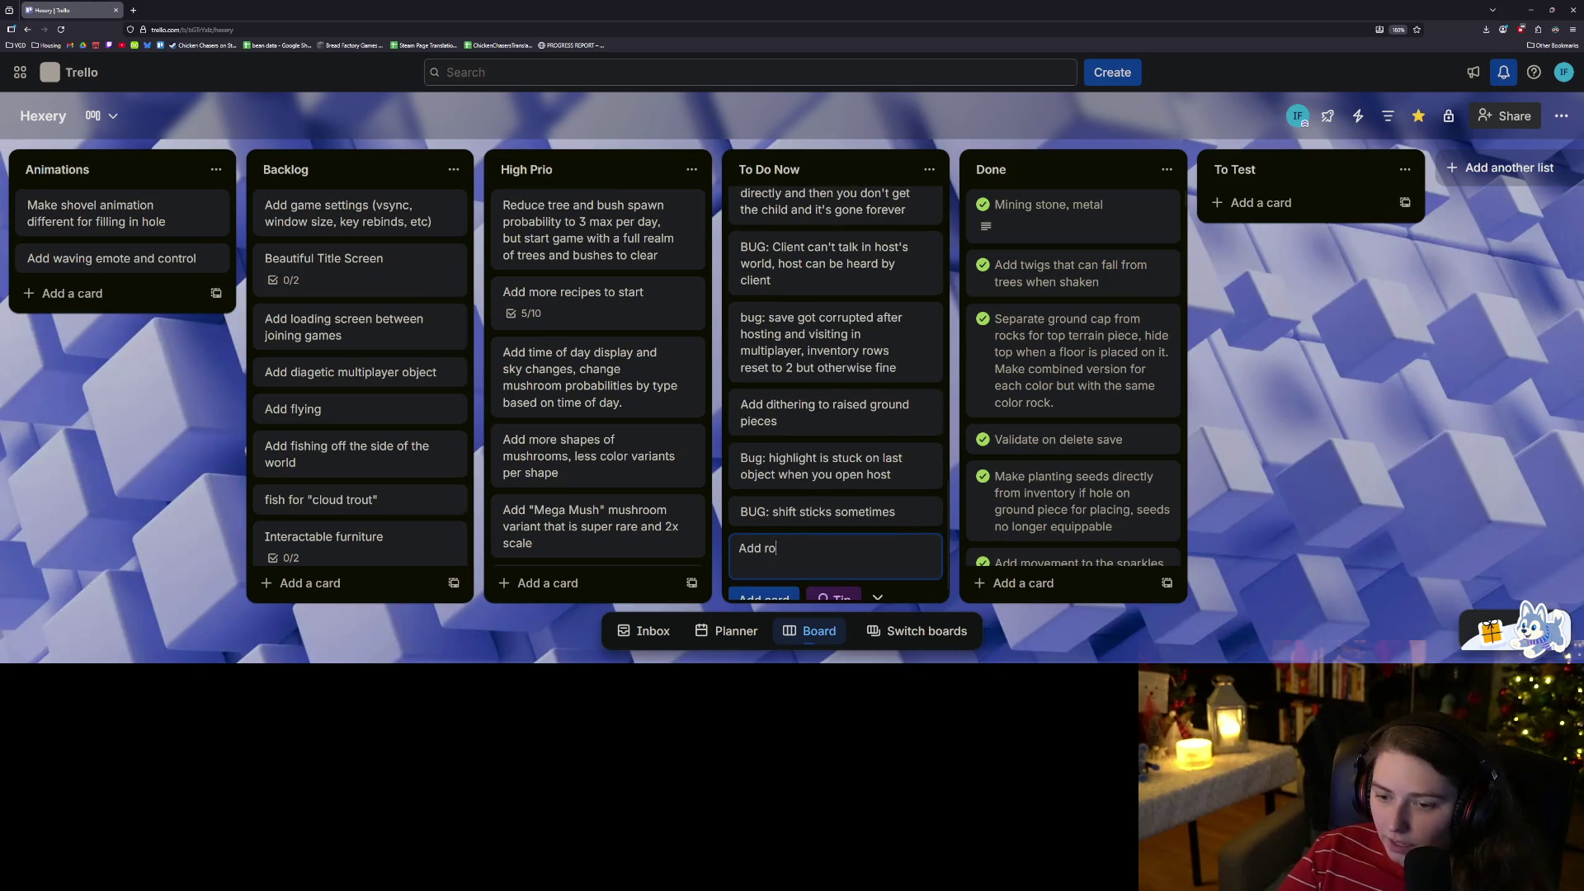
{"action": "key", "text": "BackSpace"}
{"action": "key", "text": "BackSpace"}
{"action": "type", "text": "Update steam achieveme"}
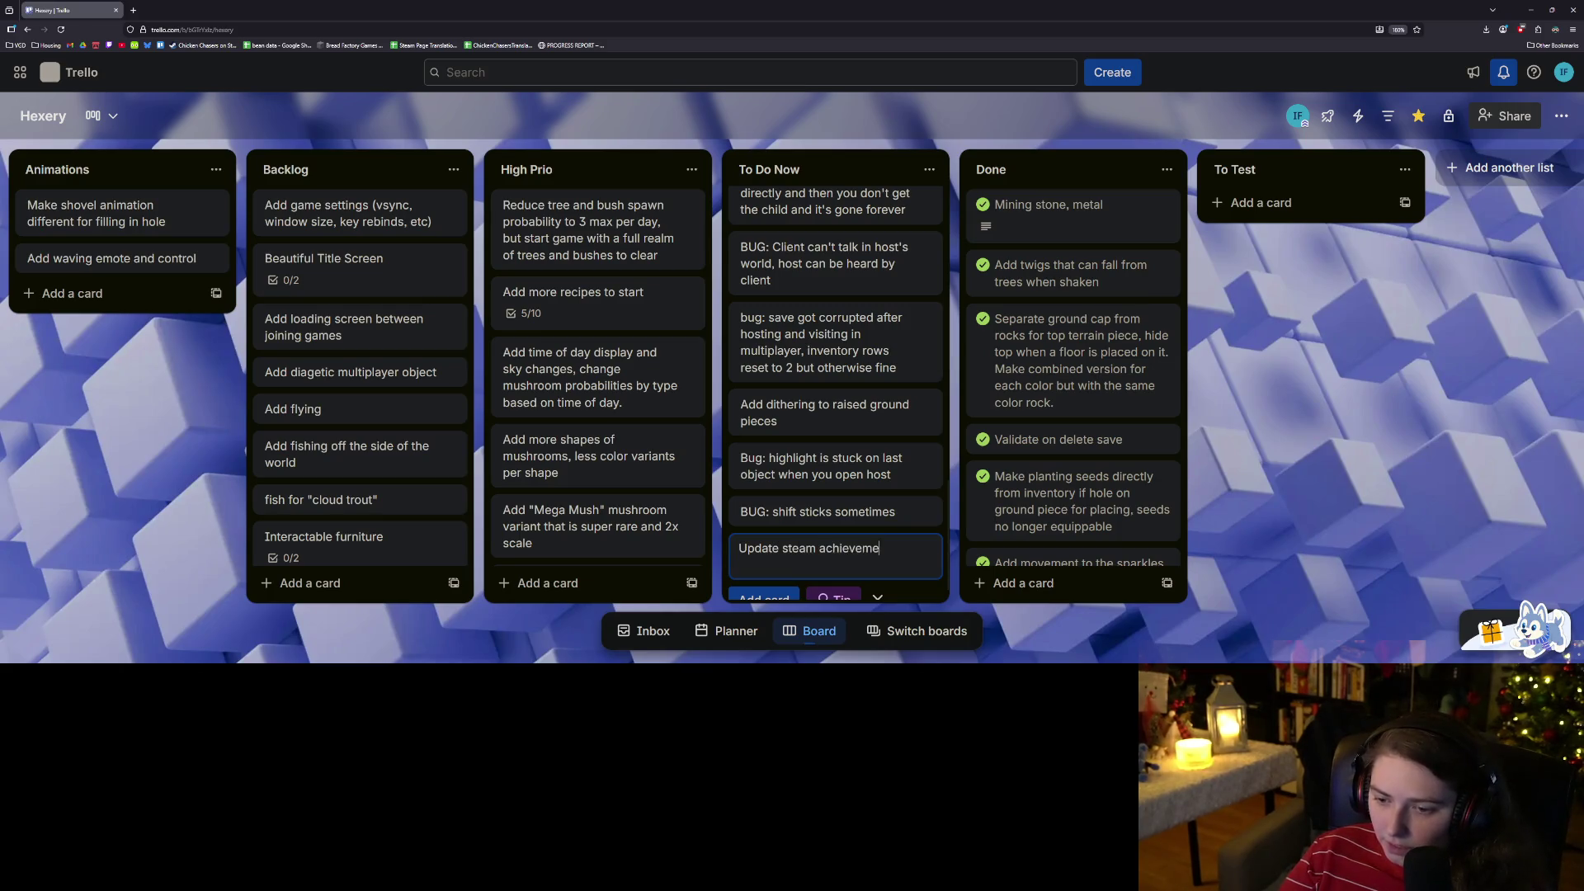
{"action": "type", "text": "nts pla"}
{"action": "key", "text": "Return"}
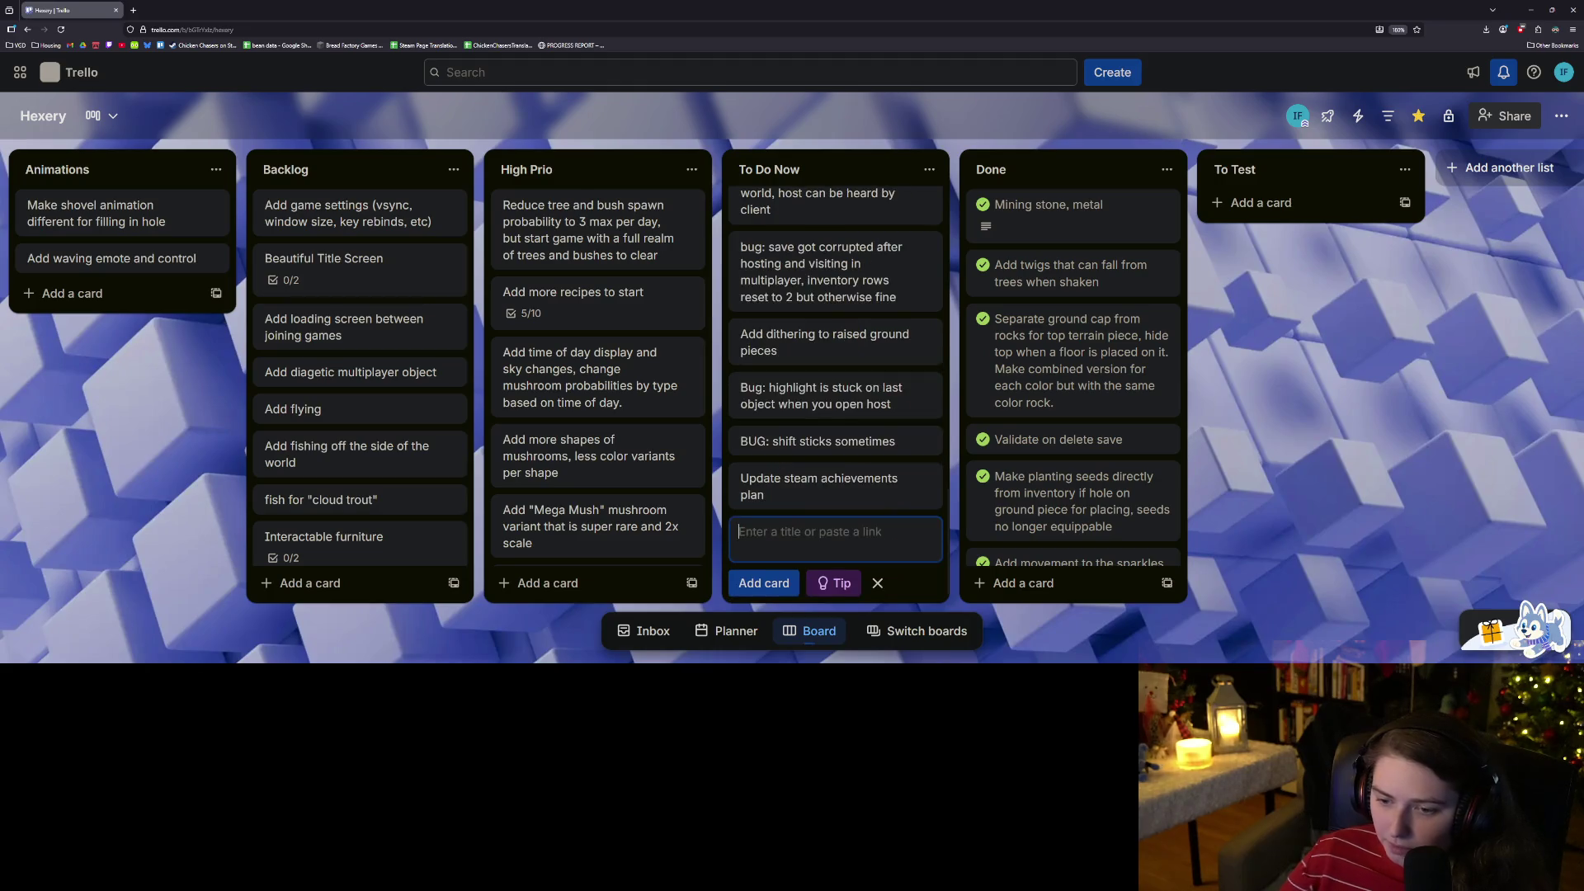
{"action": "left_click_drag", "start_coordinate": [825, 475], "coordinate": [324, 562]}
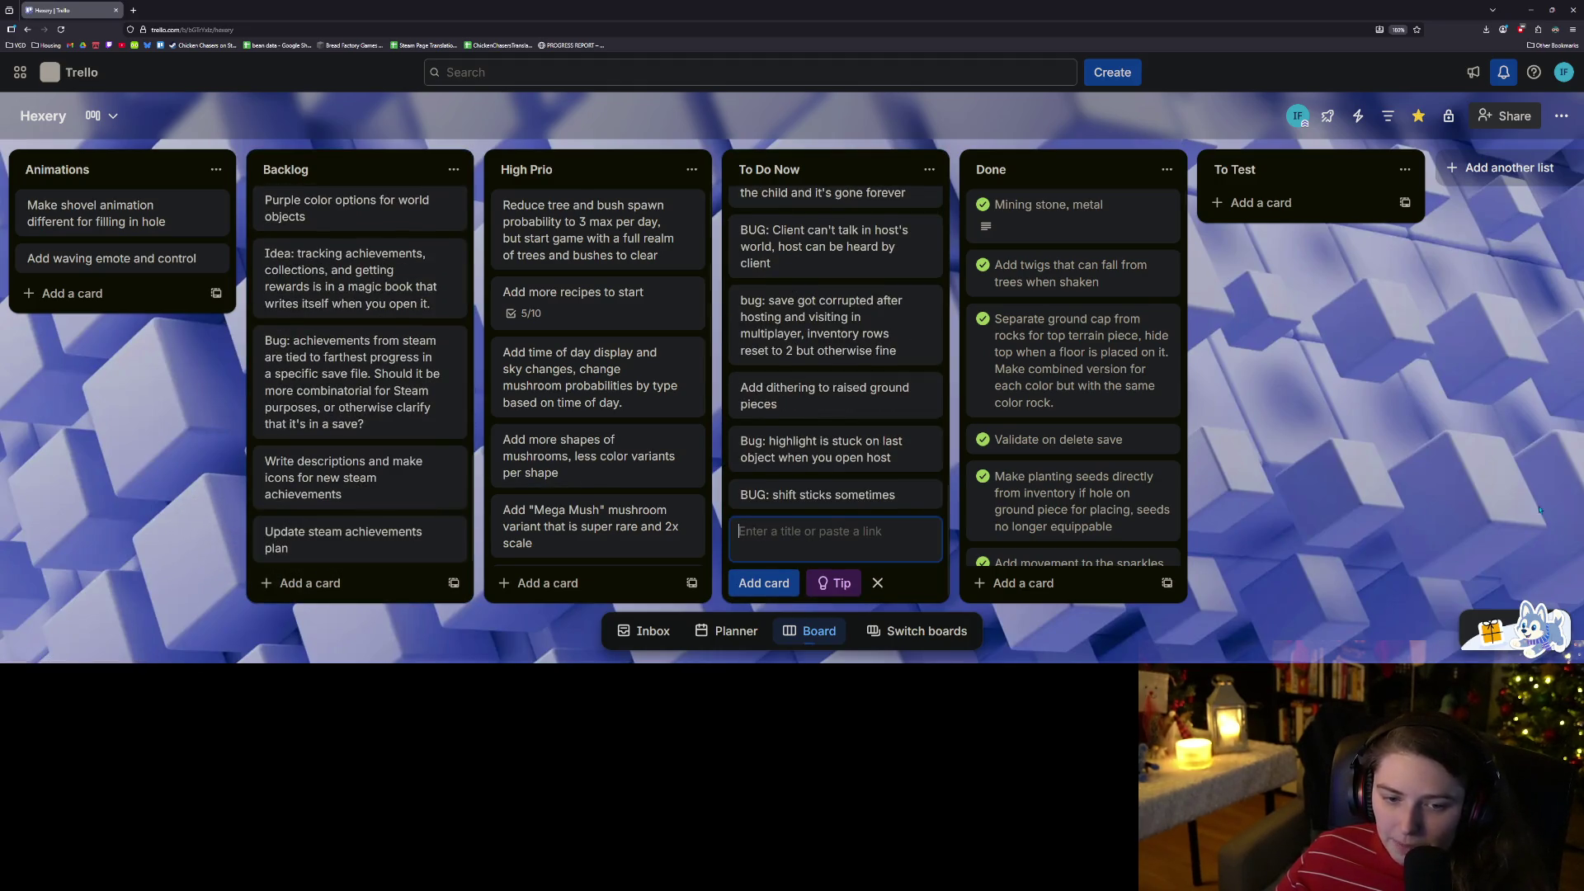
{"action": "left_click", "coordinate": [1440, 514]}
{"action": "scroll", "coordinate": [834, 503], "scroll_direction": "up", "scroll_amount": 10}
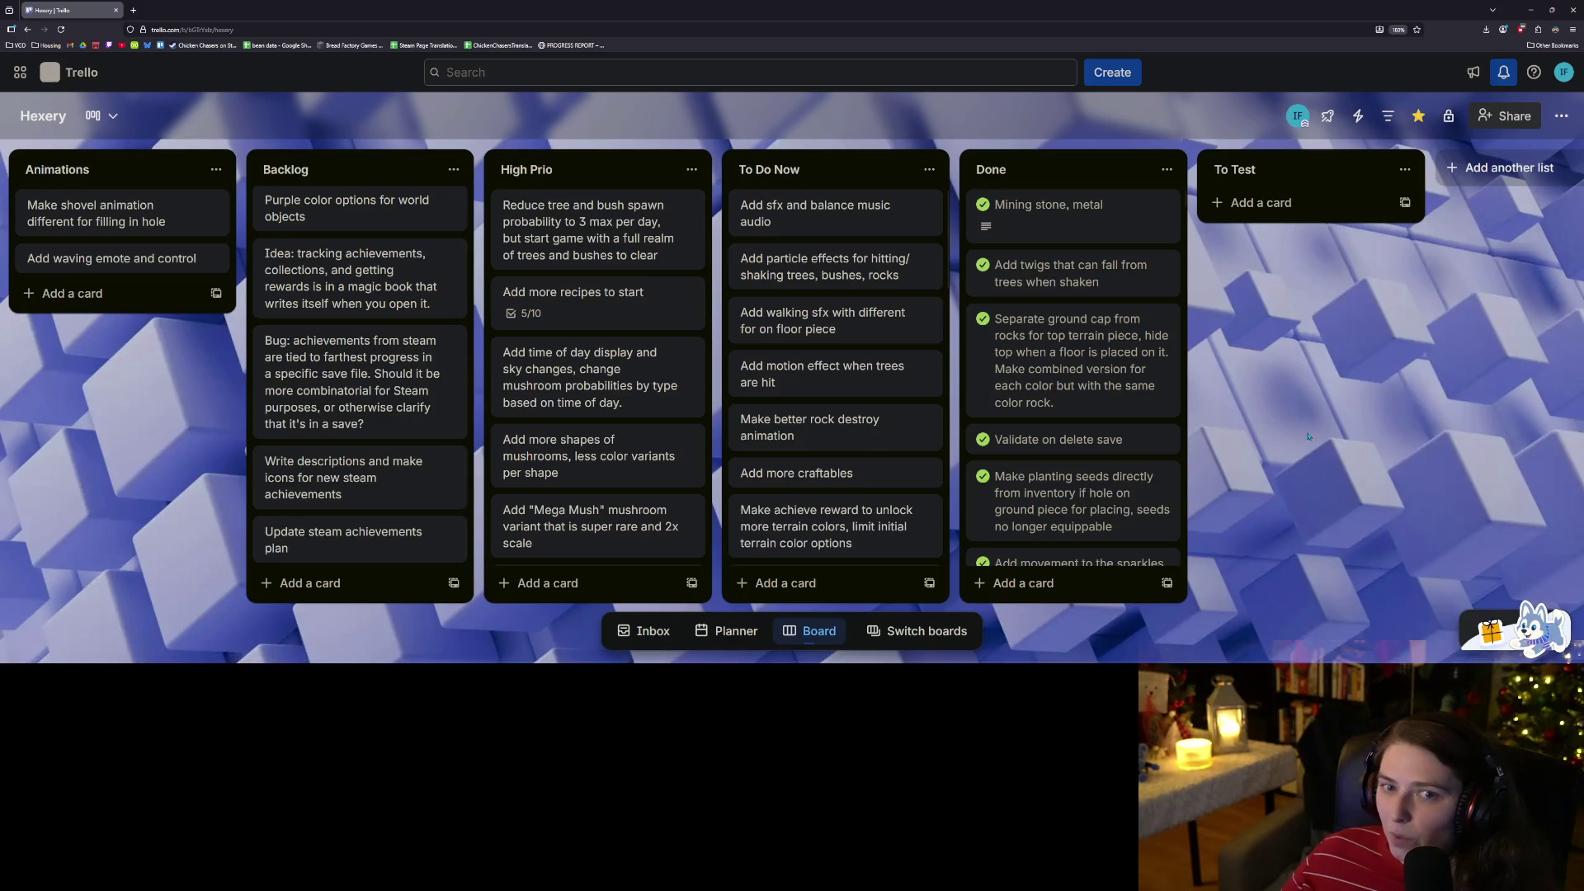
Leave Trello and minimize Godot so the File Explorer windows with the game assets show.
{"action": "key", "text": "ctrl+s"}
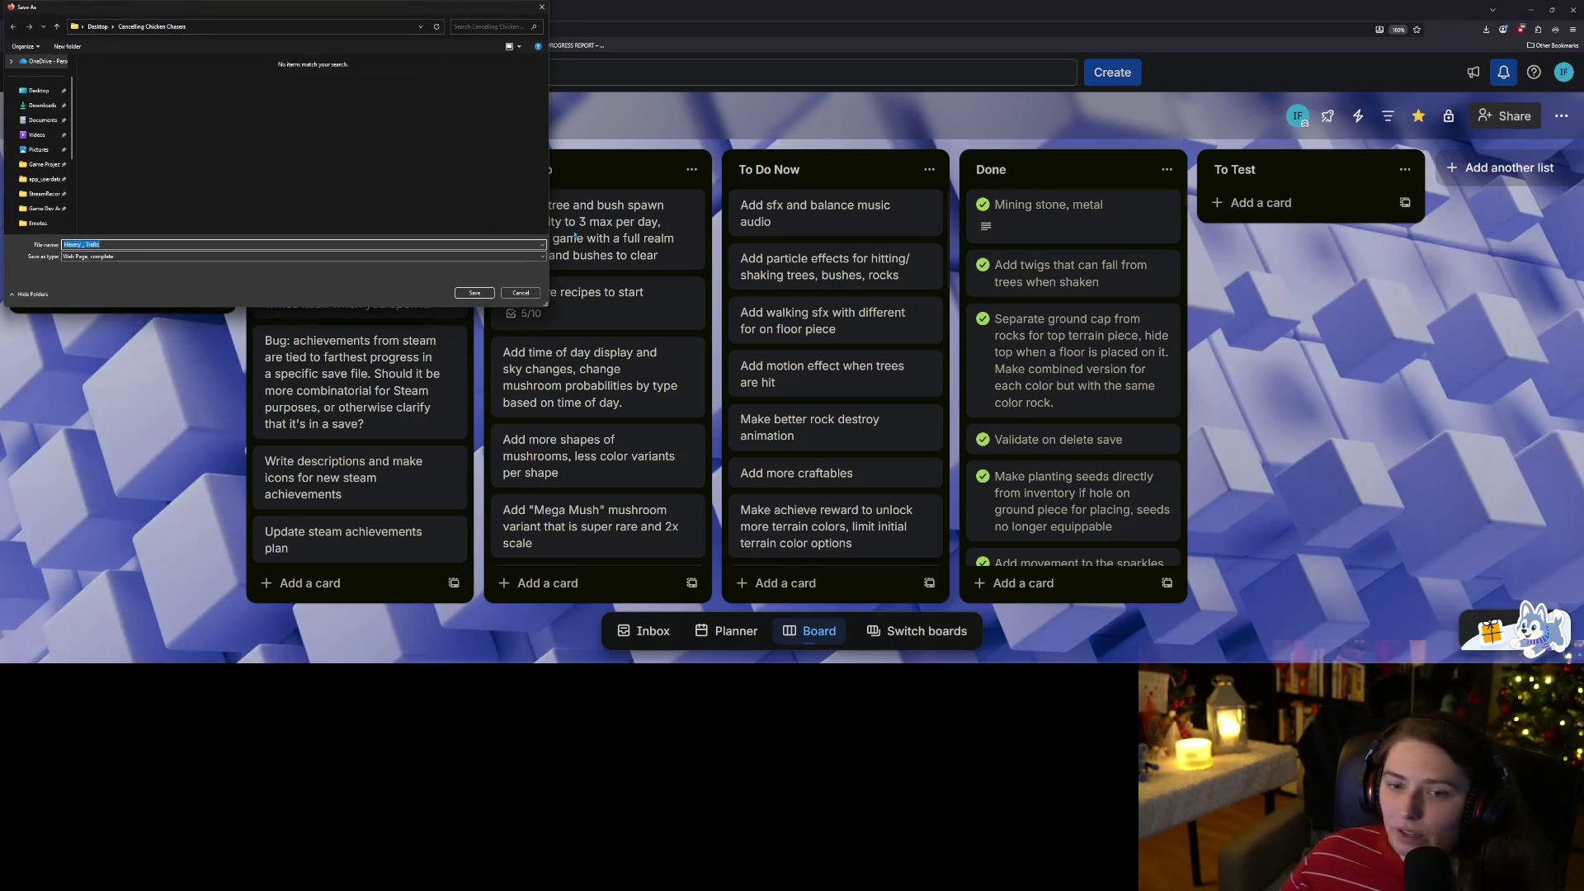
{"action": "left_click", "coordinate": [518, 293]}
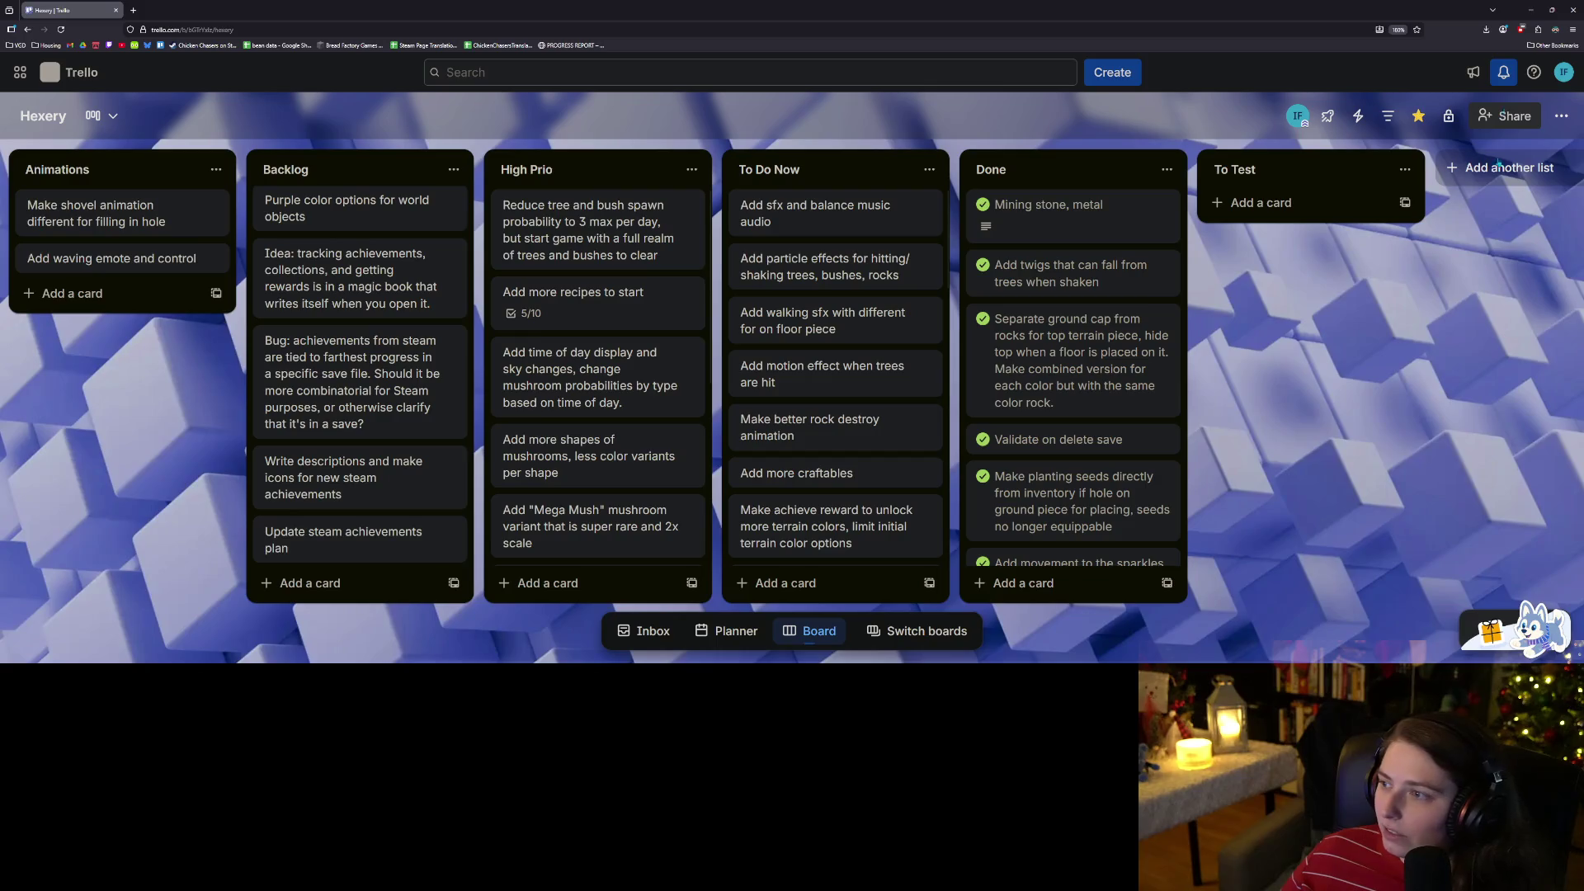
{"action": "key", "text": "alt+Tab"}
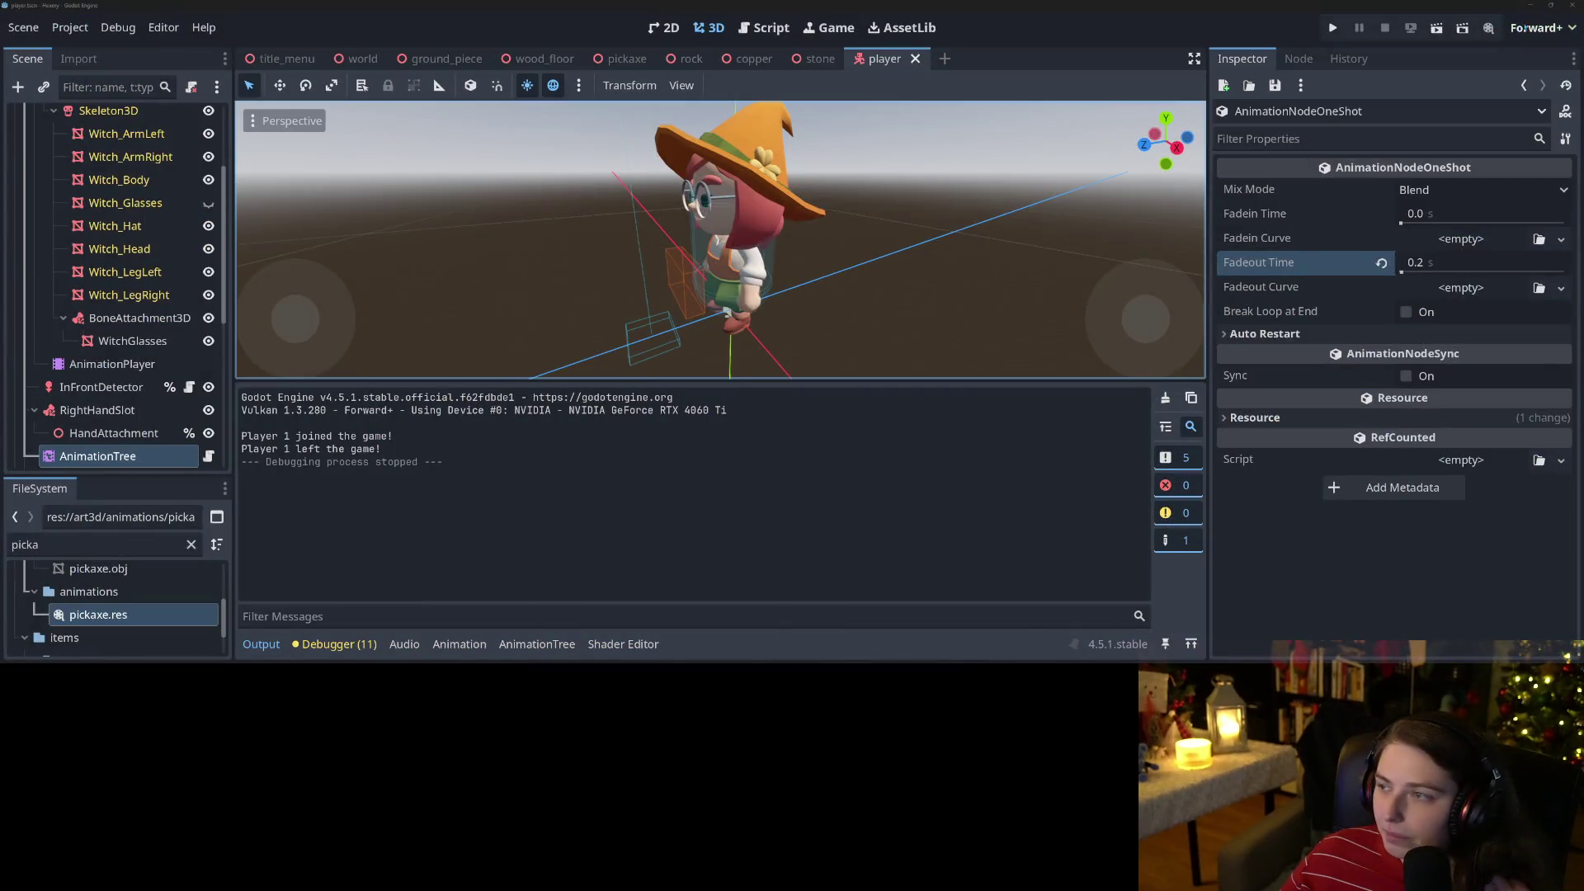
{"action": "left_click", "coordinate": [1529, 9]}
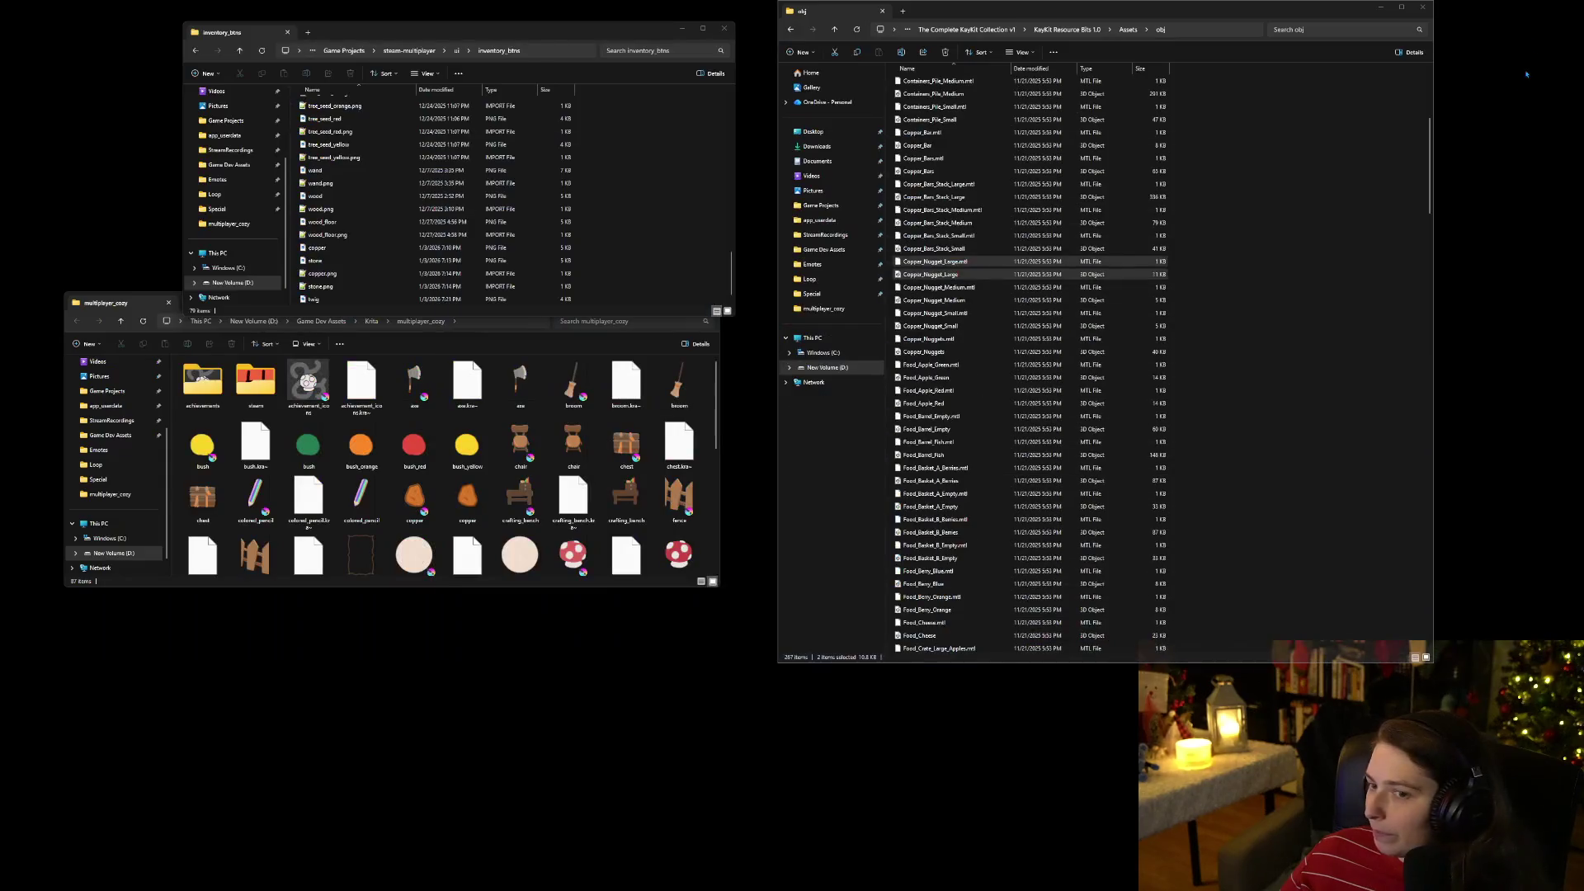